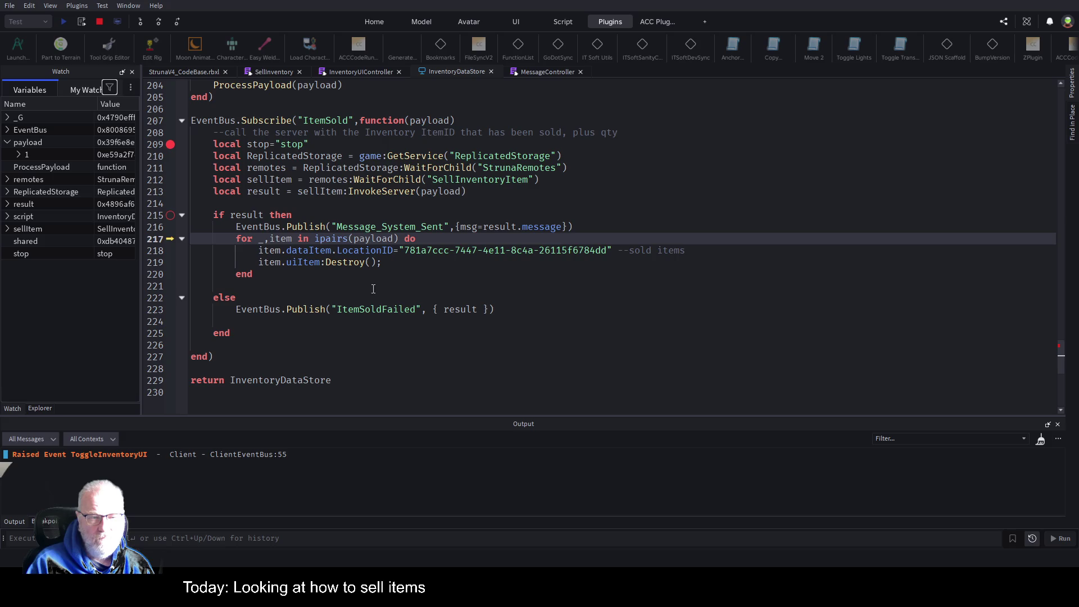
Step: Step over sold-items loop lines 212–219, resume the play test and return to the StrunaV4_CodeBase.rbxl game view
left_click(488, 182)
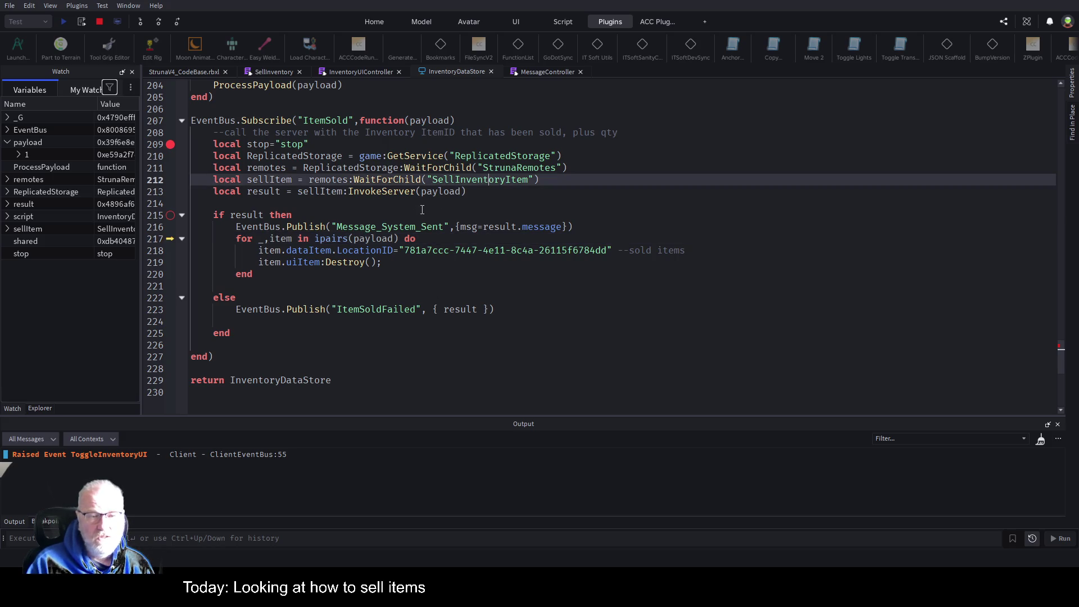
left_click(159, 22)
left_click(158, 23)
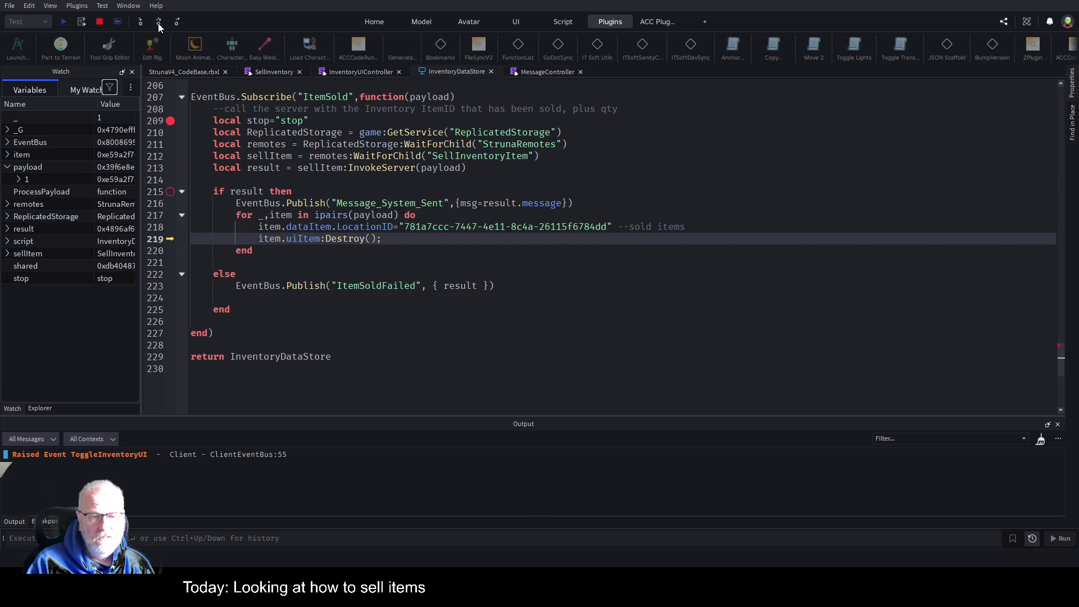
left_click(158, 22)
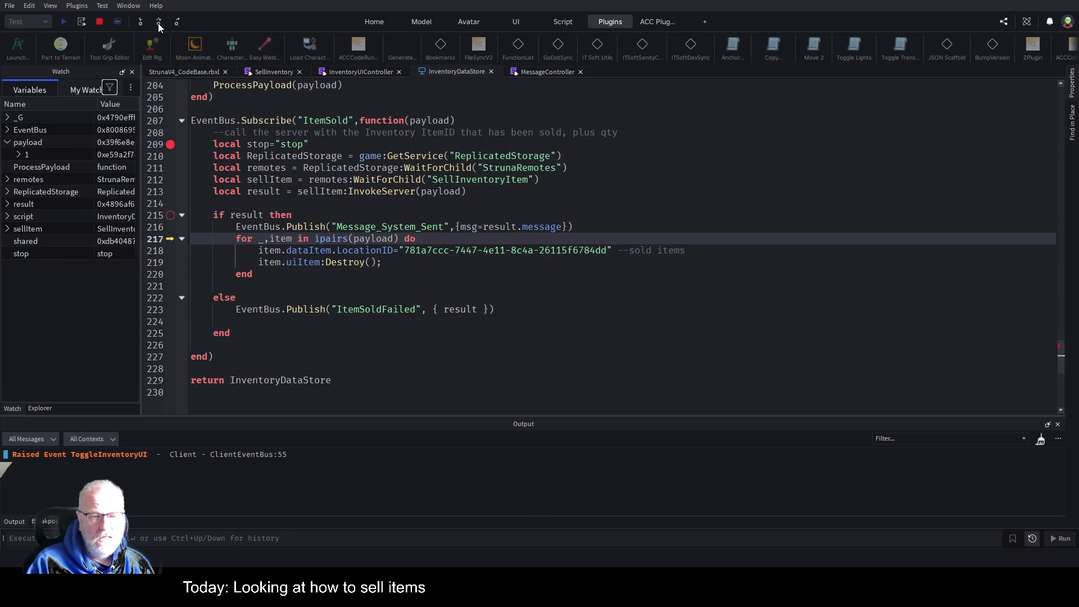
left_click(158, 23)
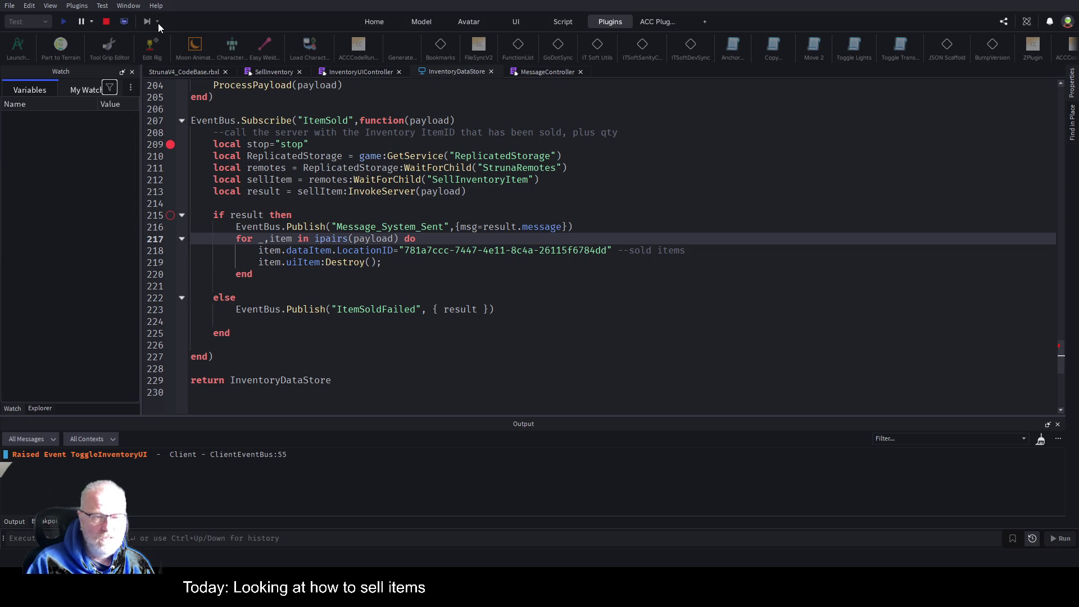
left_click(176, 72)
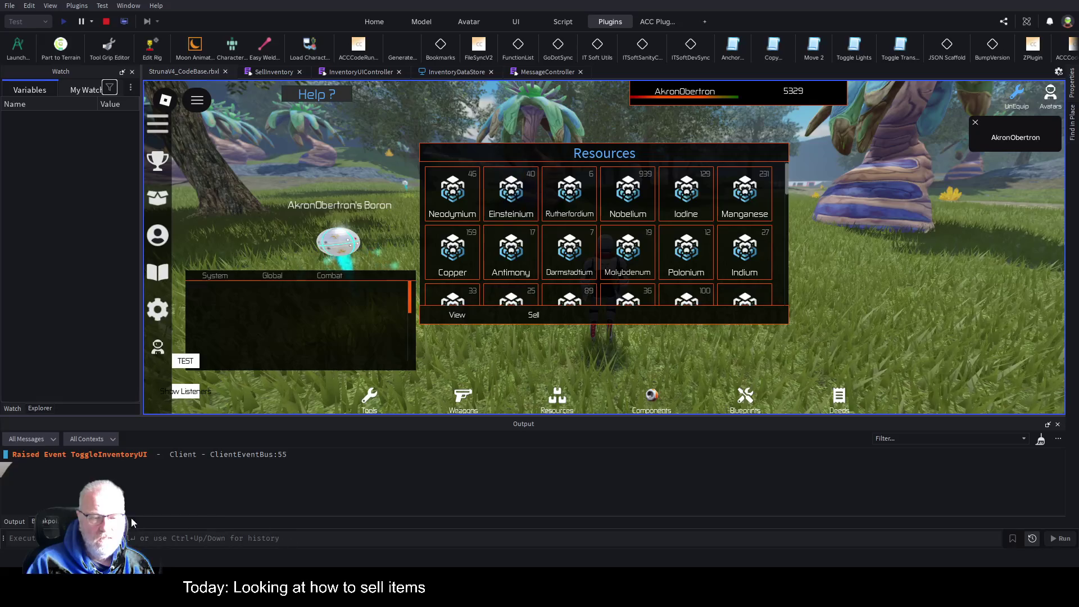
Step: Delete all breakpoints, then sell Neodymium in the running game
left_click(47, 521)
left_click(25, 439)
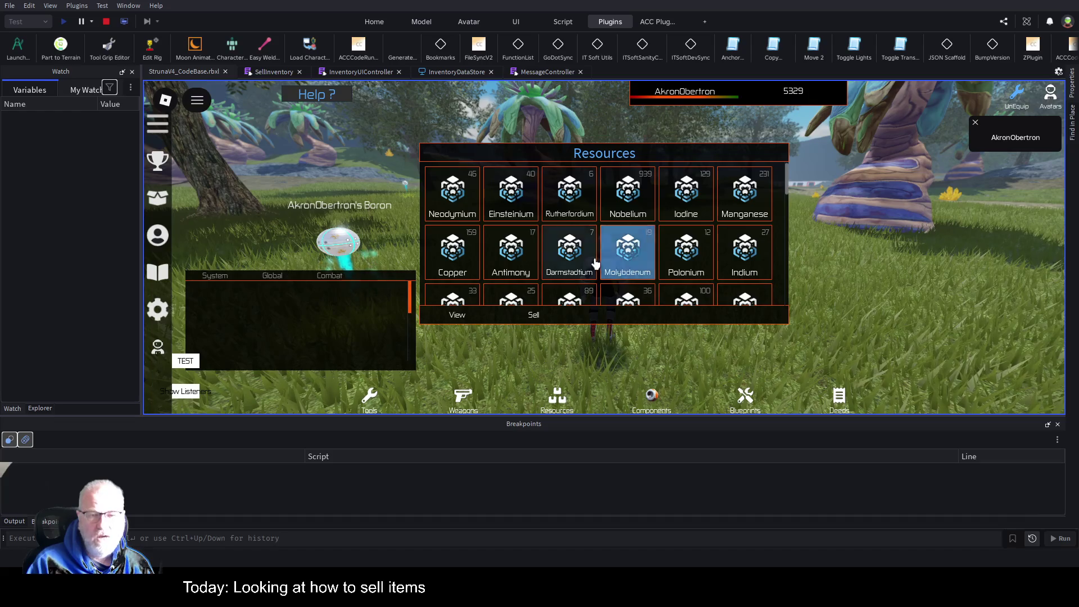
left_click(436, 207)
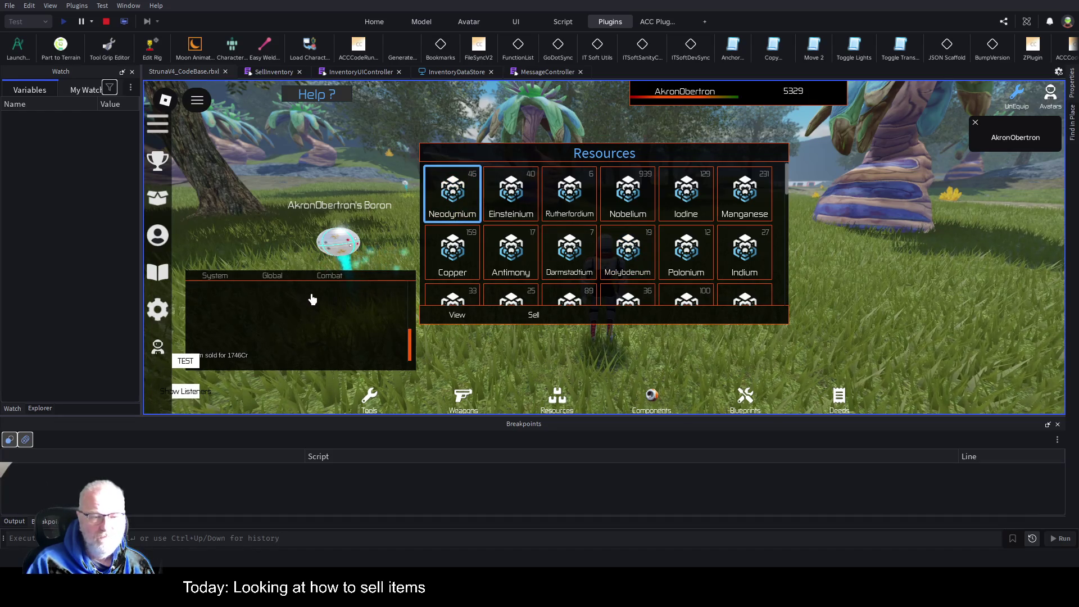
left_click_drag(312, 306, 313, 194)
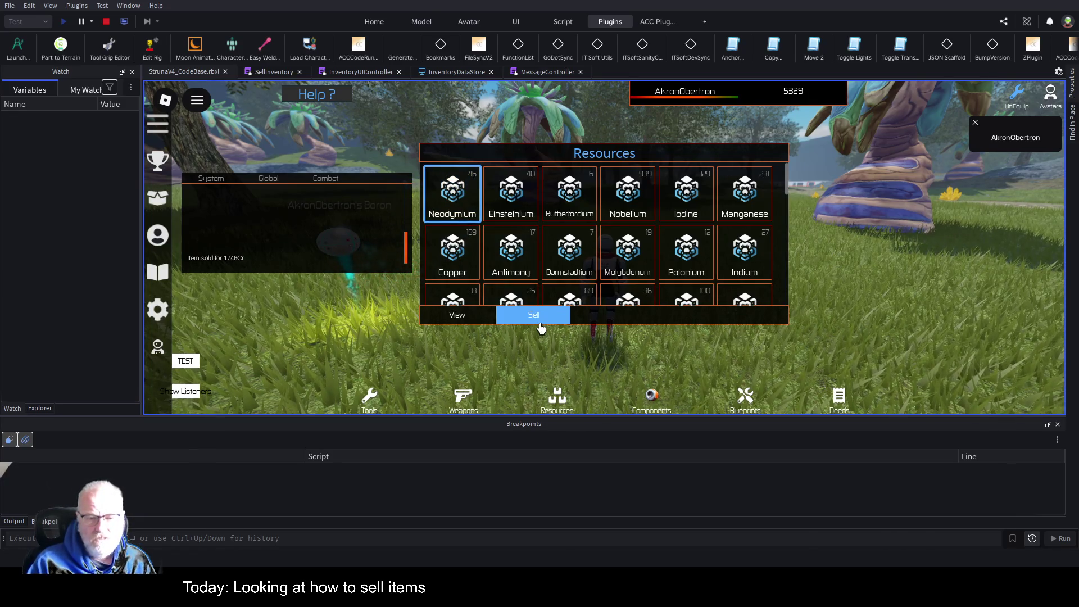
left_click(521, 325)
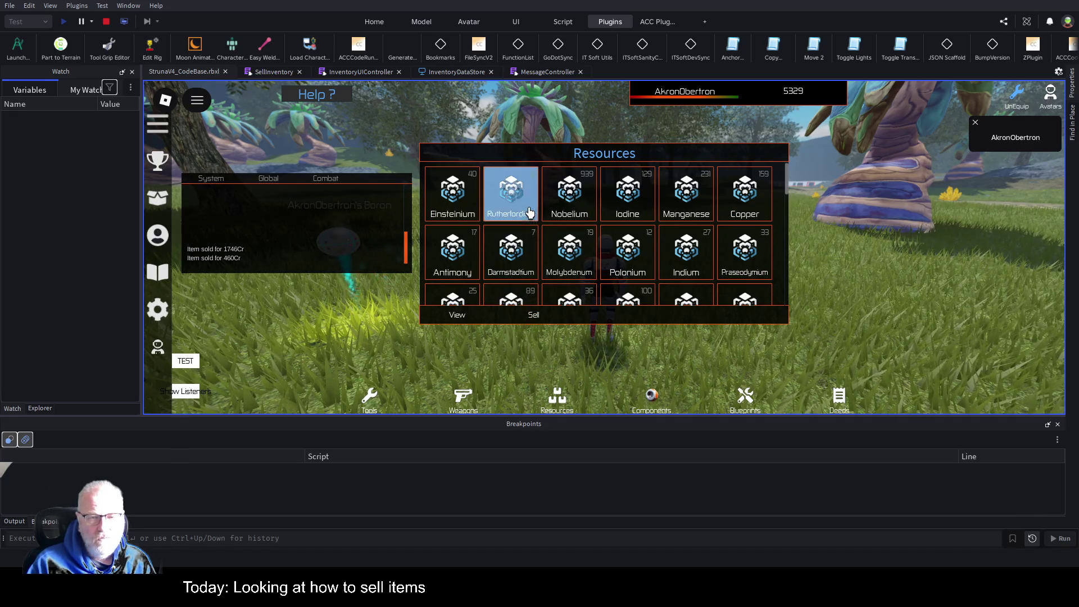
Step: Sell Rutherfordium, Thulium and Tellurium, then stop the play test
left_click(531, 316)
scroll(685, 241, "down", 5)
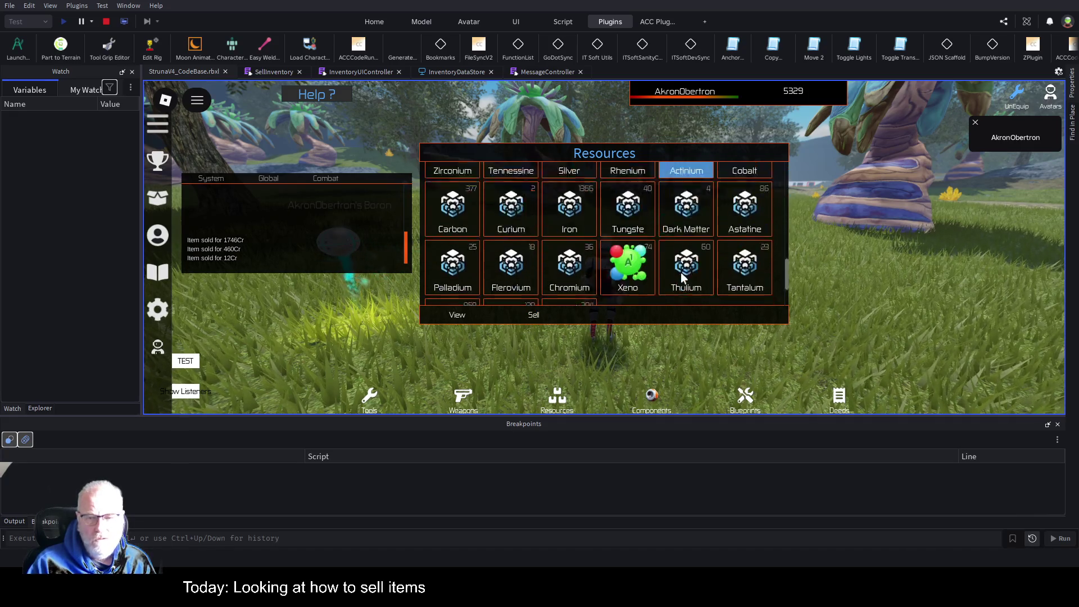
left_click(688, 217)
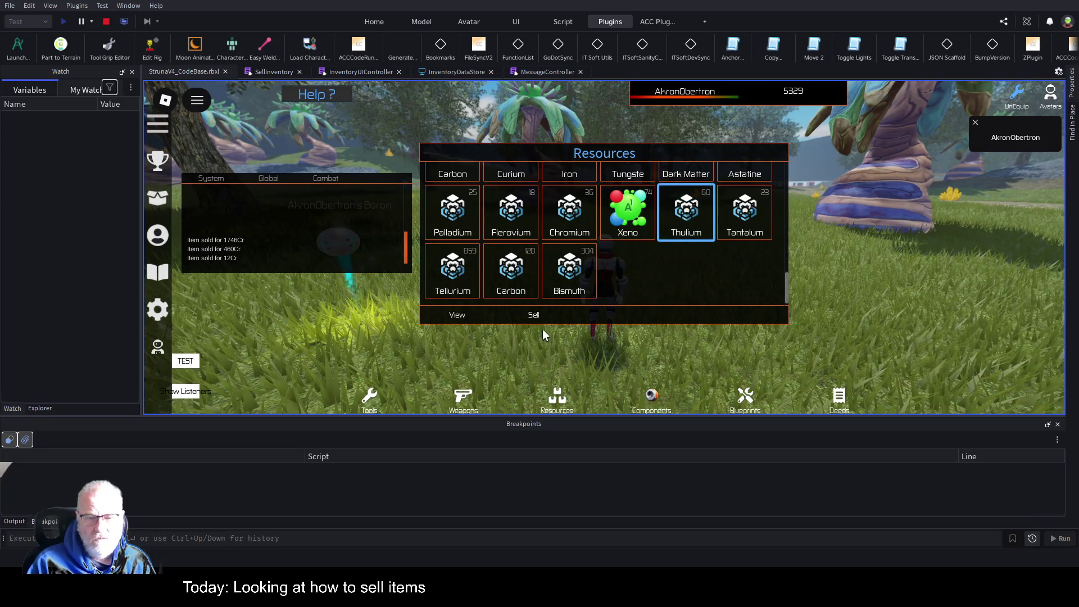
left_click(533, 317)
left_click(742, 216)
left_click(533, 316)
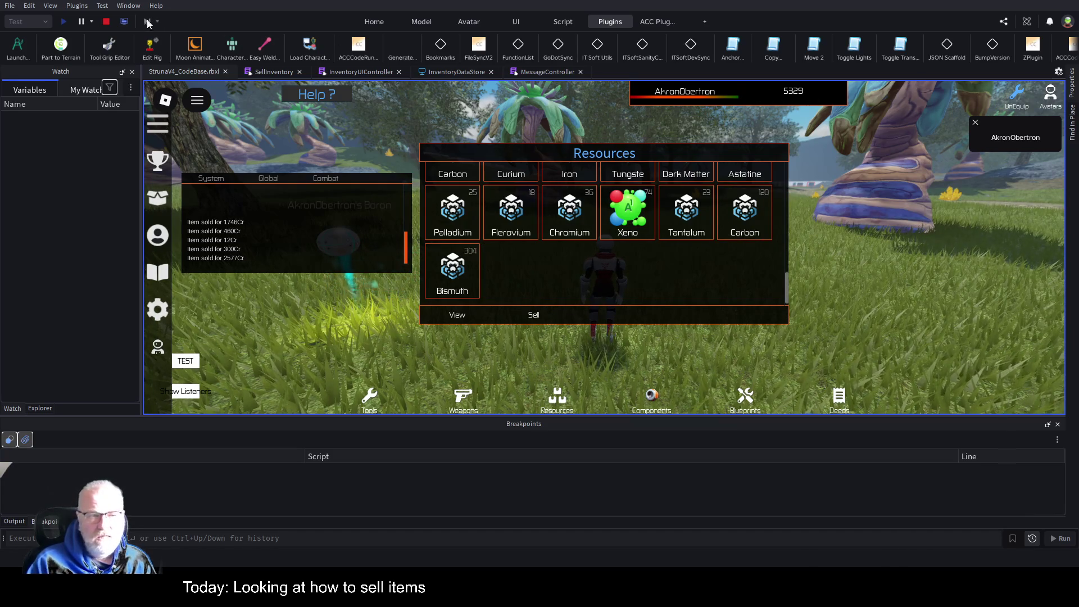
left_click(107, 22)
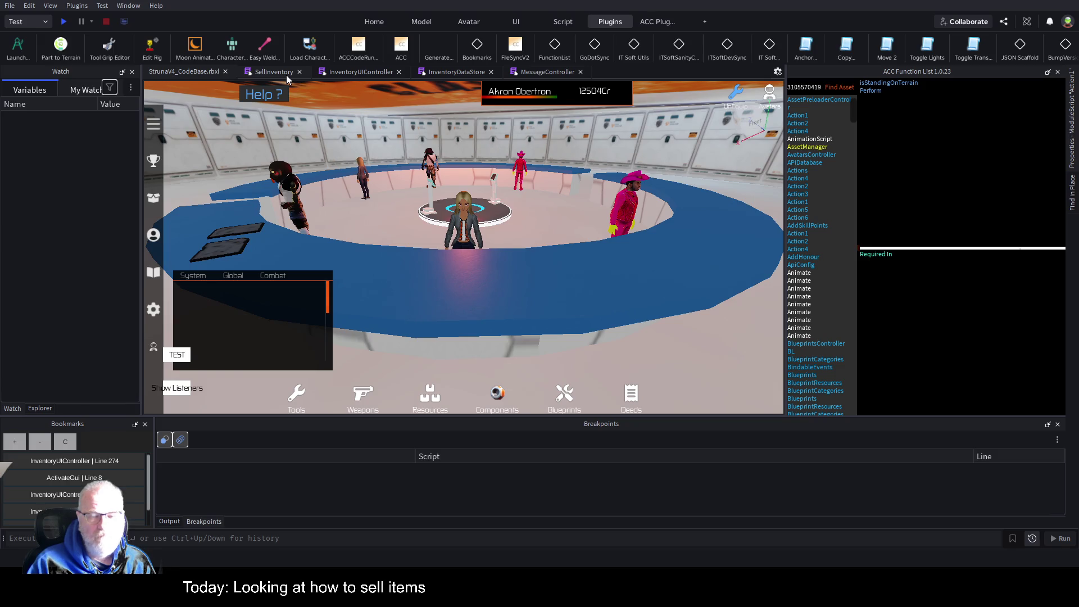
Step: In SellInventory, start a new line after line 26 with 'local playerState'
left_click(273, 70)
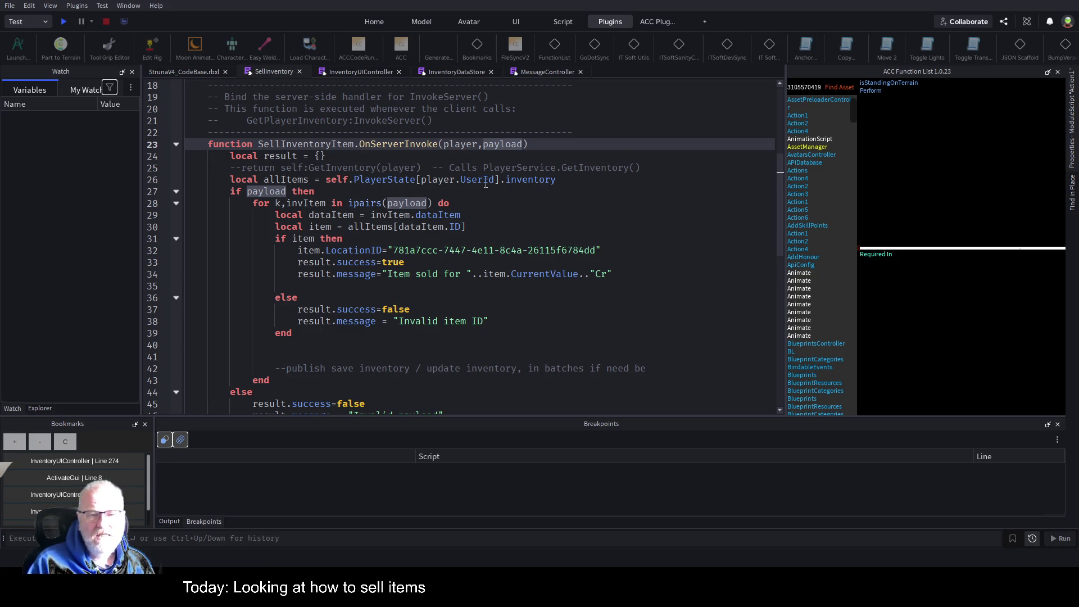
left_click(462, 178)
key("End")
key("Return")
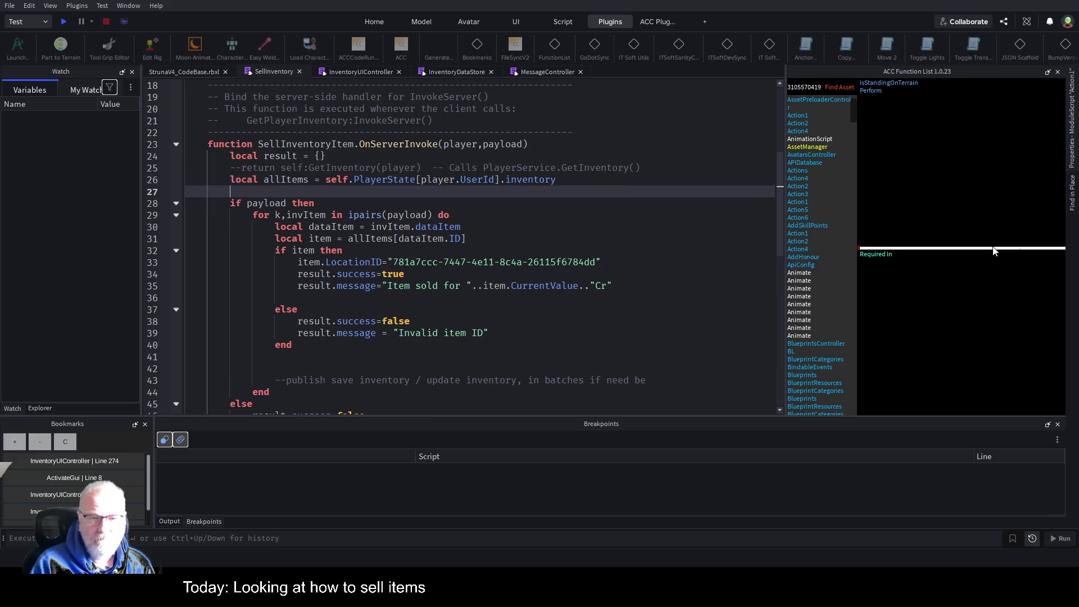
type("local")
key("BackSpace")
key("BackSpace")
key("BackSpace")
type("ocal playerState =")
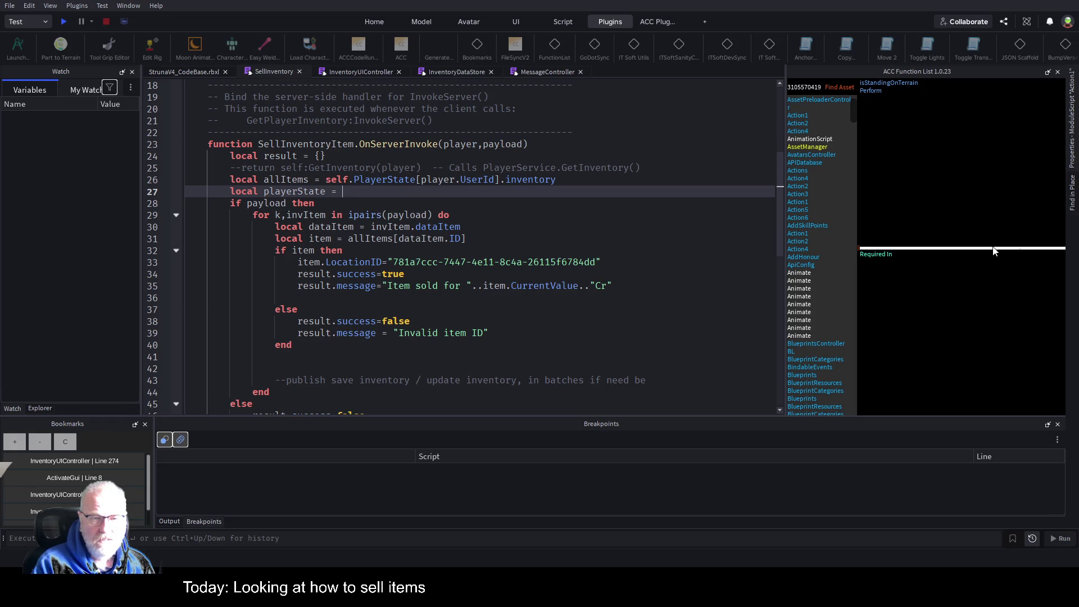
Step: Assign playerState the self.PlayerState[player.UserId] lookup copied from line 26, plus '.baseData'
key("Up")
key("shift+Right")
key("shift+Right")
key("shift+Right")
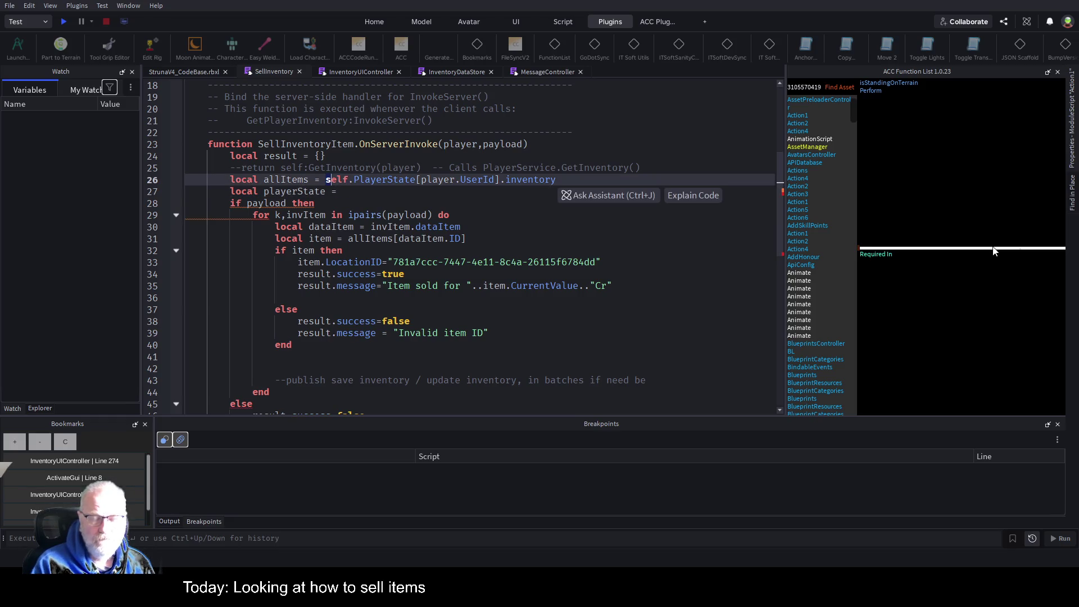
key("shift+Right")
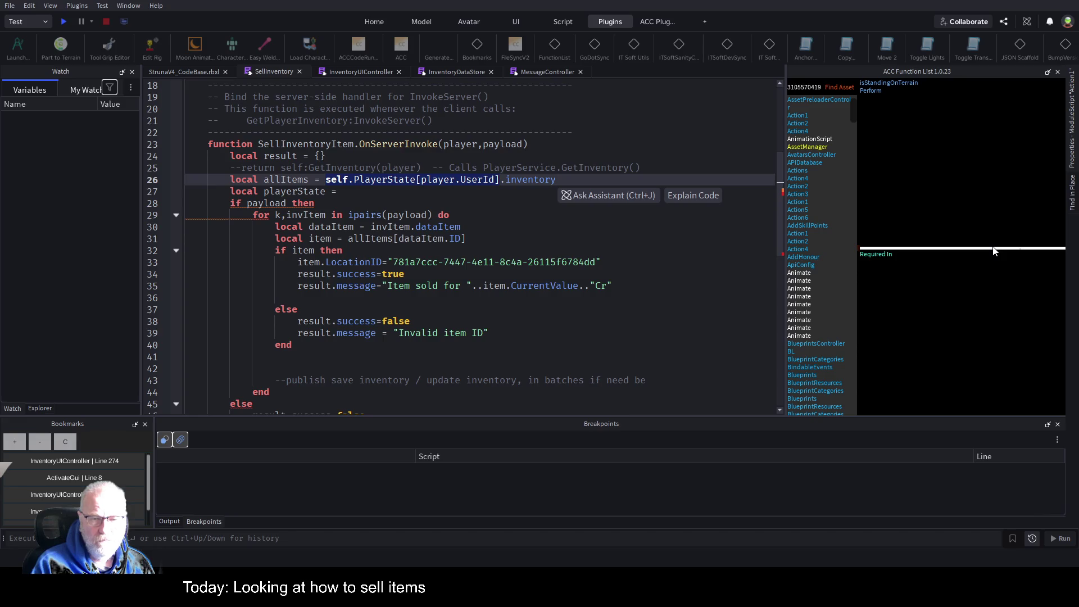
key("ctrl+c")
key("Down")
key("ctrl+v")
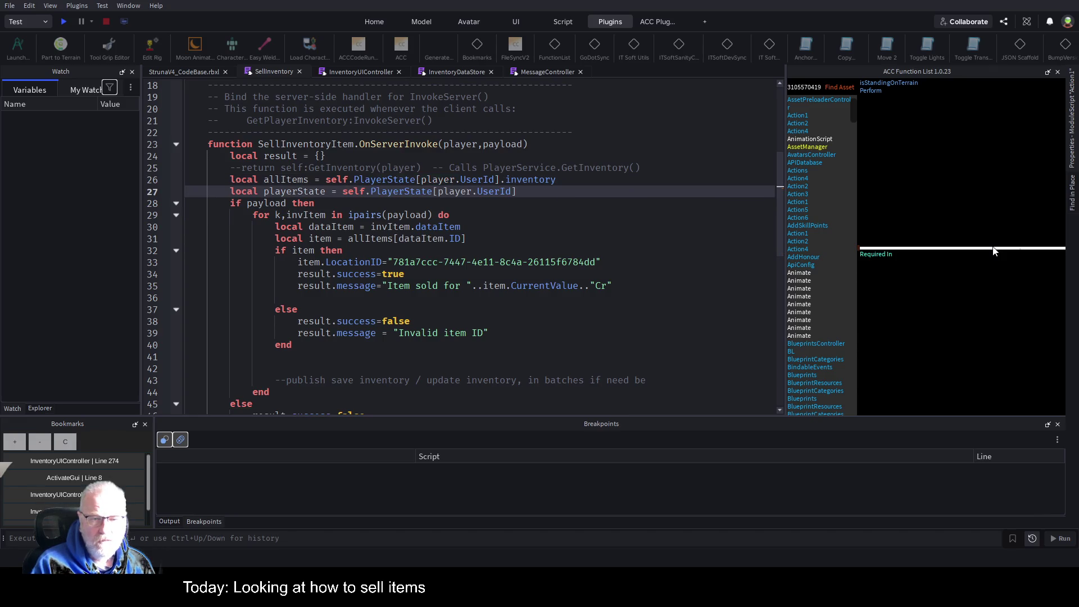
type(".baseData")
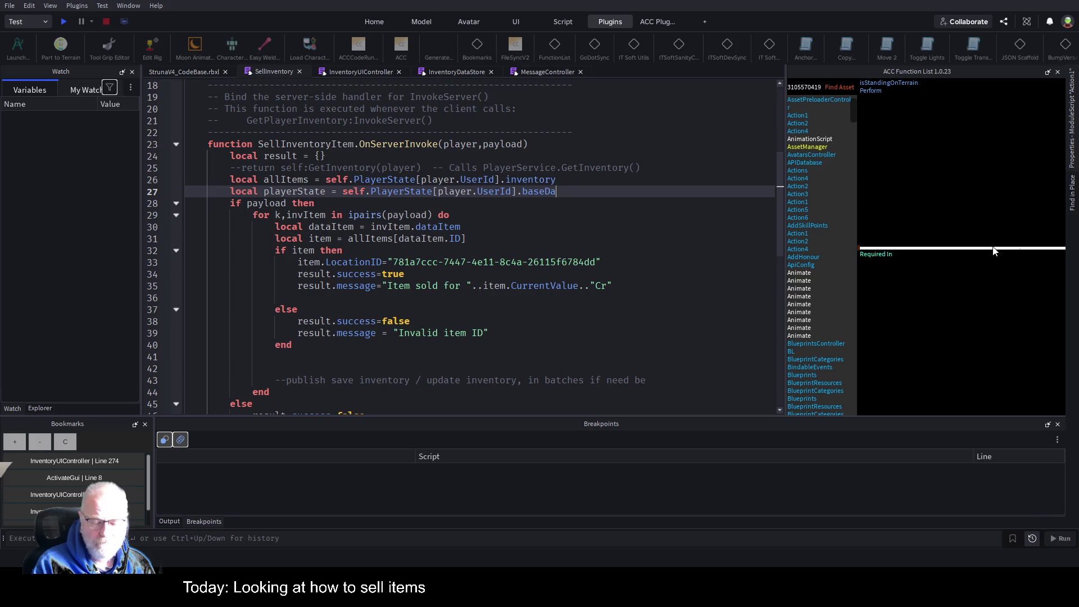
key("ctrl+shift+Left")
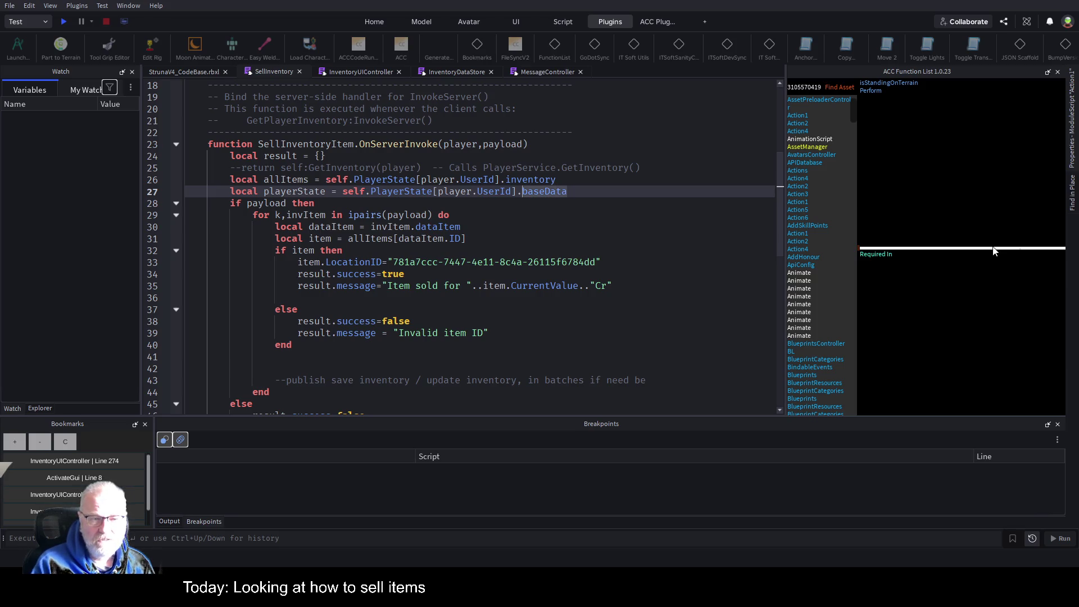
key("Right")
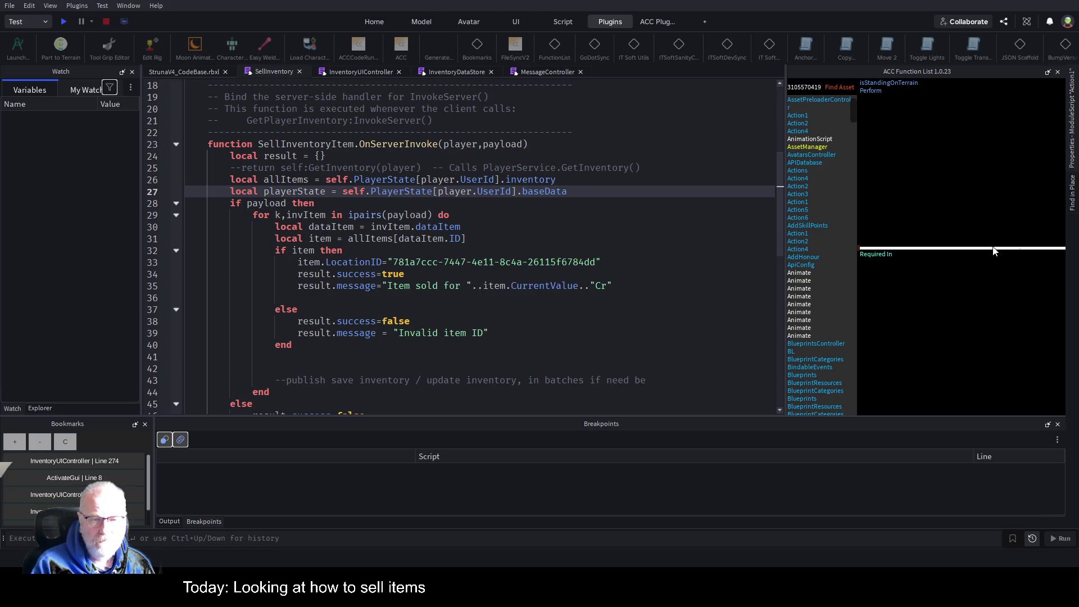
key("Down")
key("Down")
key("Down")
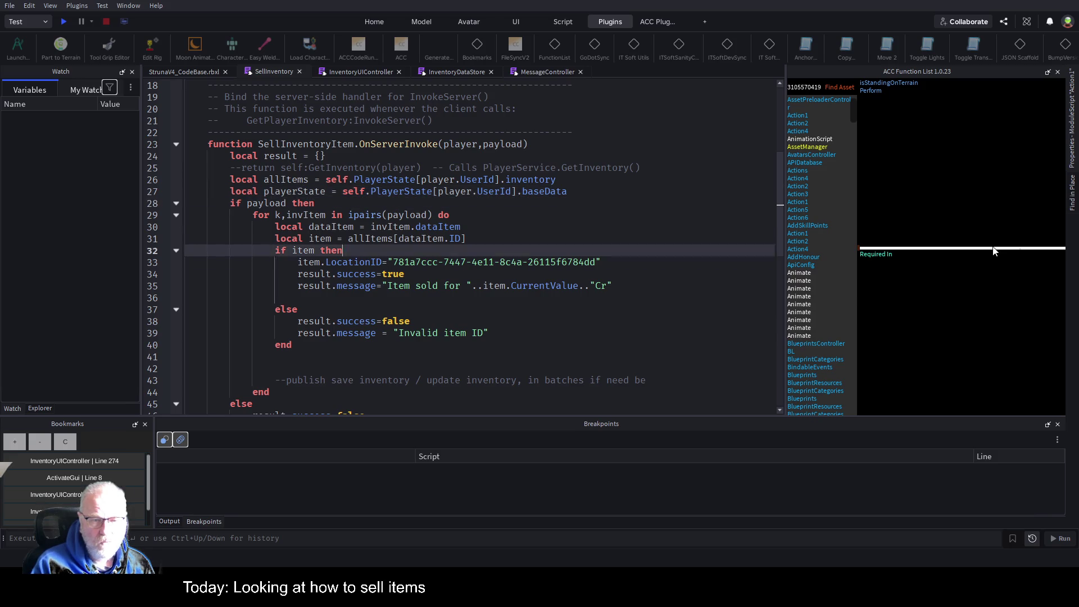
Step: Start line 36 with 'playerState.Balance=playerState.Balance' after the success message
key("End")
key("Return")
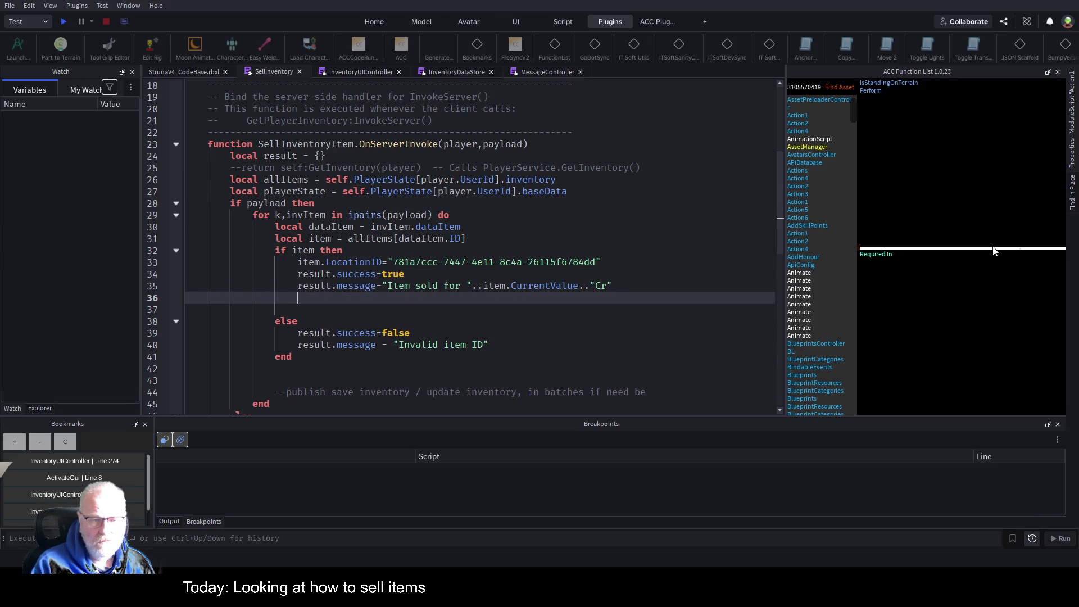
type("player")
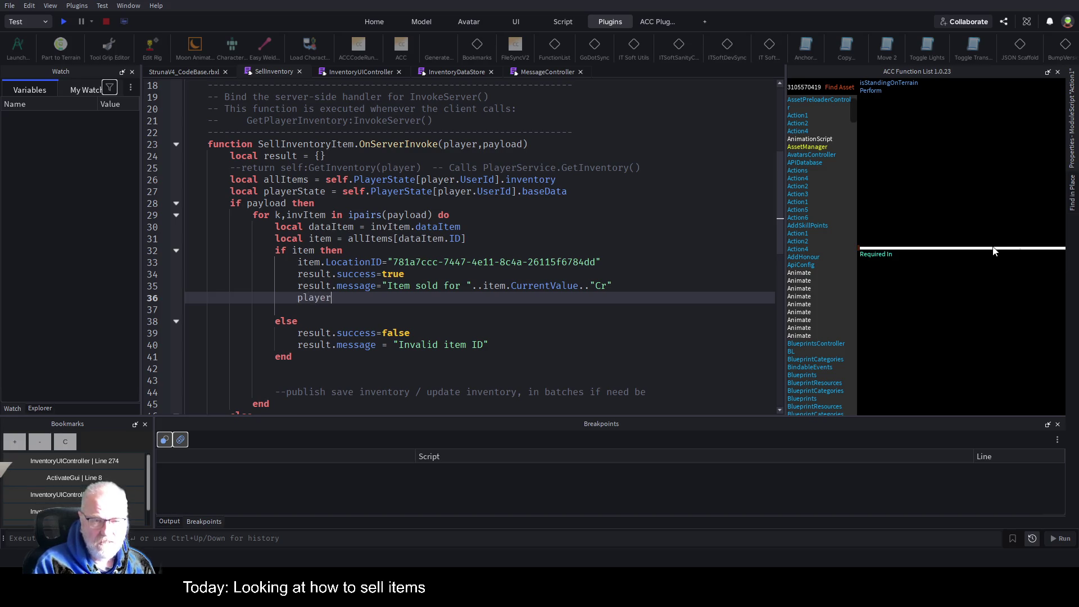
type("State.Balance=")
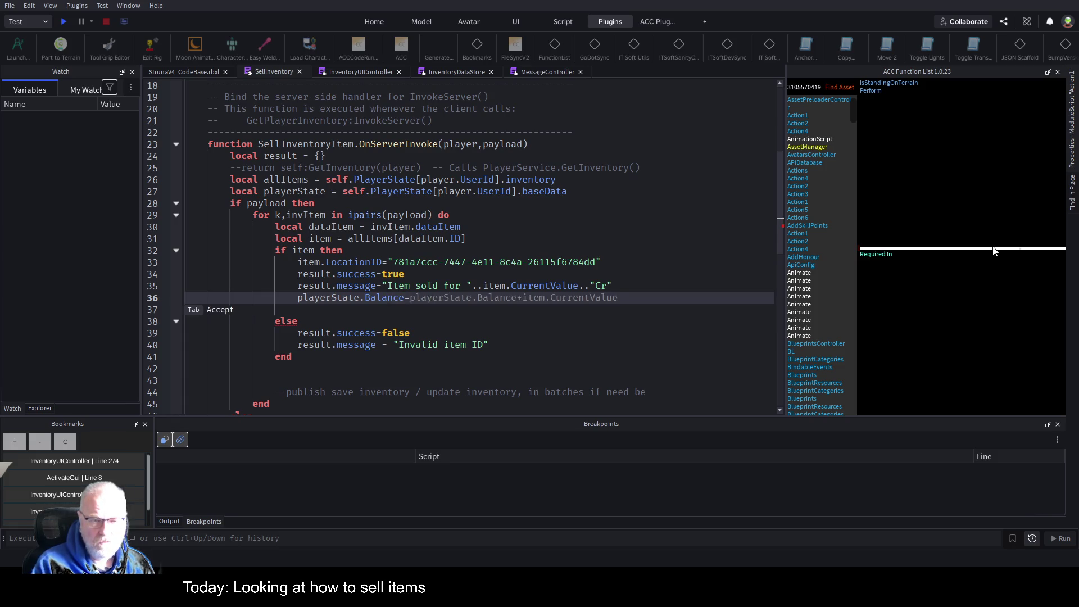
key("shift+Home")
key("End")
key("ctrl+v")
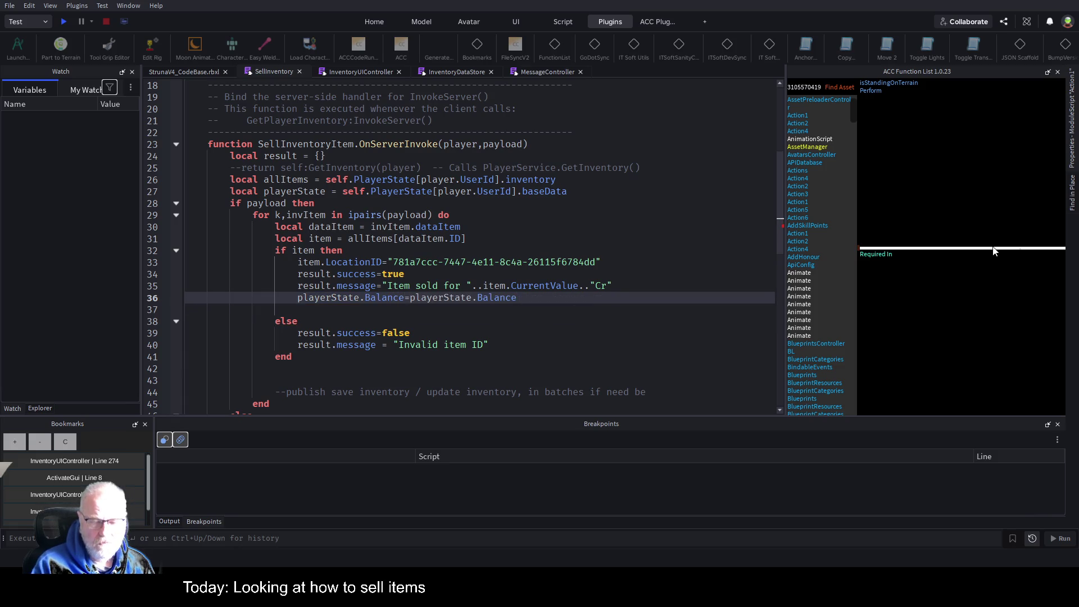
Step: Finish the line with '-item.CurrentValue' and save the place
type("-")
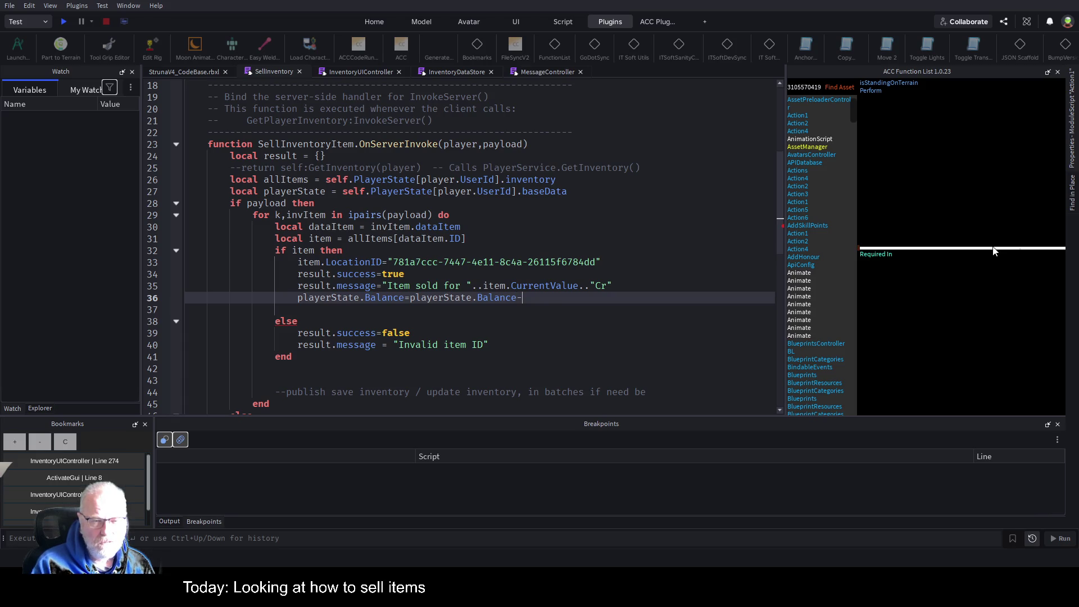
type("item.Unit")
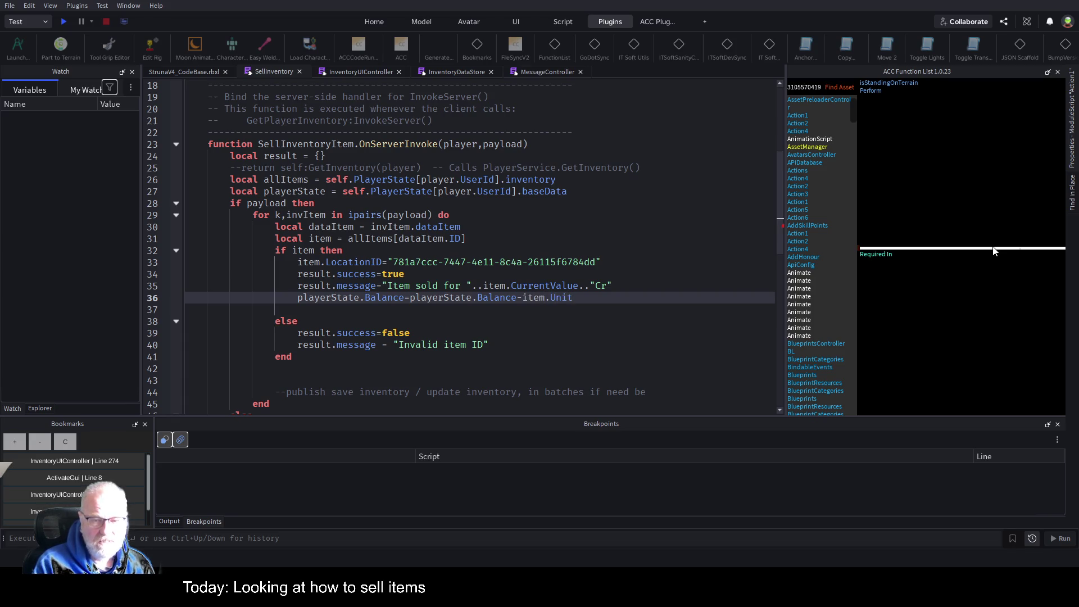
type("Value")
key("BackSpace")
key("BackSpace")
key("BackSpace")
type("CurrentValui")
key("BackSpace")
type("e")
key("ctrl+s")
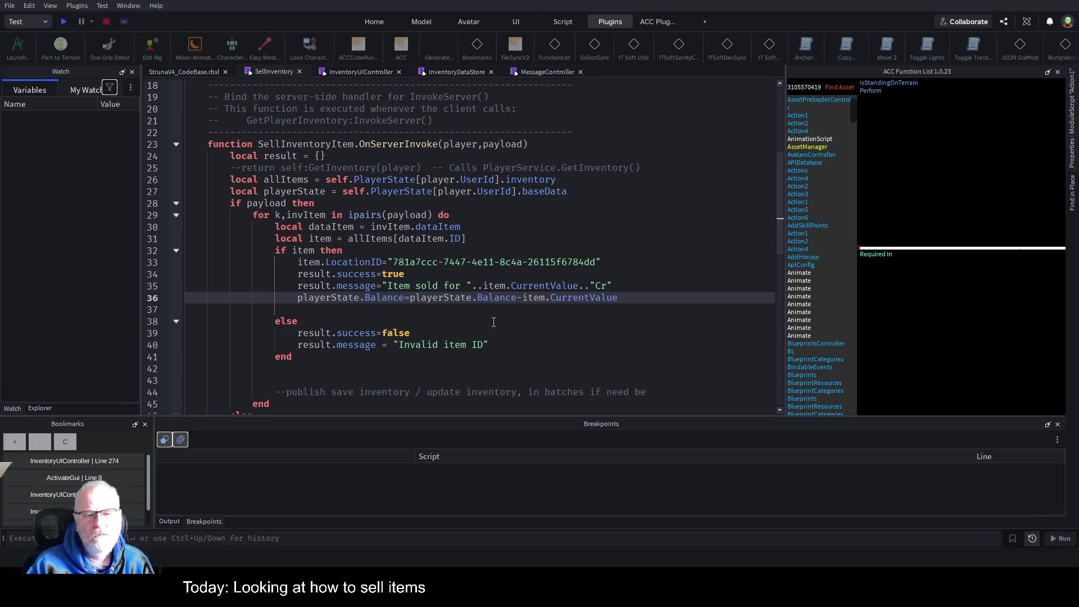
left_click(515, 324)
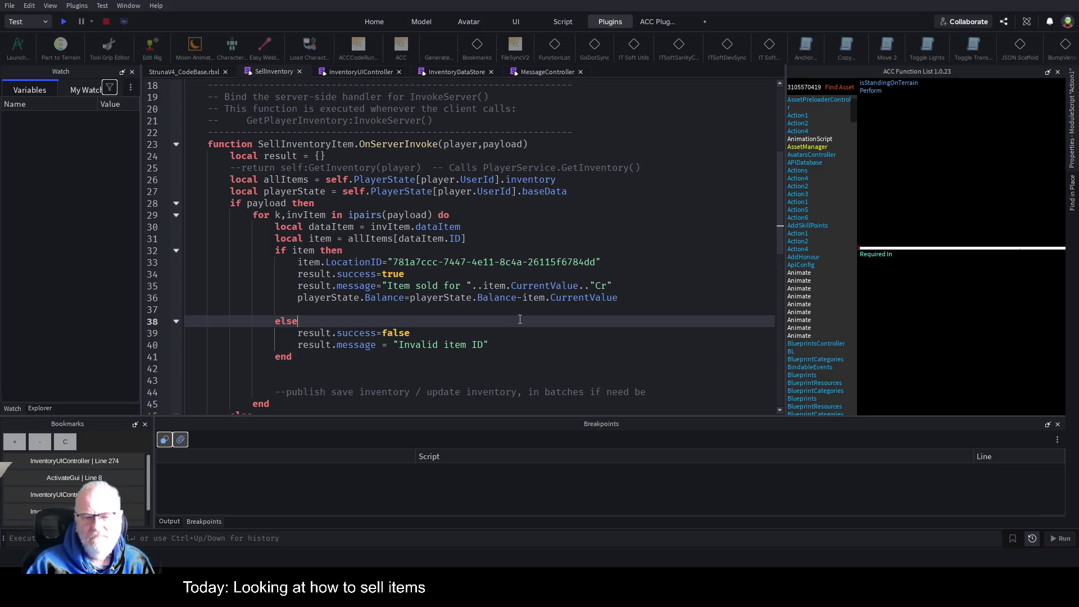
left_click(528, 299)
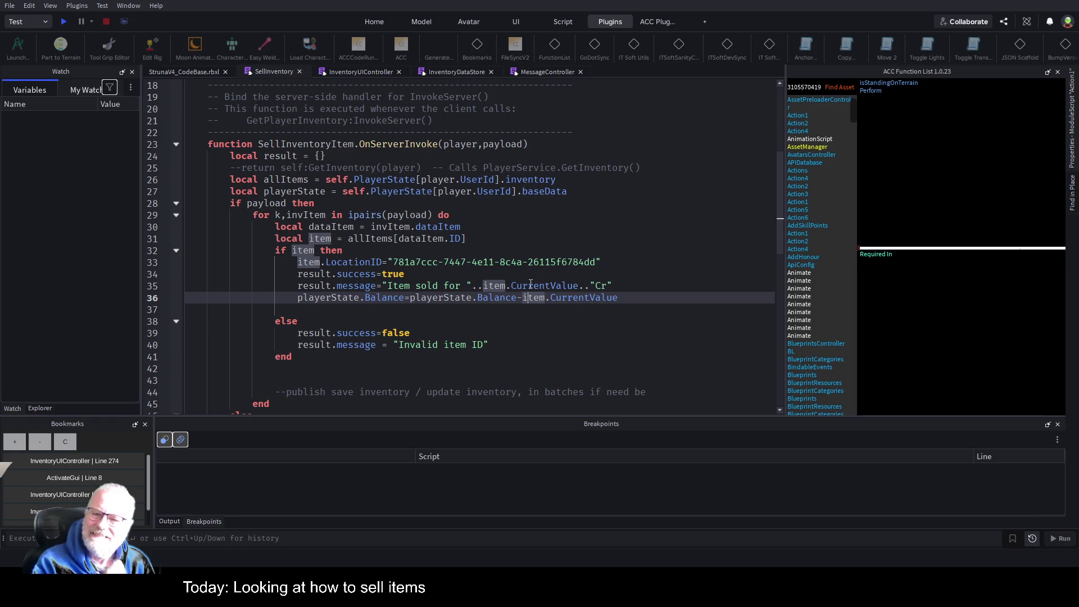
left_click(506, 239)
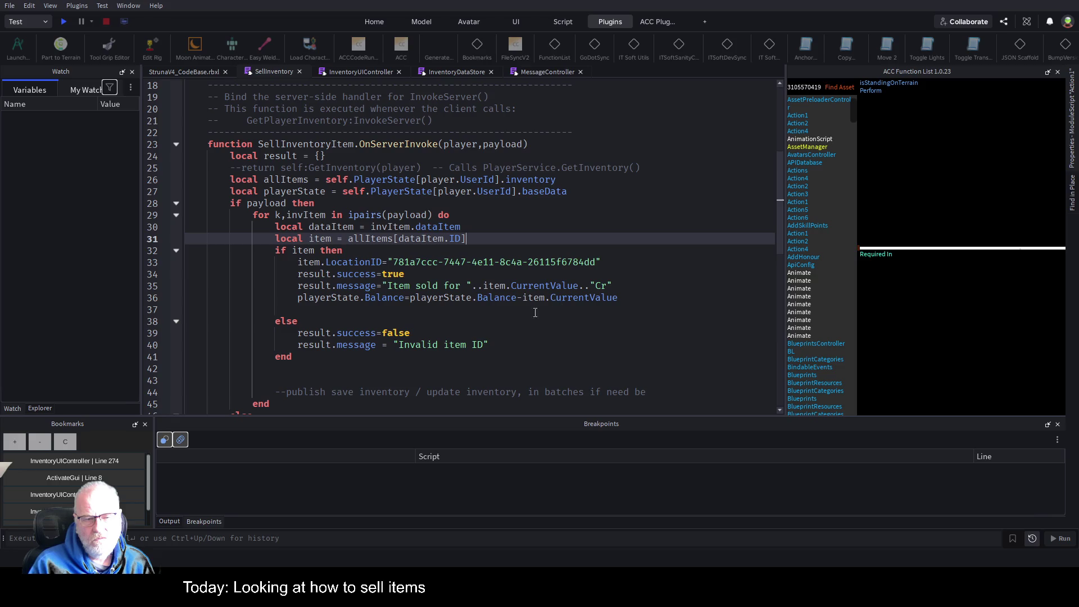
double_click(371, 298)
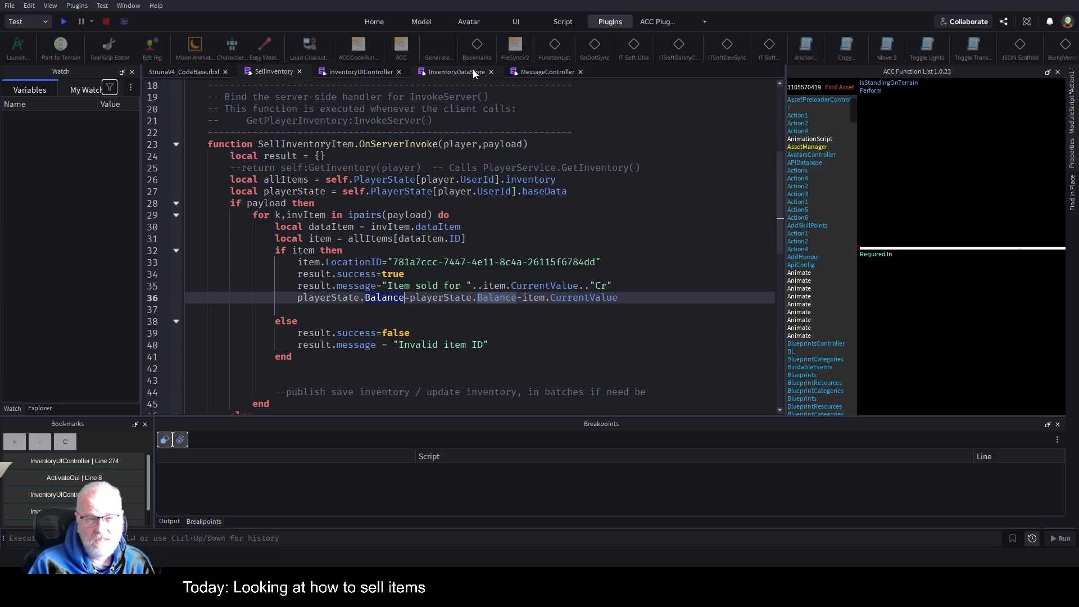
left_click(438, 70)
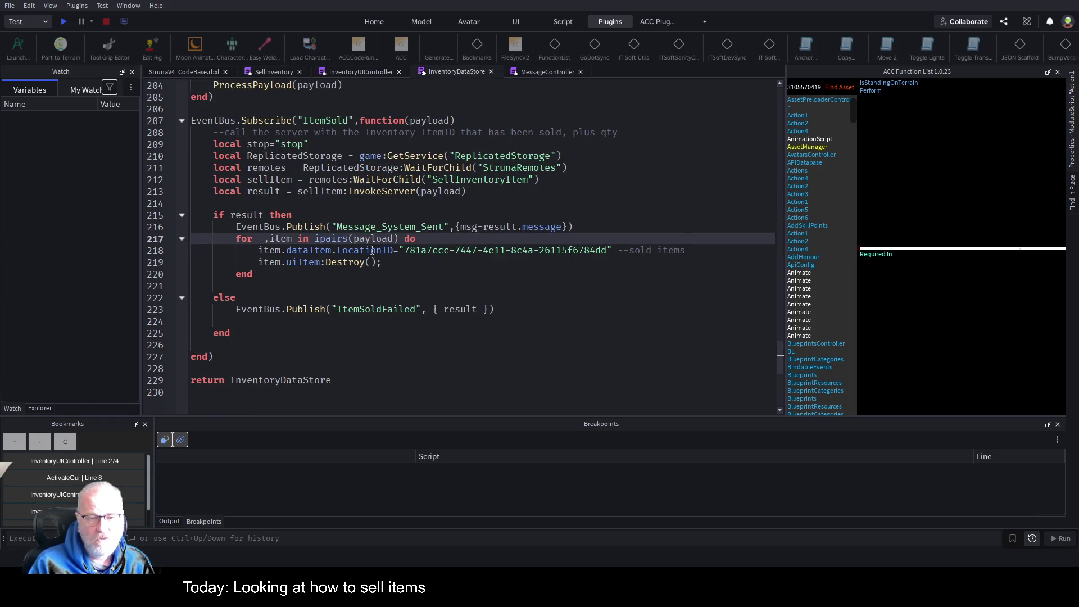
Step: Inspect InventoryDataStore's LocationID line 218, then scroll up through the script to Init
left_click(394, 251)
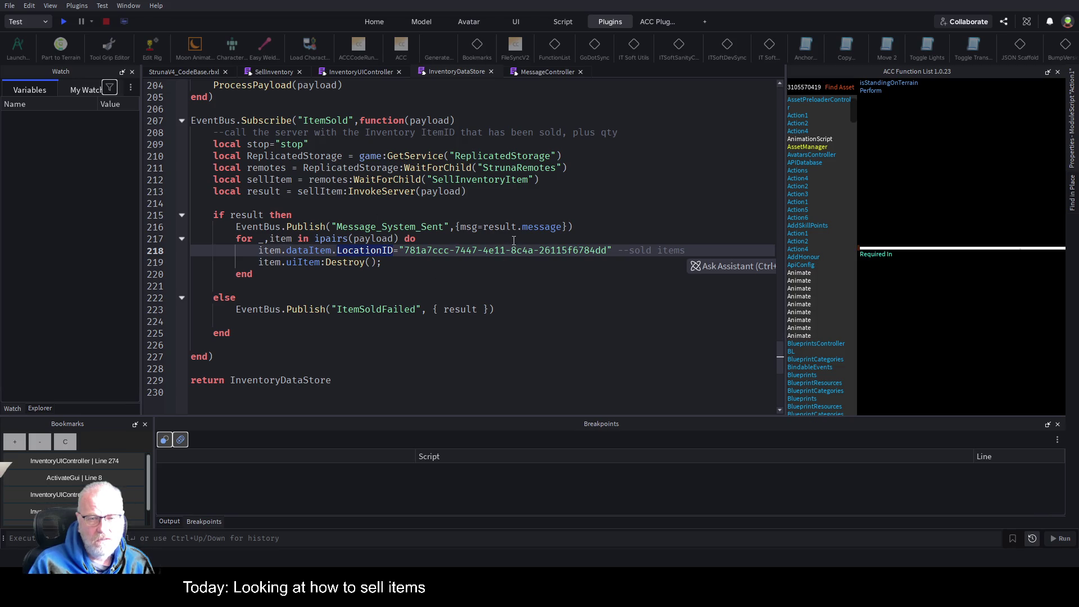
scroll(505, 233, "up", 9)
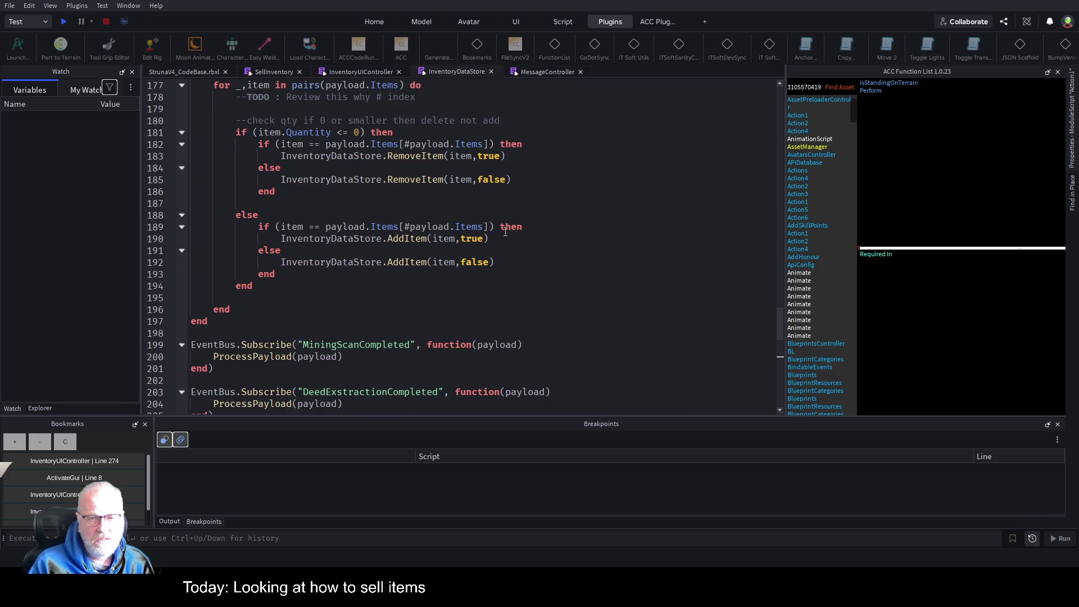
scroll(505, 232, "up", 12)
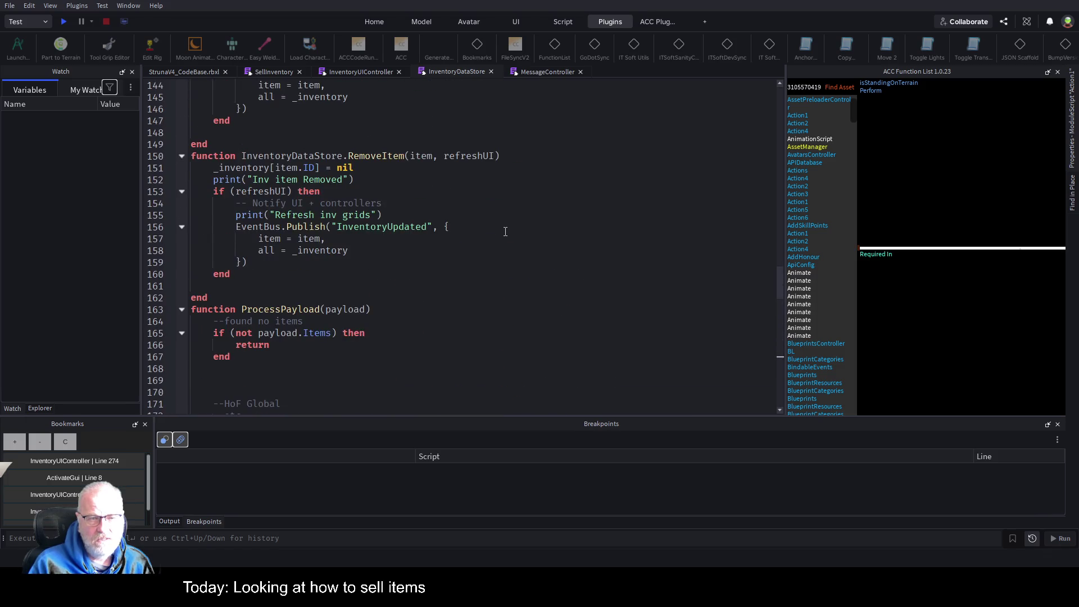
scroll(506, 231, "up", 20)
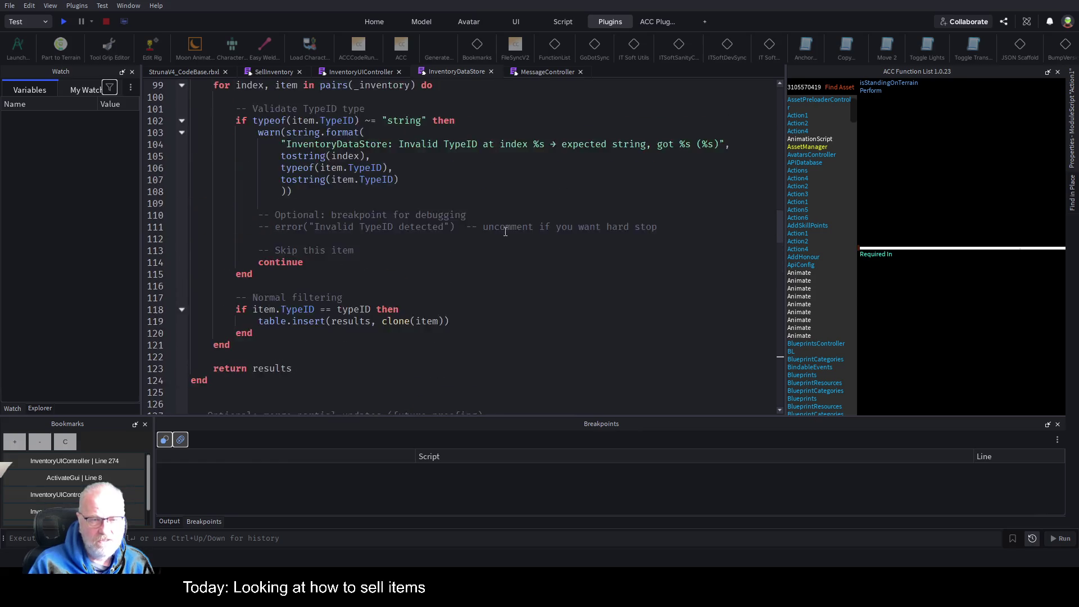
scroll(505, 232, "up", 20)
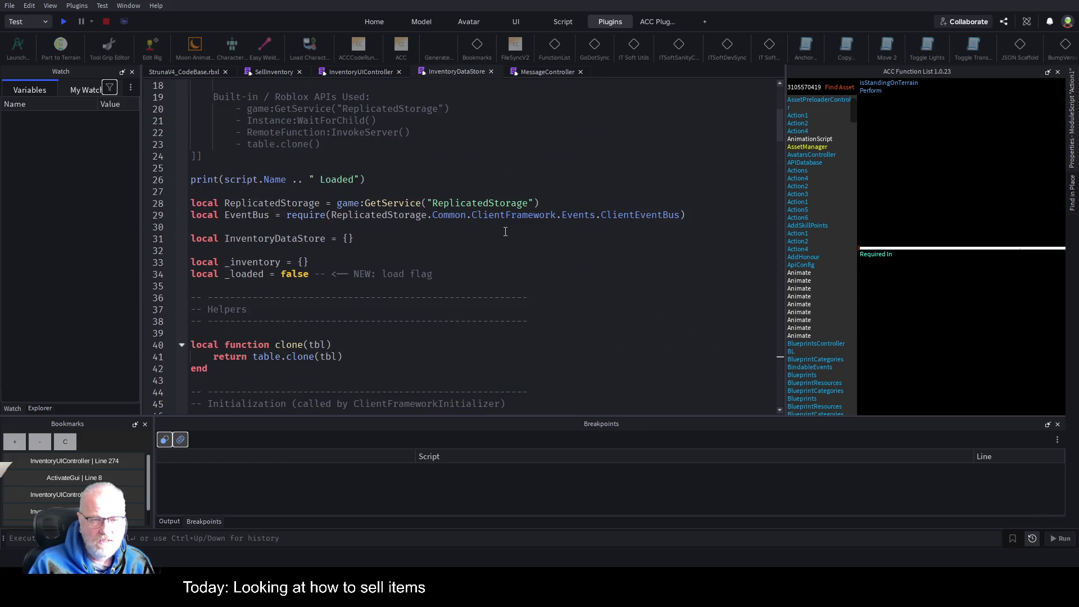
scroll(390, 210, "down", 4)
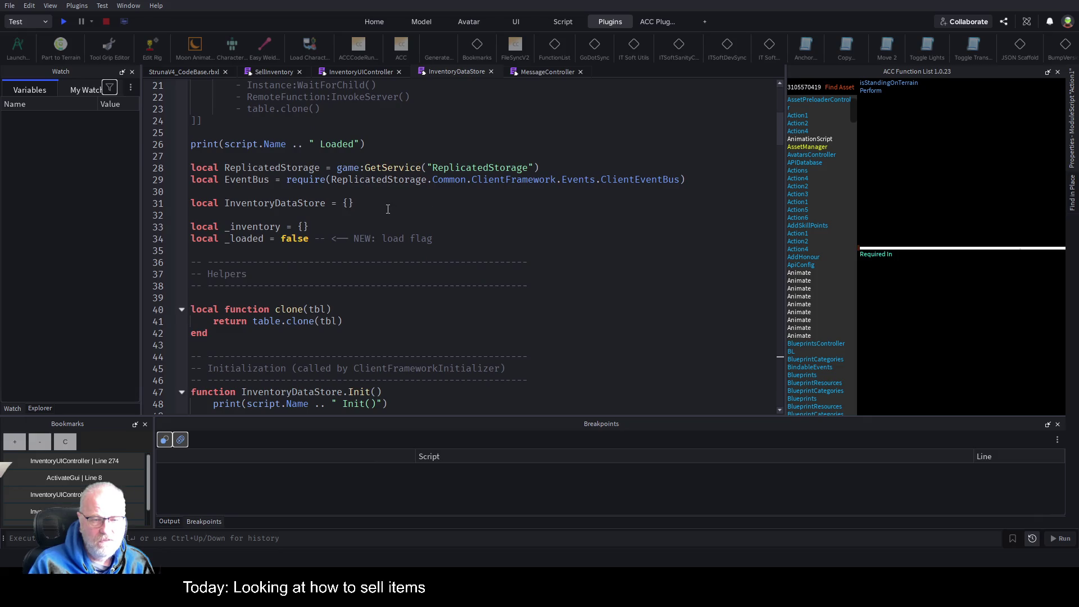
scroll(395, 212, "up", 6)
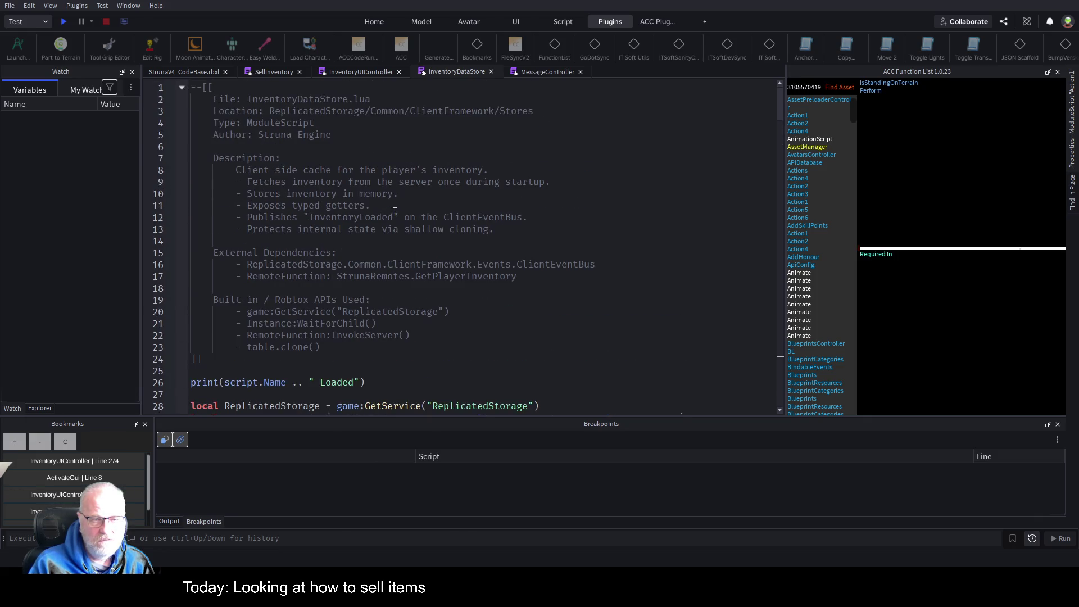
scroll(387, 231, "down", 2)
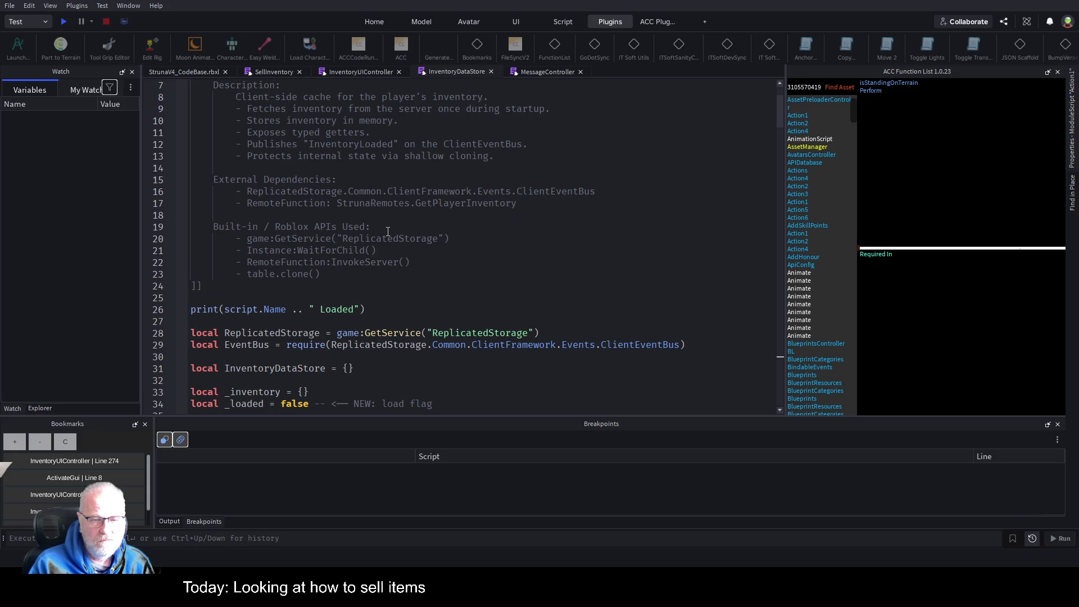
scroll(388, 232, "down", 4)
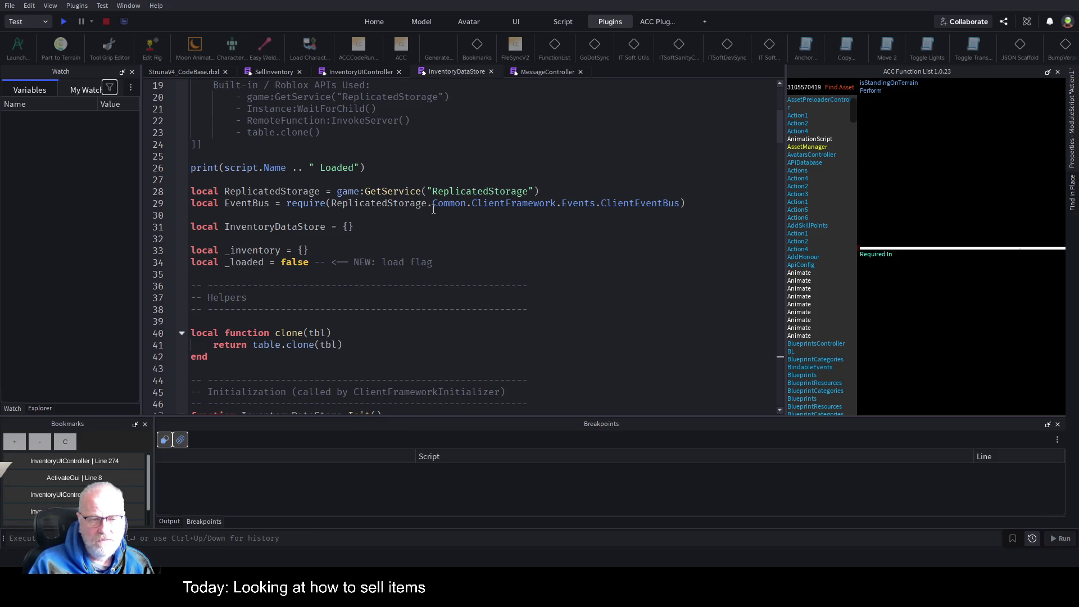
scroll(400, 259, "down", 5)
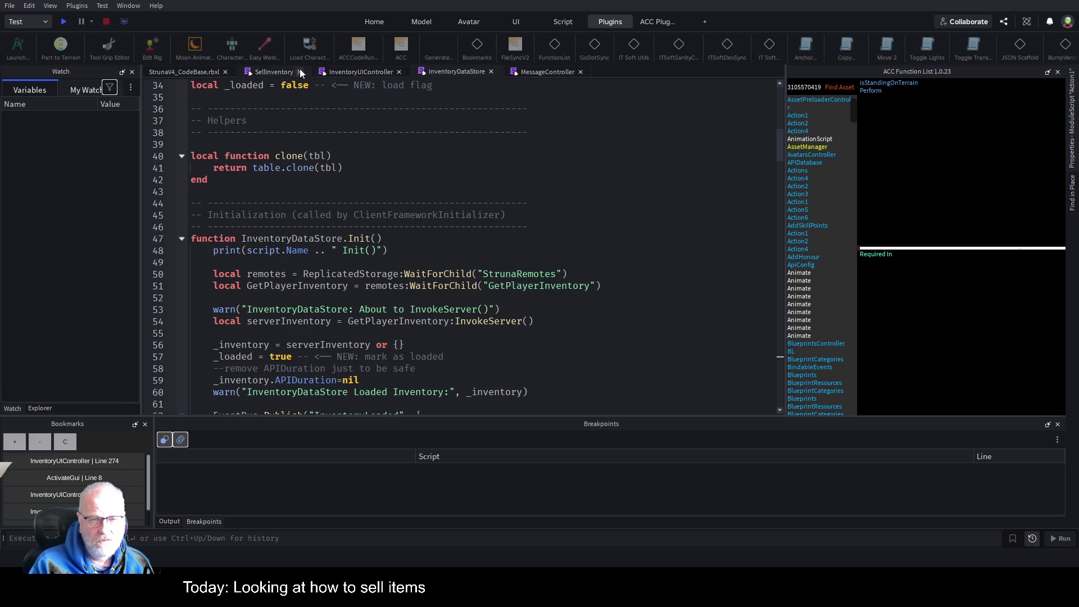
left_click(40, 408)
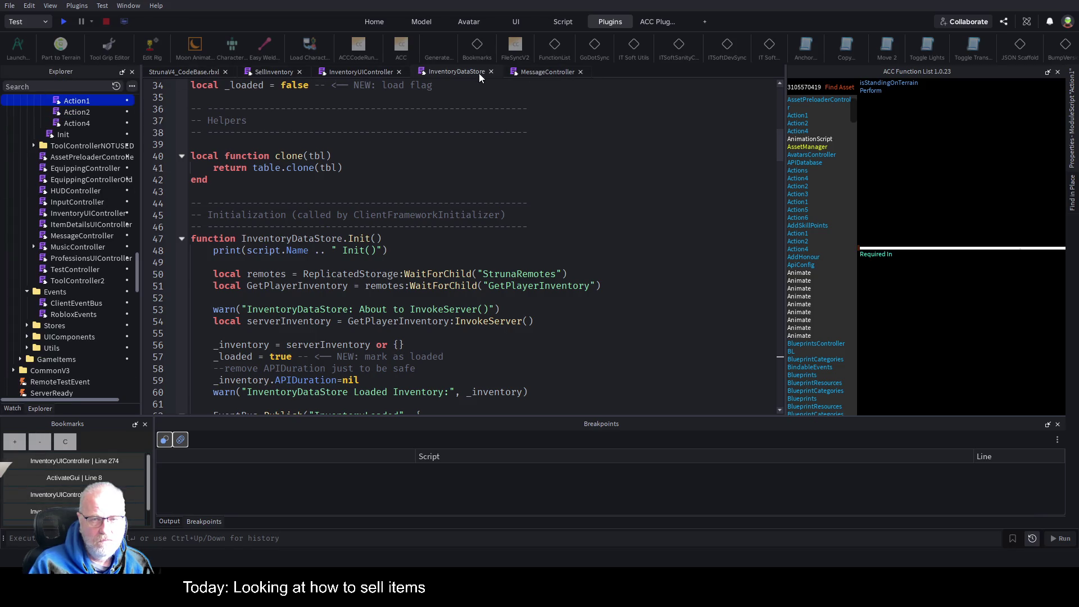
Step: Select InventoryDataStore under Stores in Explorer, then fold and unfold its Init function
left_click(500, 116)
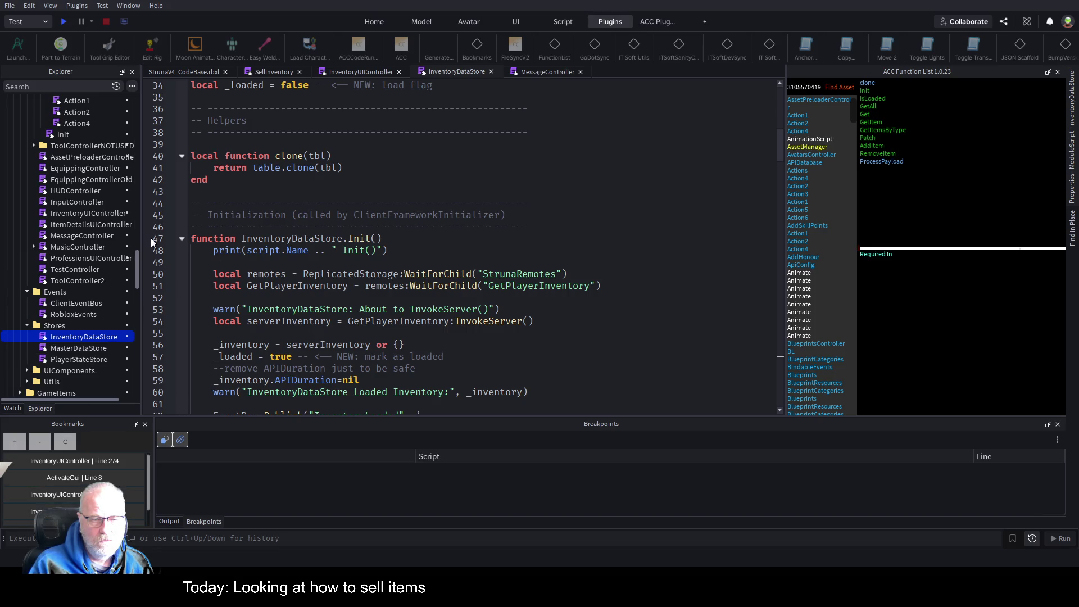
left_click(182, 240)
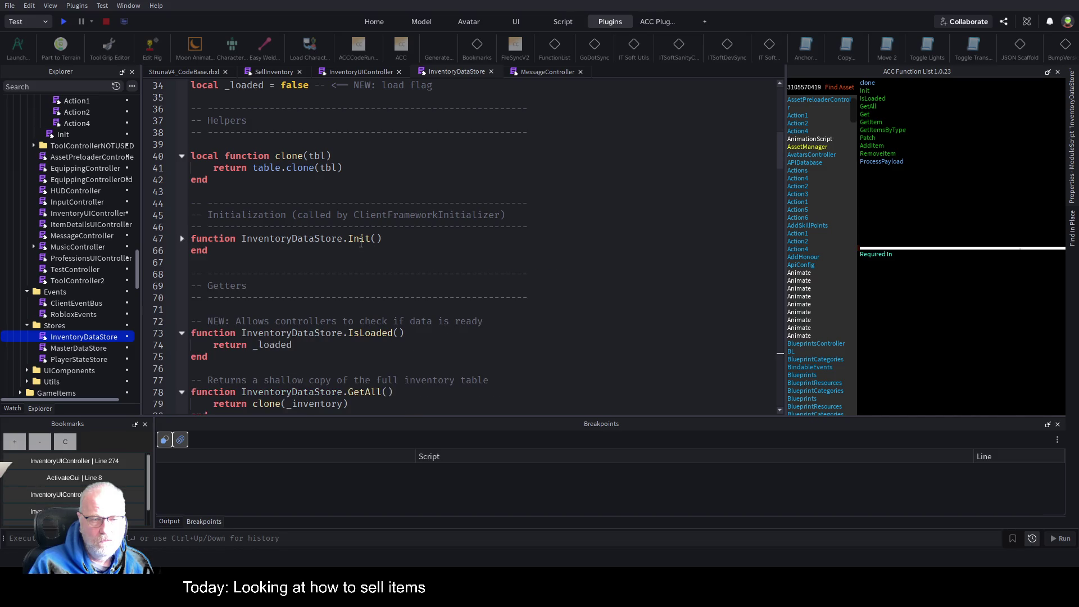
left_click(182, 238)
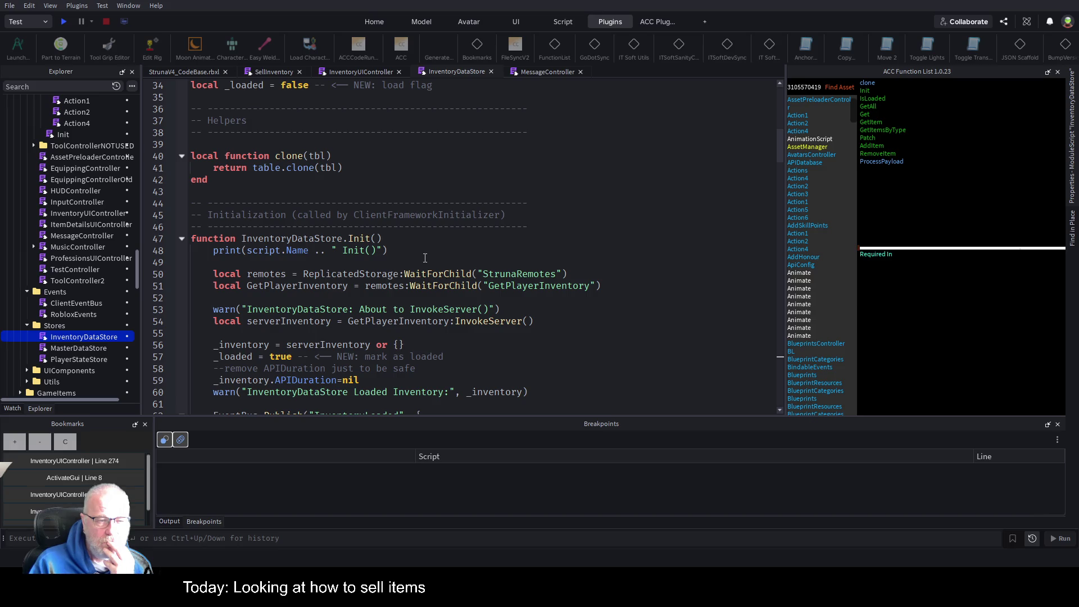
Step: Scroll down to the ItemSold handler and go to the line destroying the sold item's UI
scroll(425, 257, "down", 6)
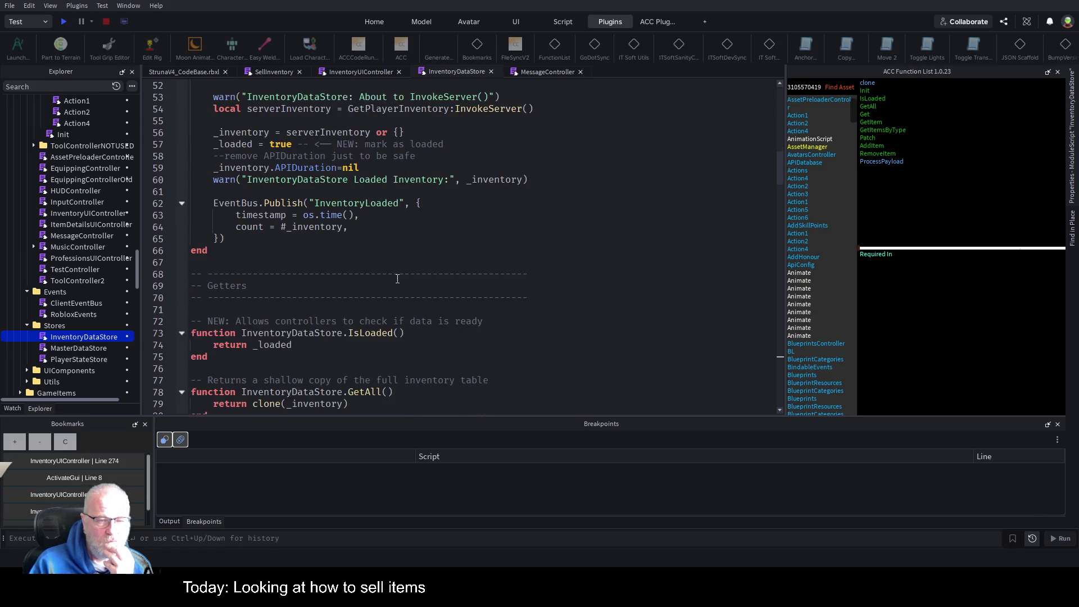
scroll(397, 279, "down", 9)
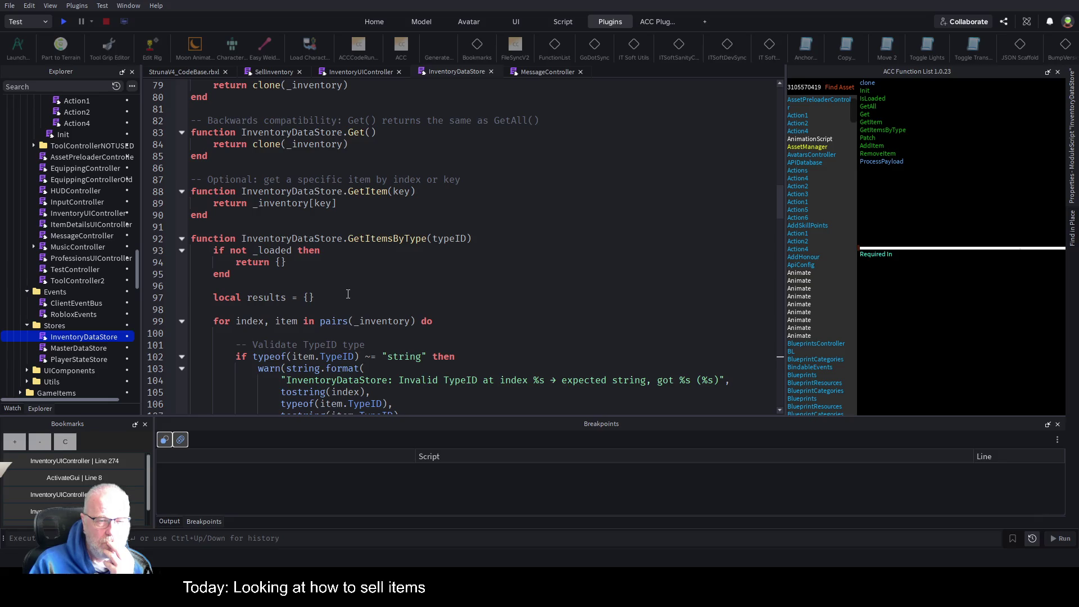
scroll(348, 294, "down", 9)
scroll(344, 296, "down", 4)
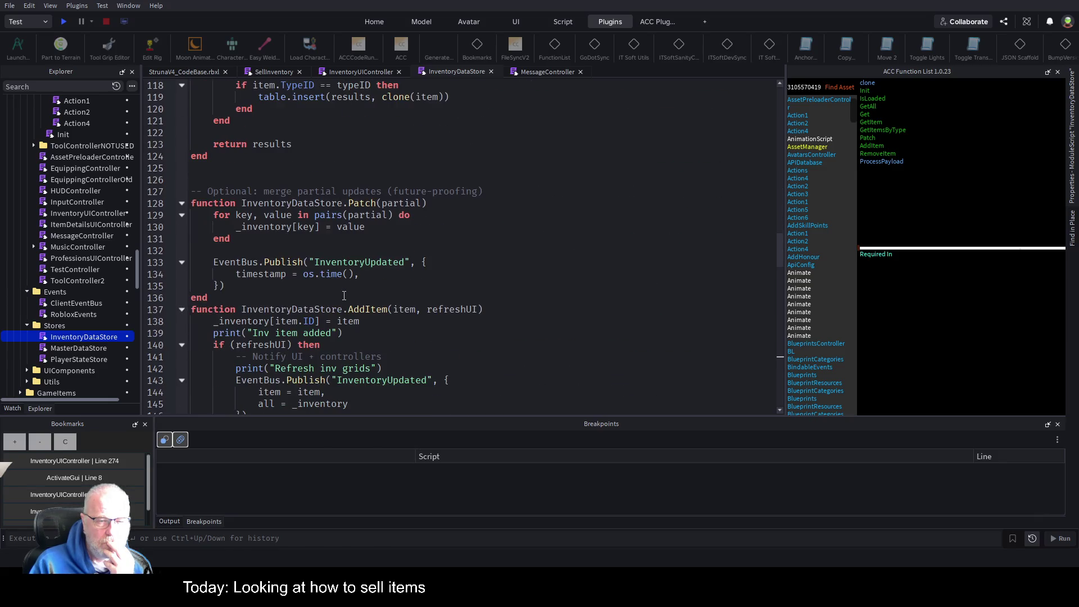
scroll(344, 295, "down", 4)
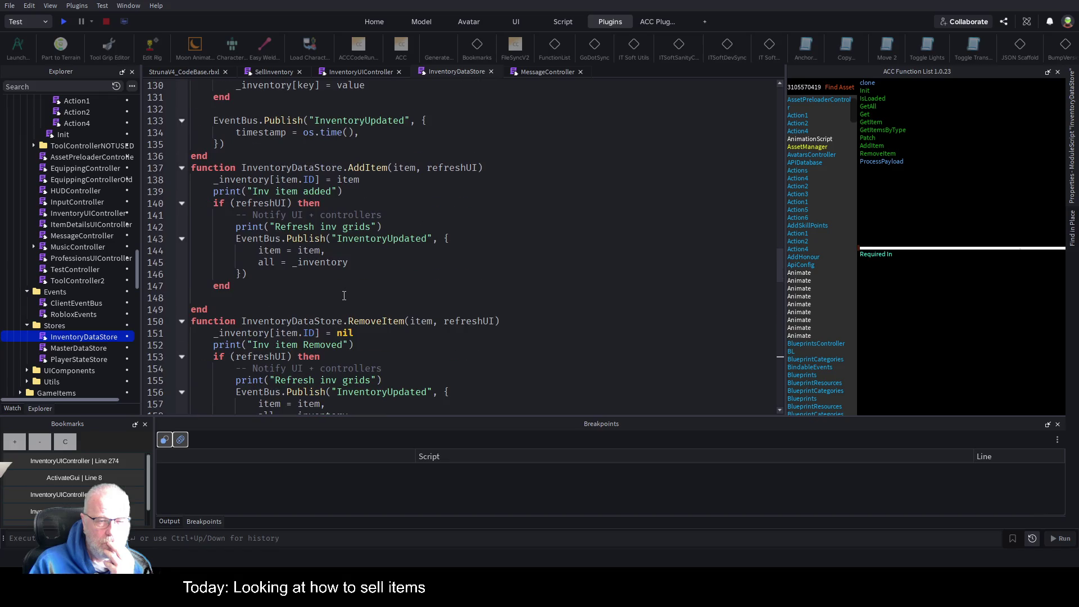
scroll(344, 296, "down", 5)
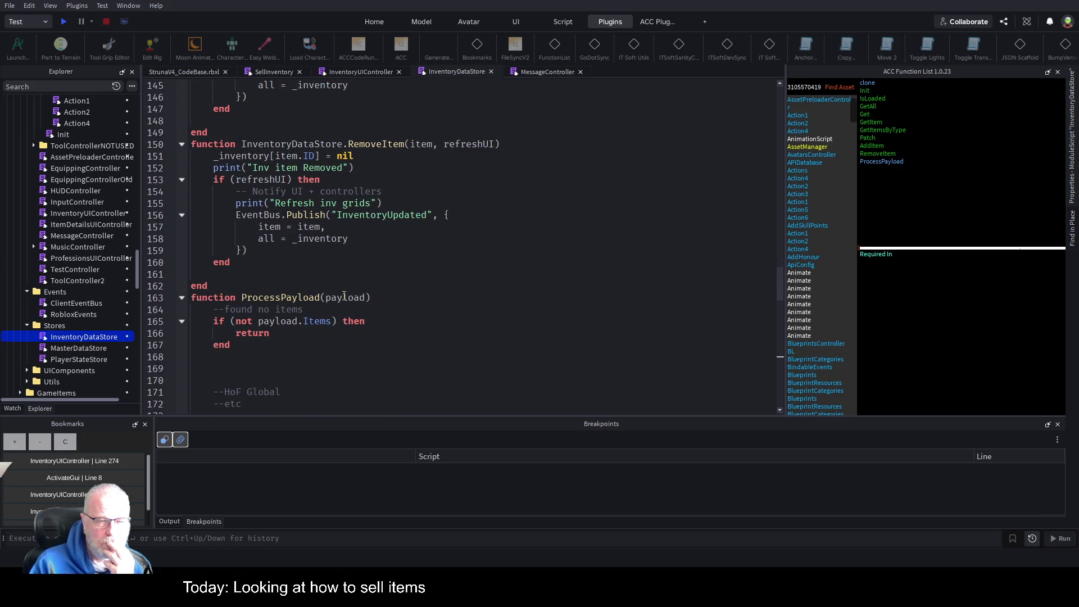
scroll(344, 296, "down", 13)
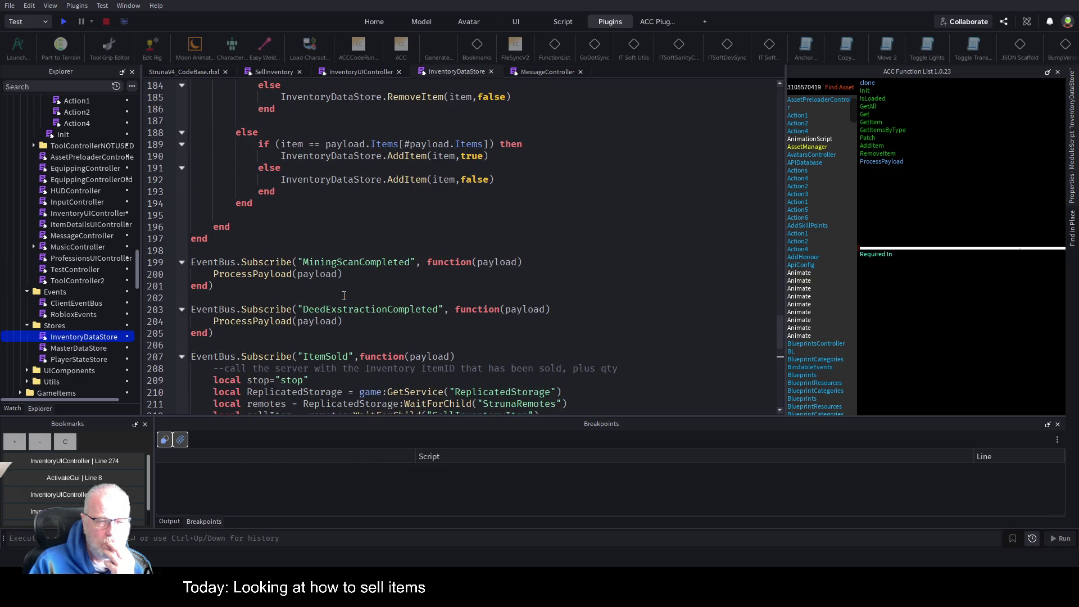
scroll(344, 296, "down", 4)
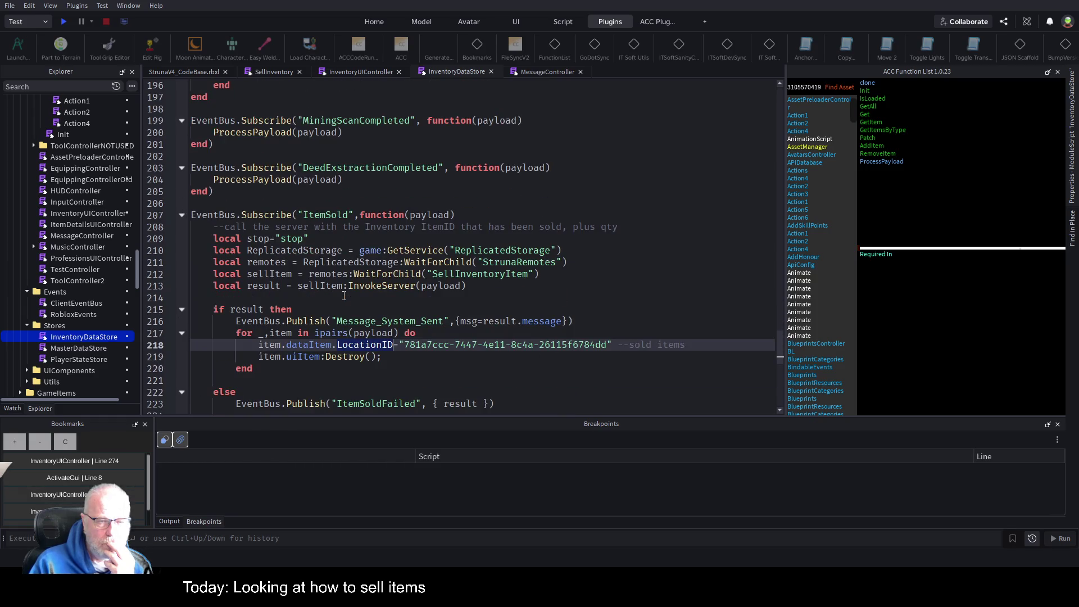
scroll(344, 295, "down", 7)
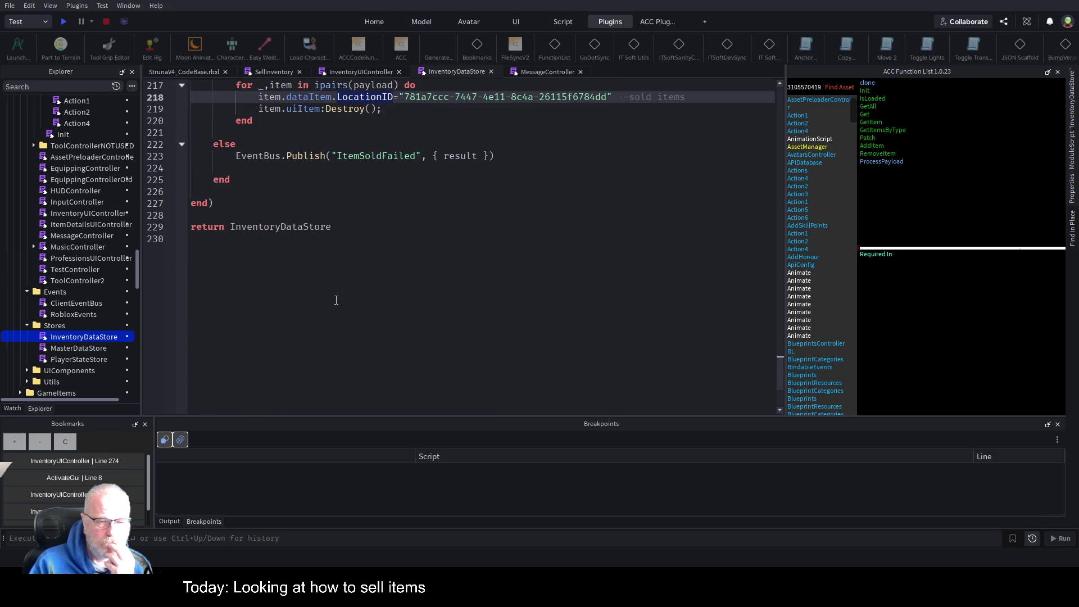
scroll(336, 300, "up", 4)
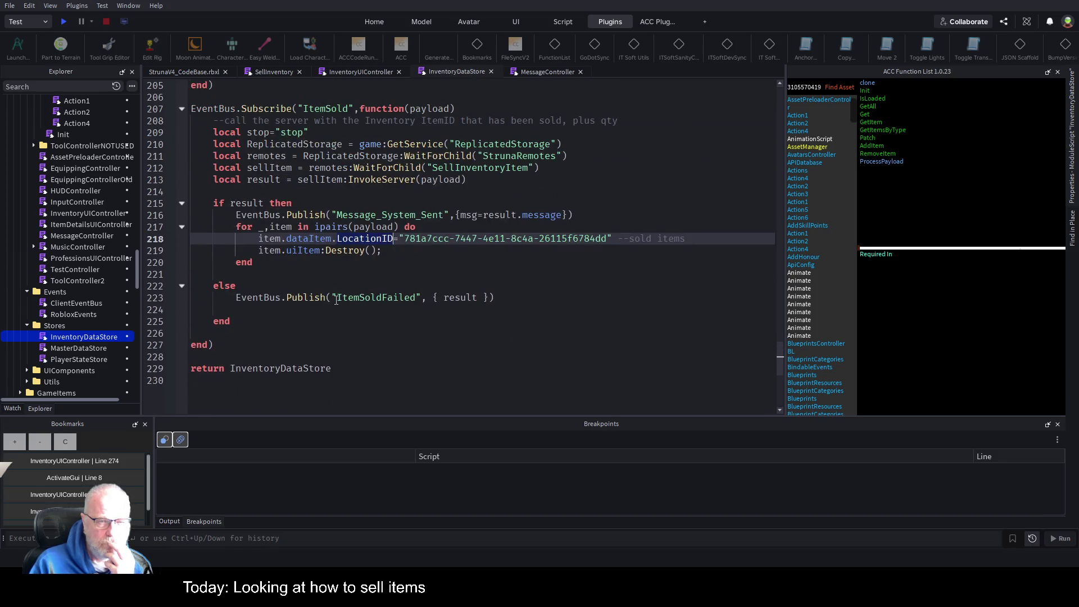
left_click(388, 250)
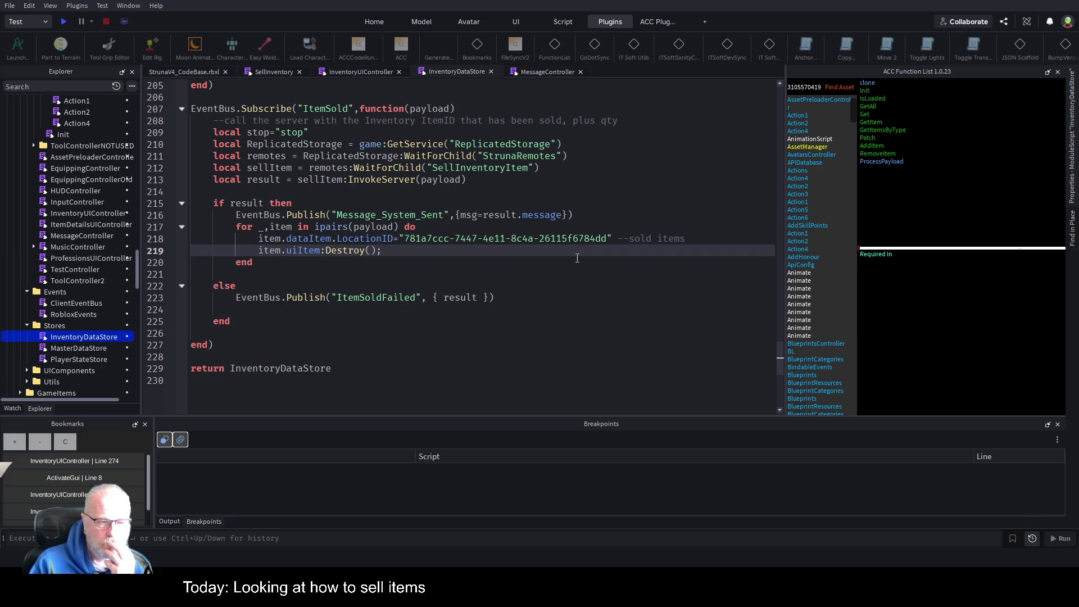
double_click(86, 361)
scroll(394, 236, "down", 20)
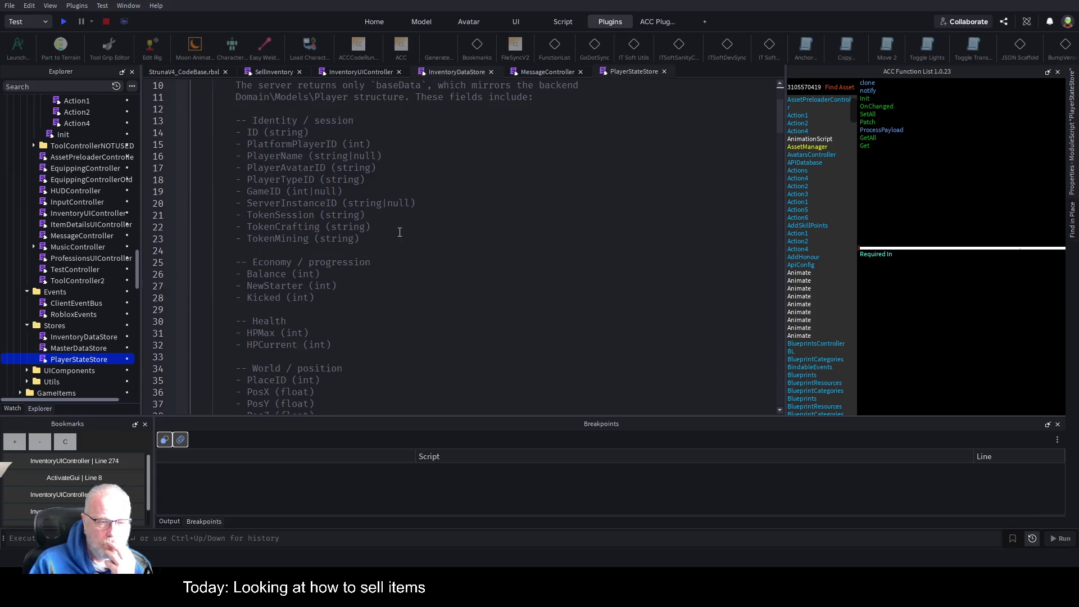
scroll(346, 261, "down", 4)
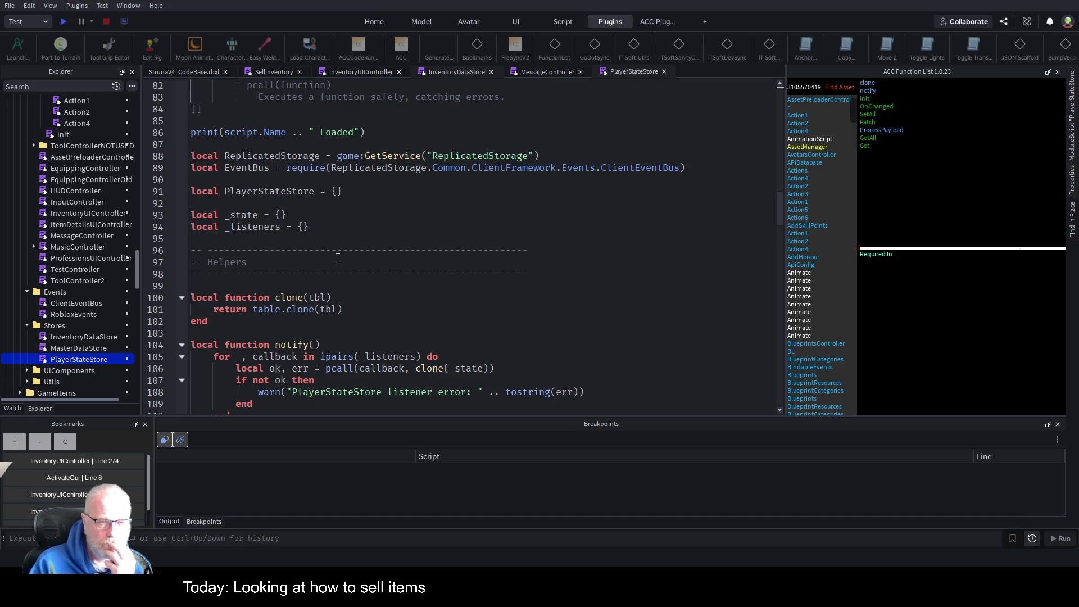
scroll(338, 258, "down", 4)
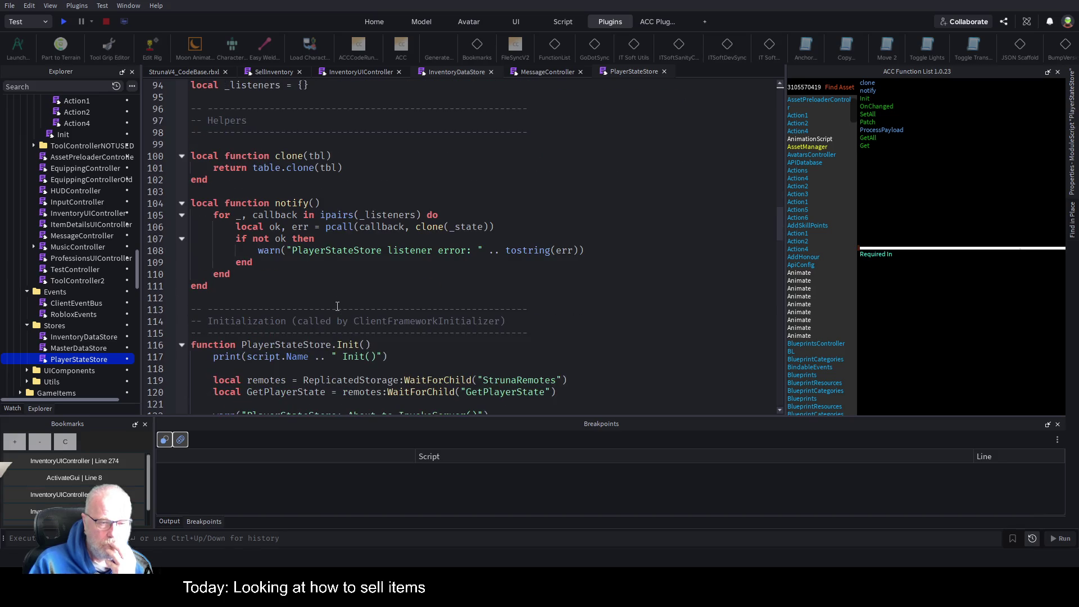
scroll(337, 306, "down", 5)
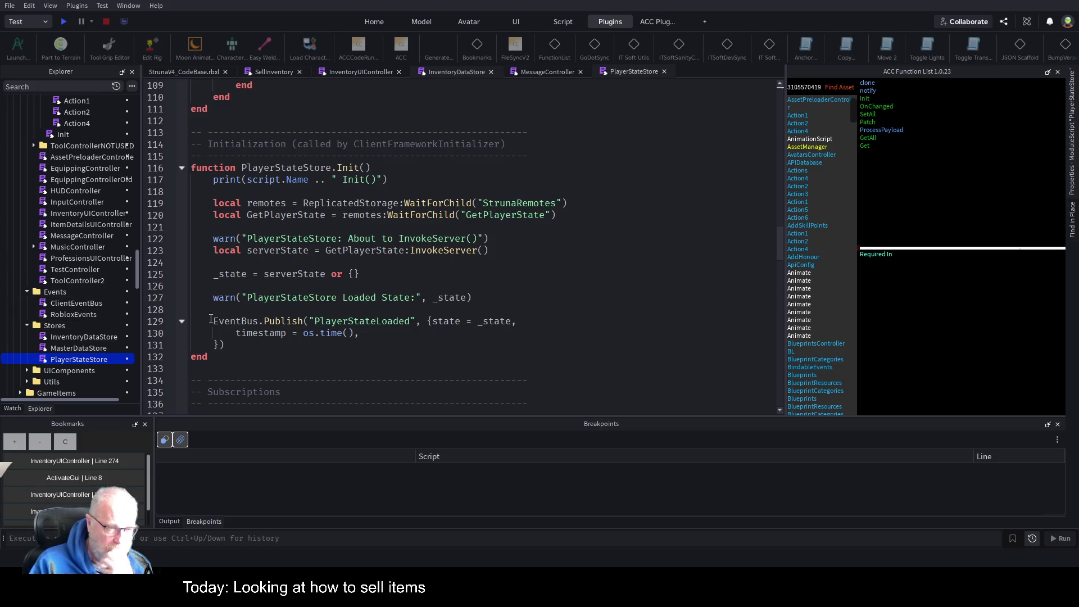
scroll(400, 250, "down", 3)
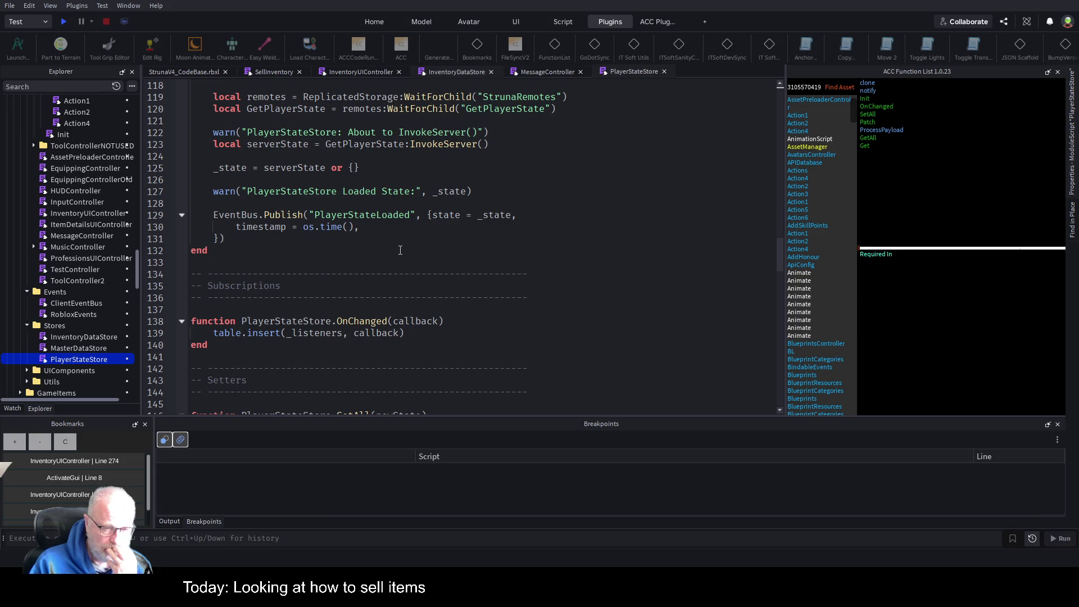
scroll(400, 250, "up", 1)
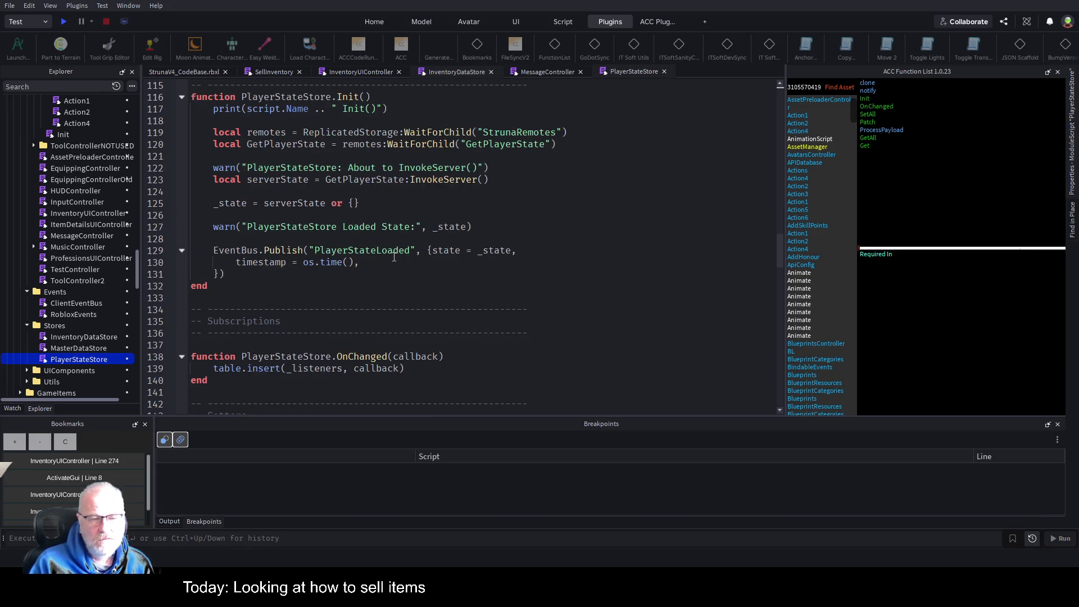
scroll(296, 329, "down", 2)
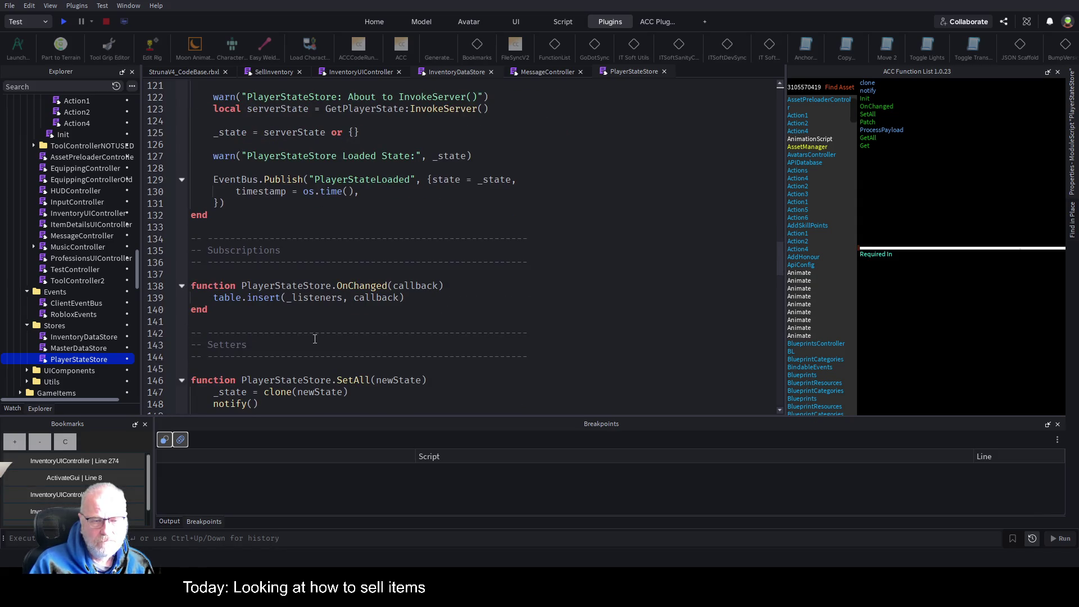
scroll(308, 310, "down", 3)
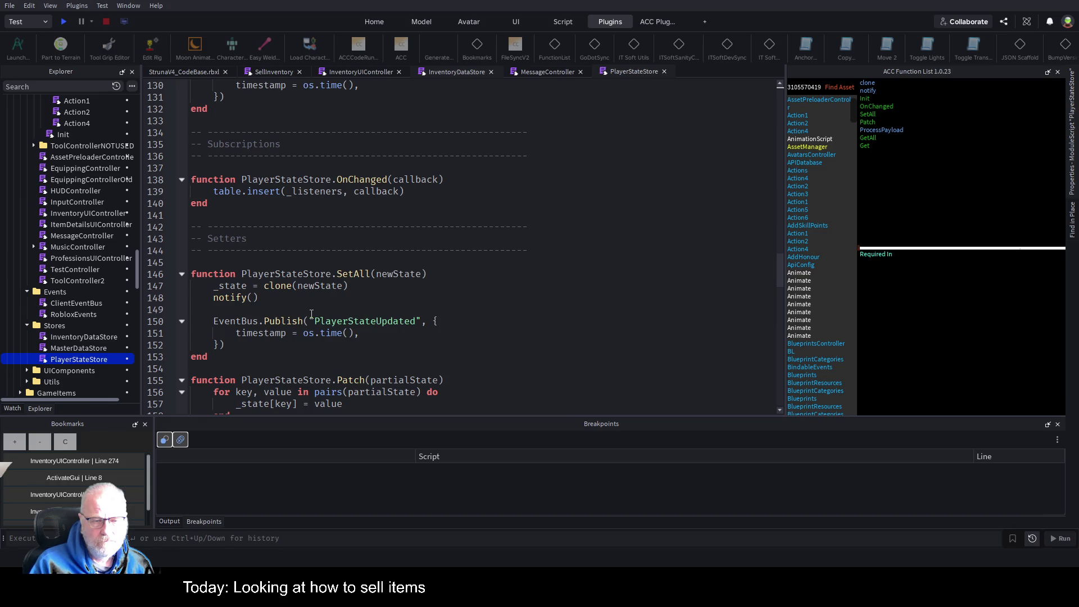
scroll(311, 313, "down", 3)
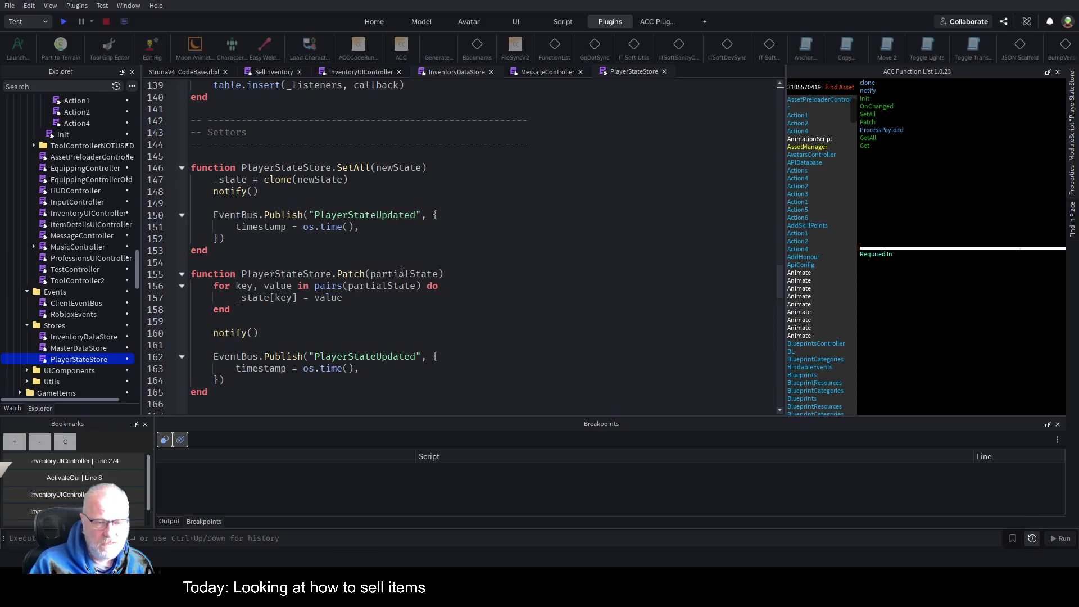
left_click_drag(242, 272, 443, 273)
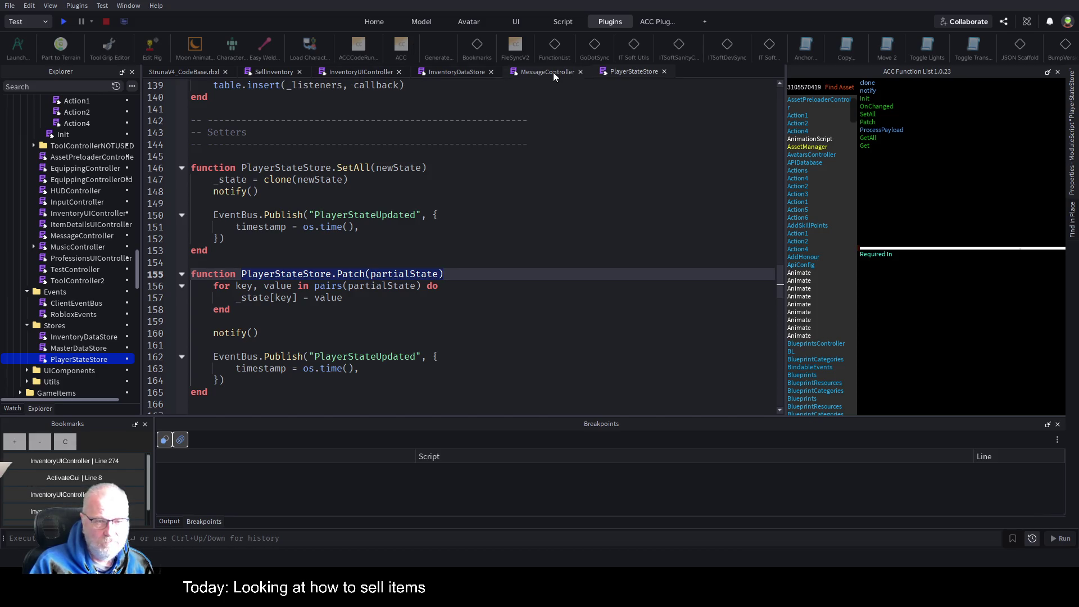
Step: In InventoryDataStore, add 'local playerStateStore = require(script.Parent.PlayerStateStore)' after the sold-items loop
left_click(472, 73)
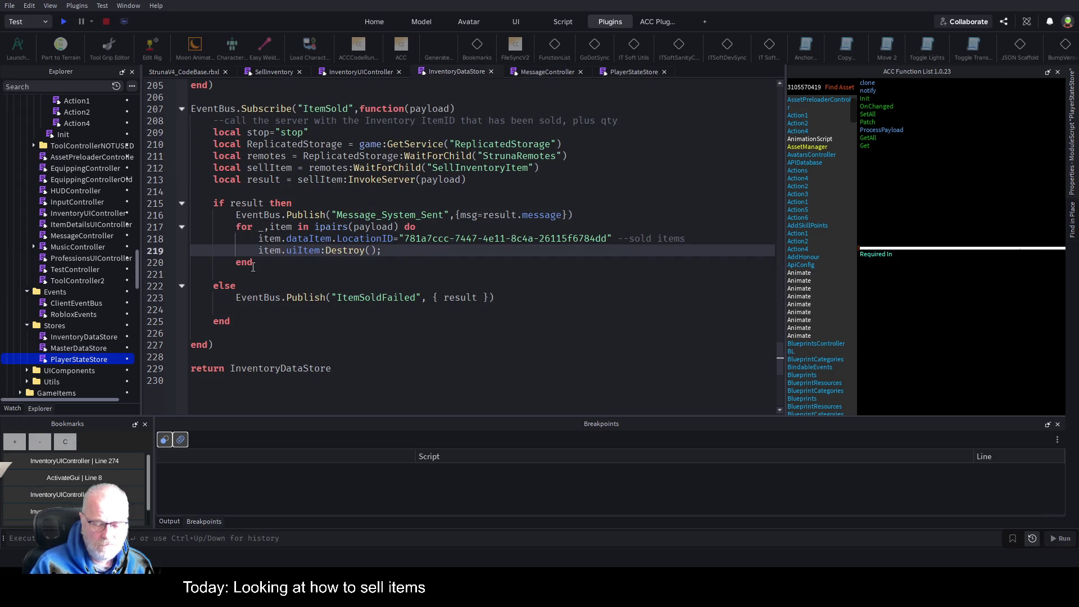
key("Return")
key("Return")
key("Return")
key("Up")
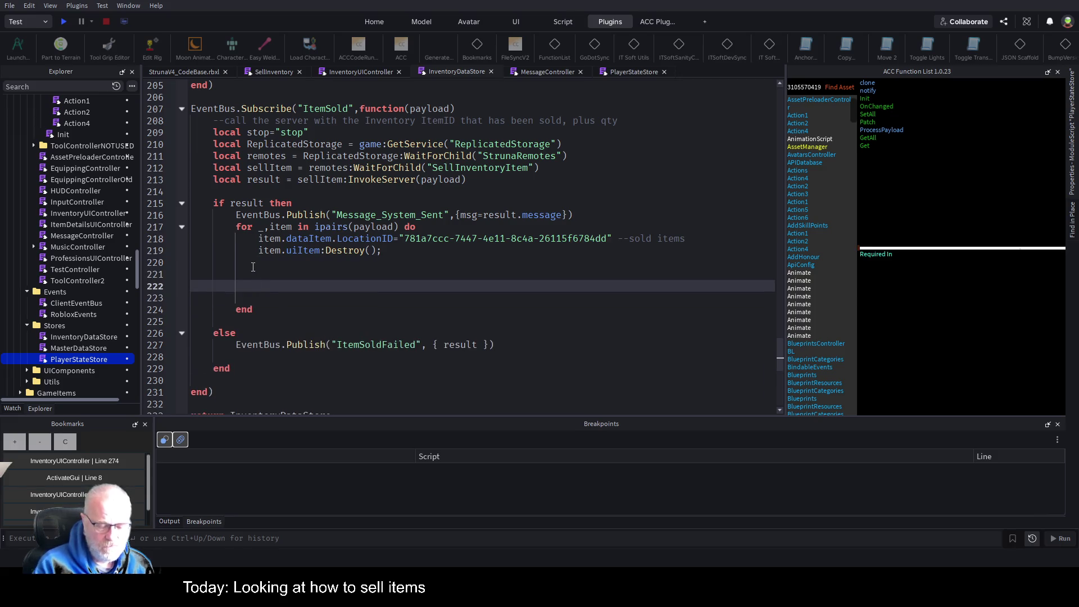
type("loc")
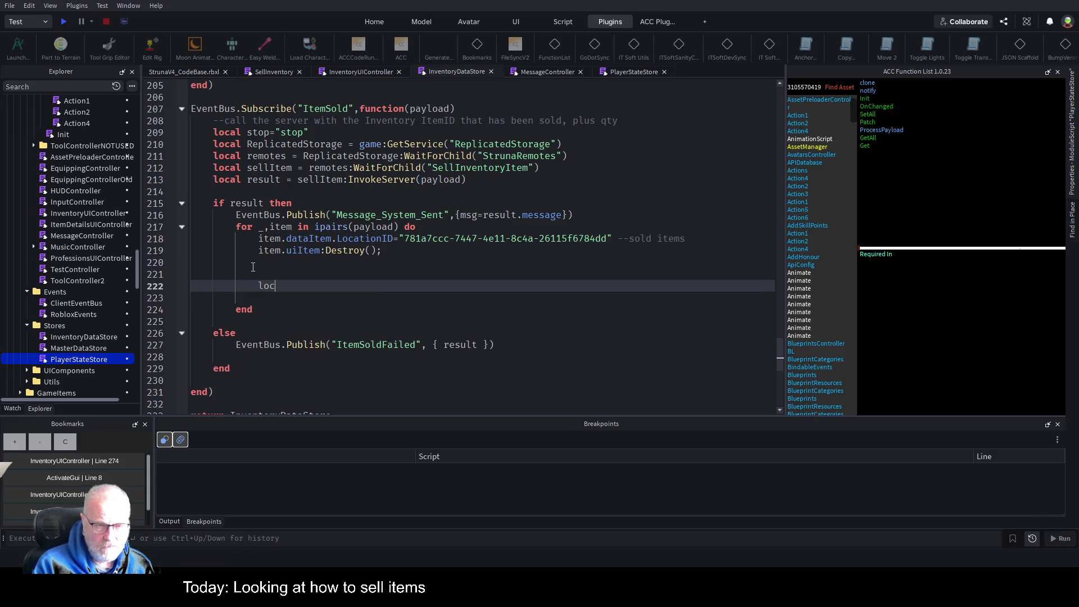
type("al playerDat")
type("a")
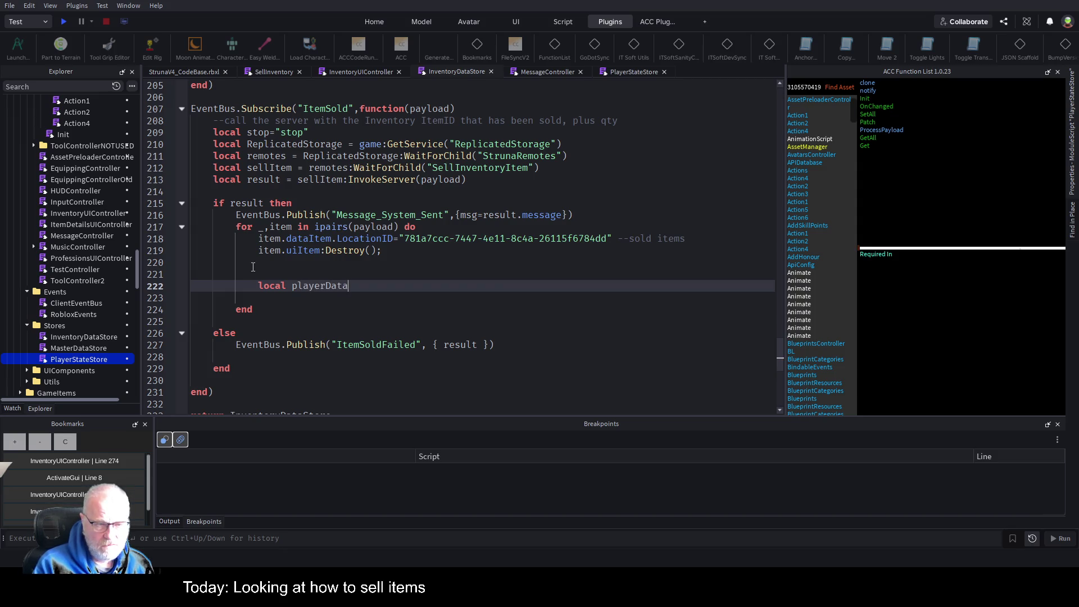
key("BackSpace")
key("BackSpace")
key("BackSpace")
type("StateStore = ")
type("reuire(")
key("BackSpace")
key("BackSpace")
key("BackSpace")
type("equire(")
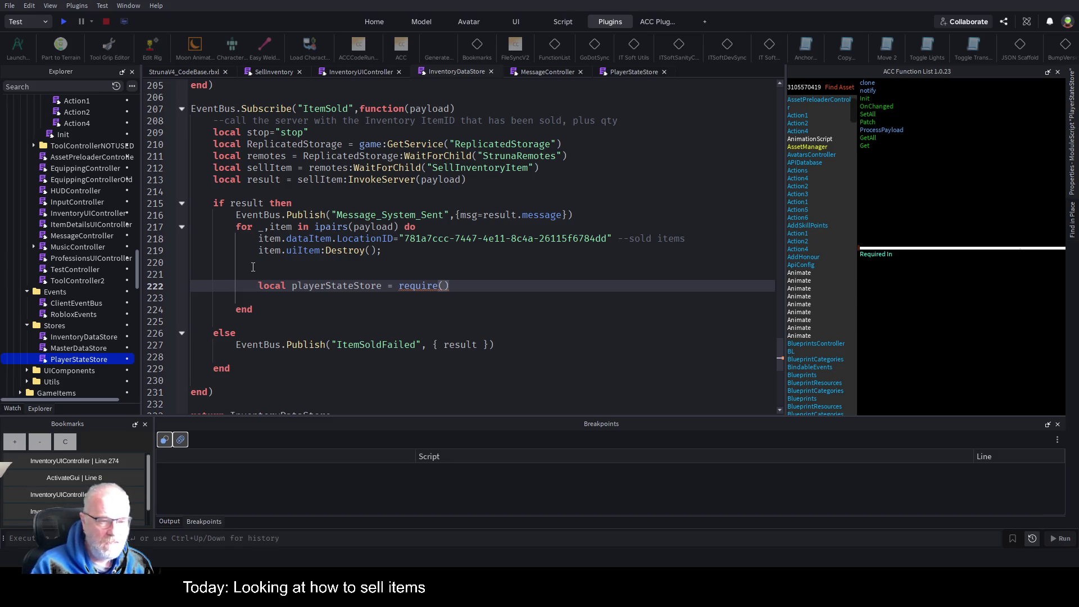
type("script.")
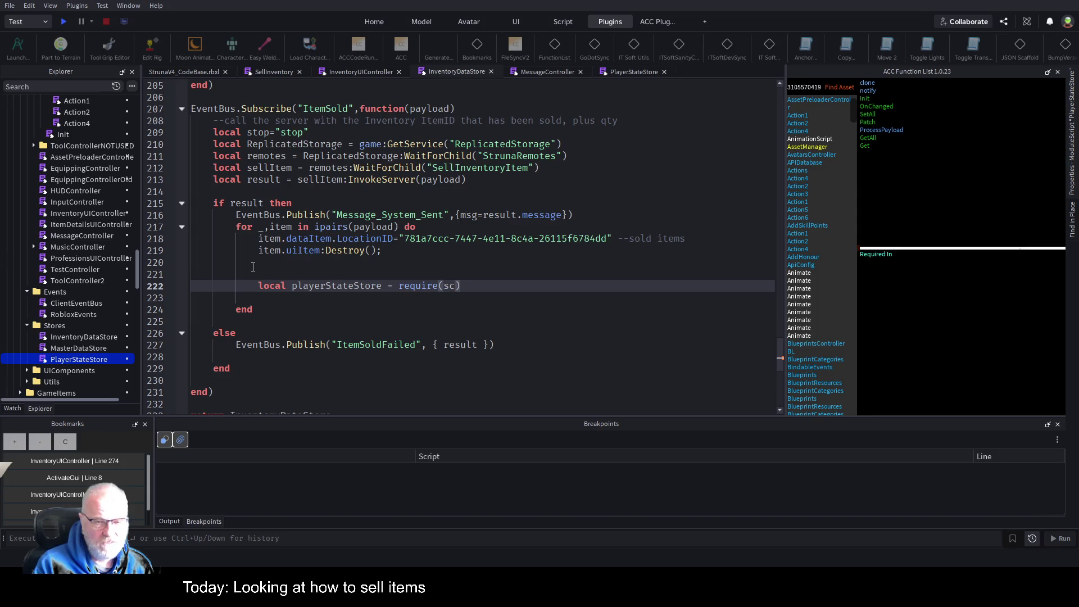
type("Parent.")
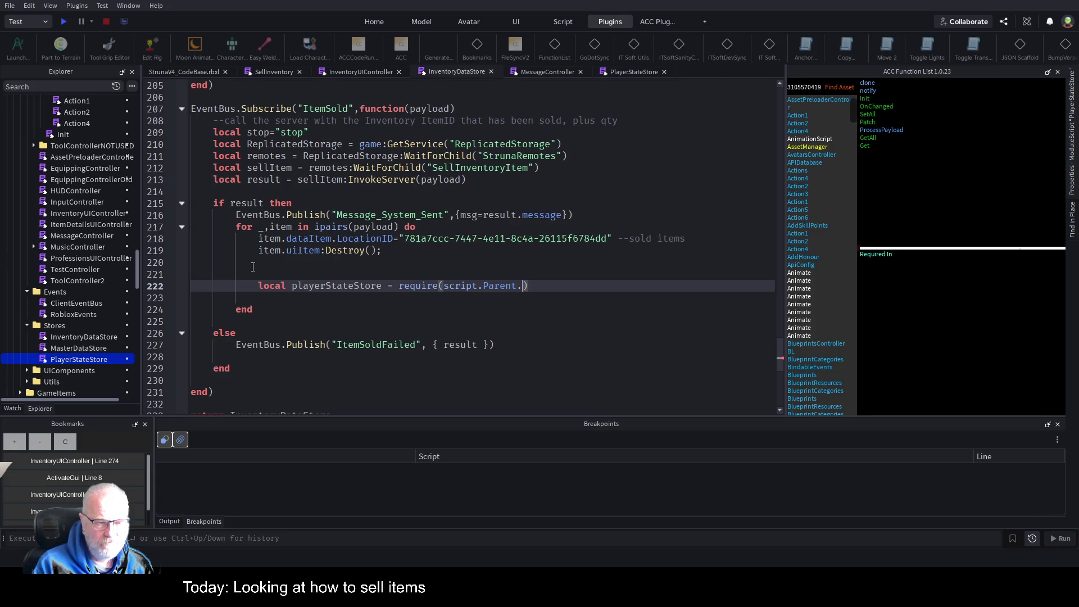
type("Pl")
key("Tab")
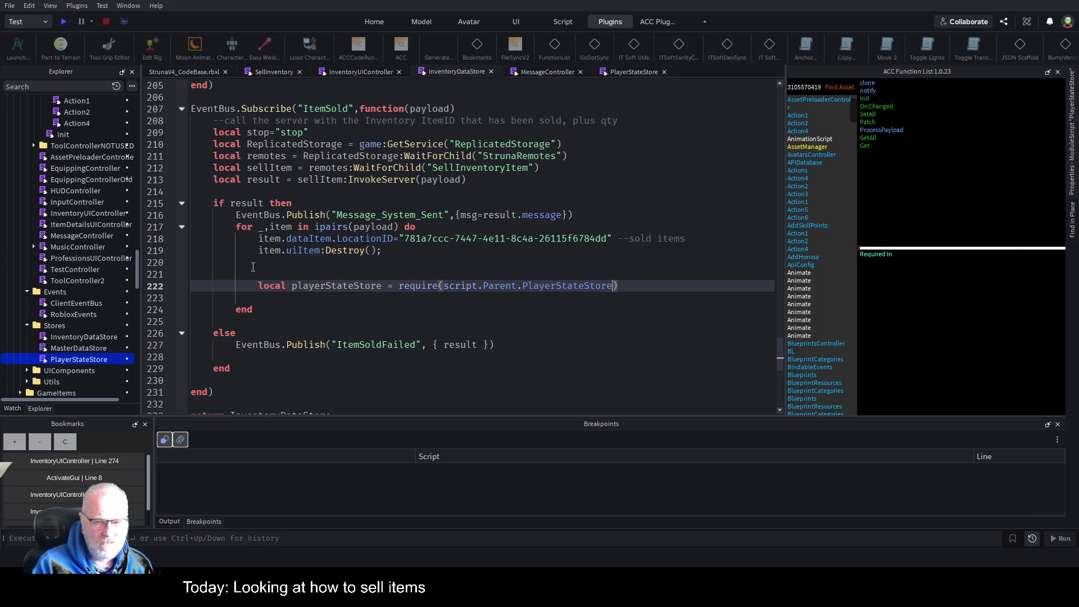
Step: Add a 'playerStateStore.Patch(partialState)' call on the line below
key("End")
key("Return")
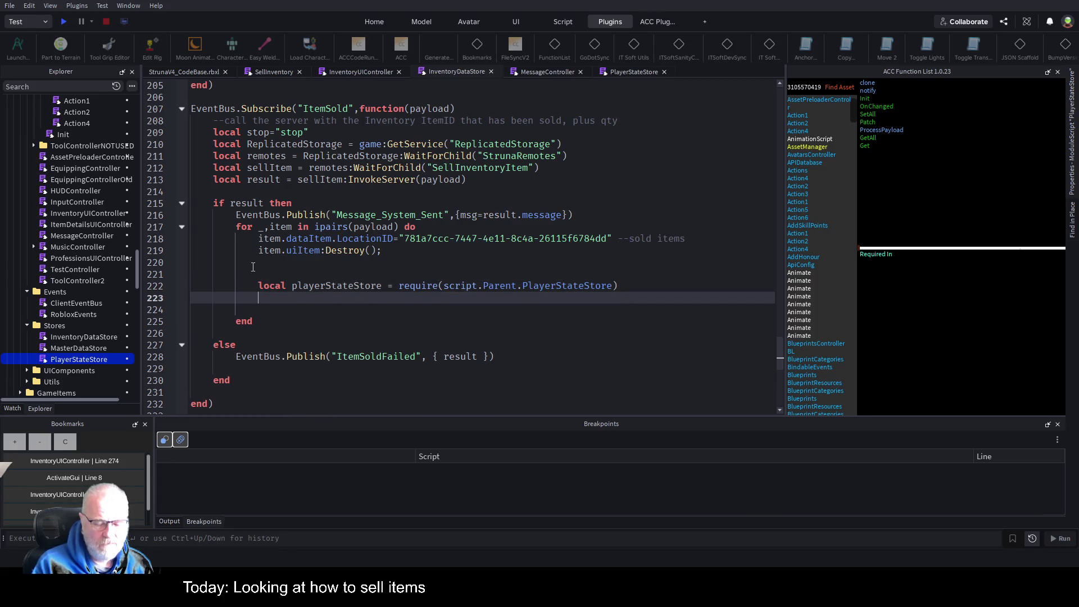
key("Tab")
key("Home")
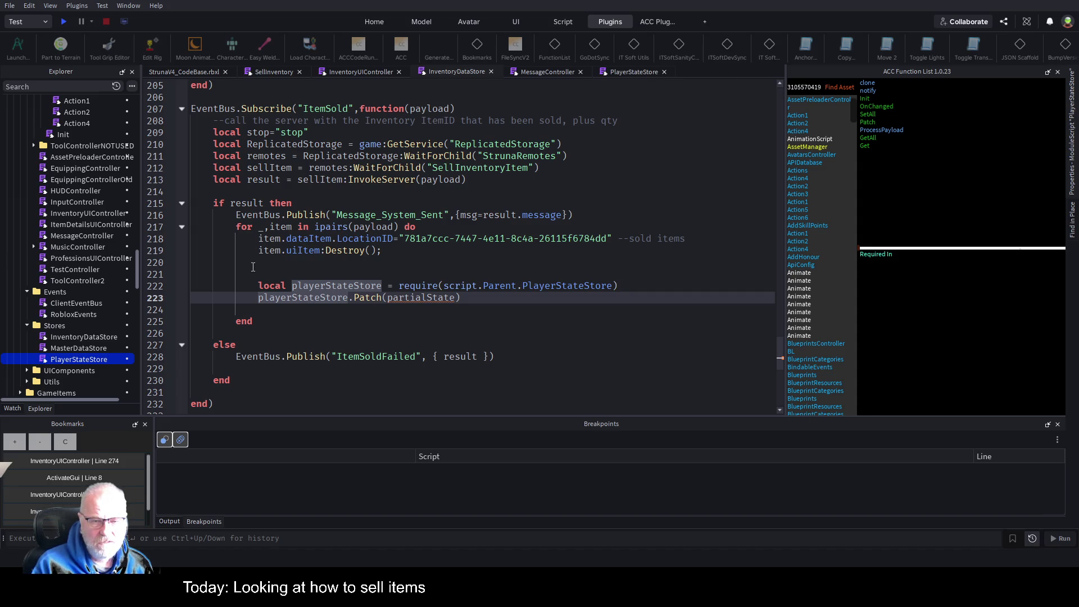
key("End")
key("Left")
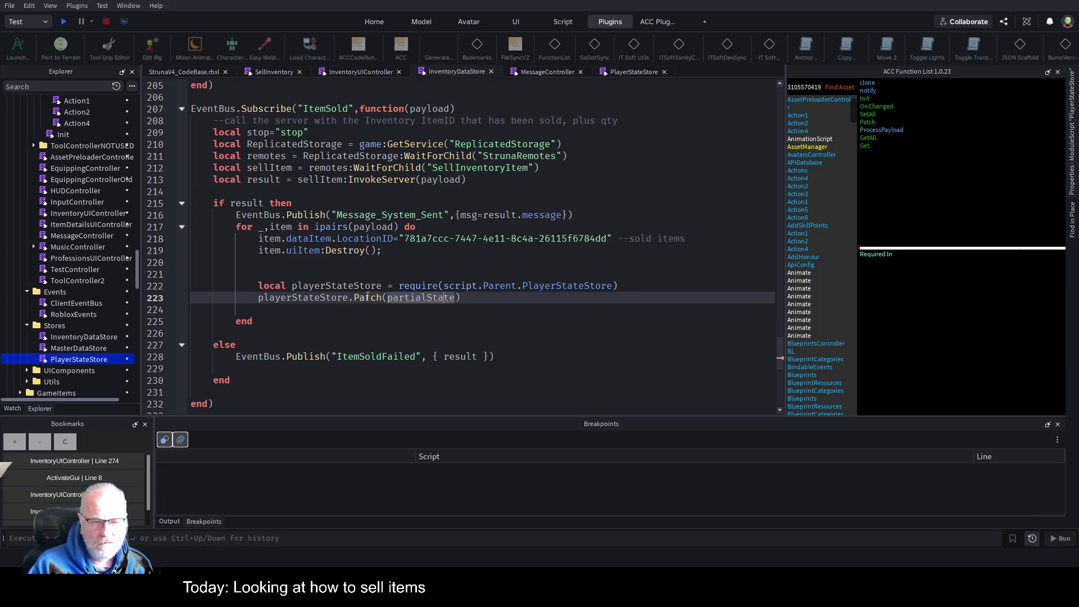
left_click(638, 75)
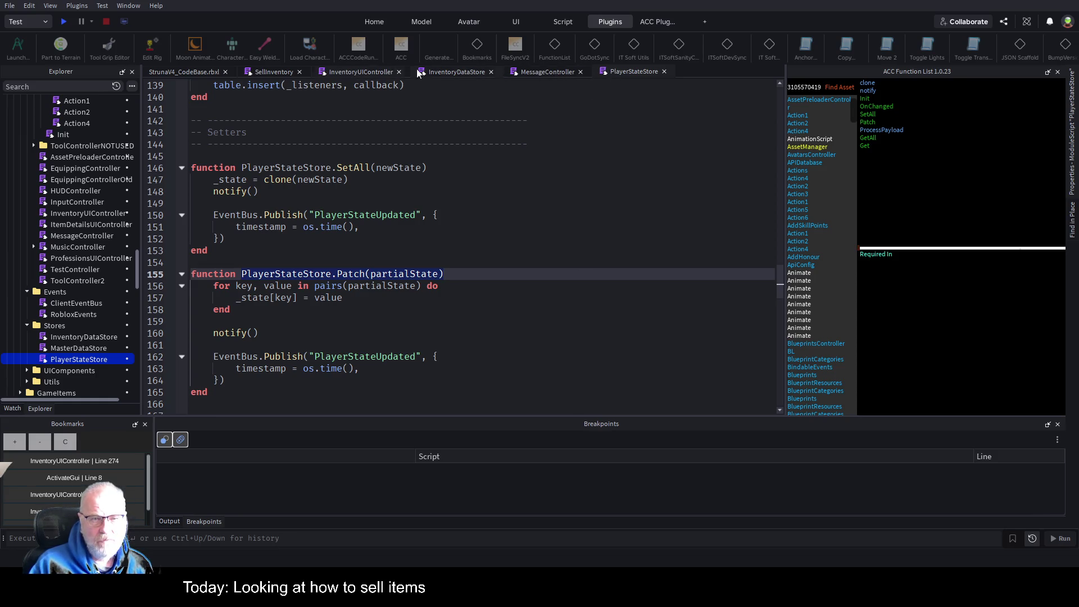
left_click(450, 72)
double_click(408, 297)
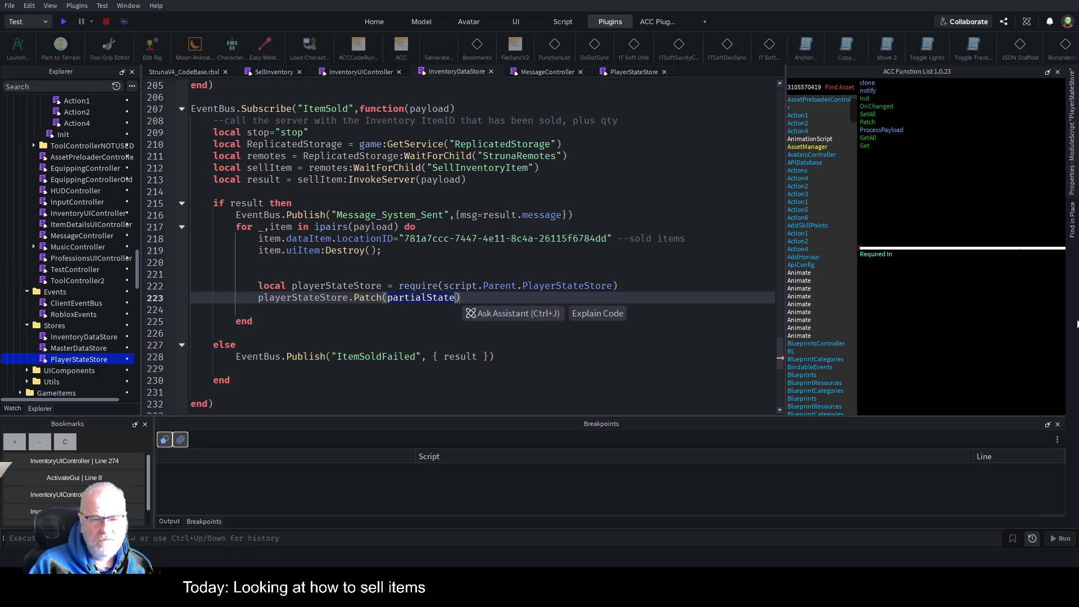
Step: Replace the Patch argument partialState with the table {"Balance",}
type("{")
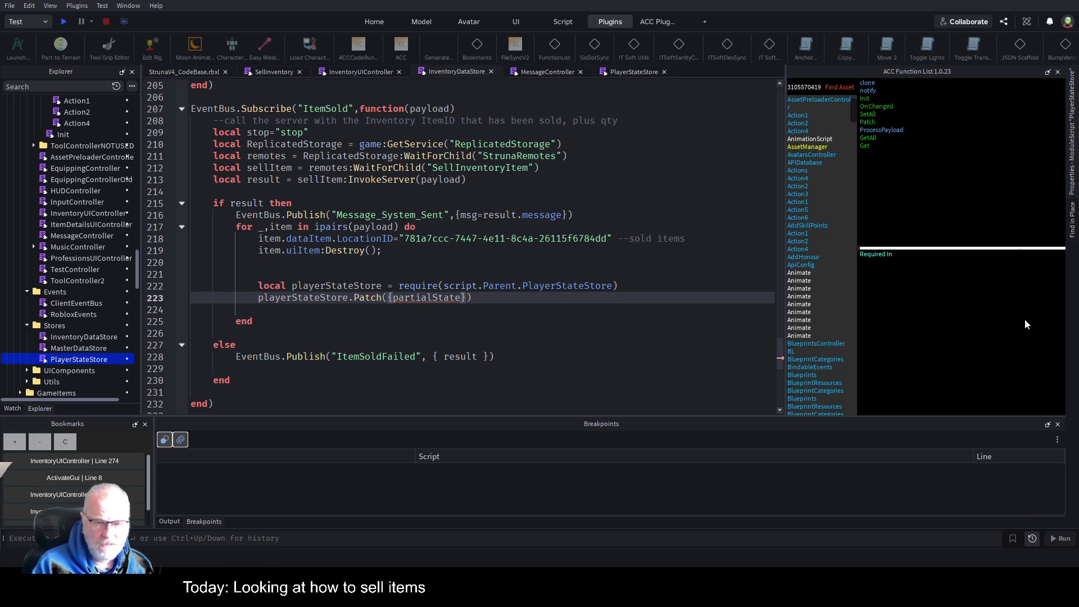
key("ctrl+shift+Right")
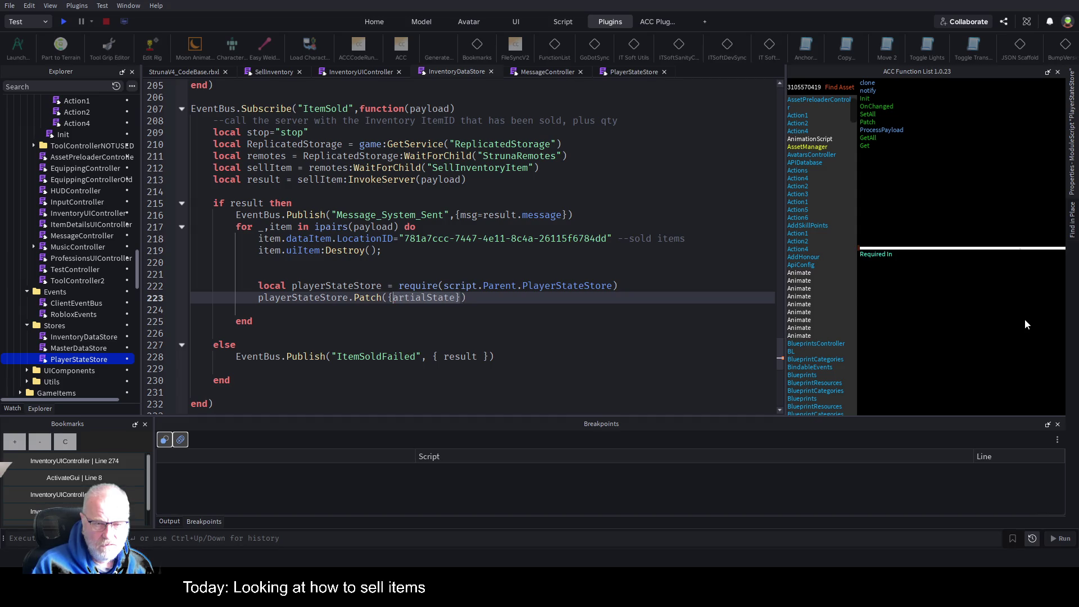
key("BackSpace")
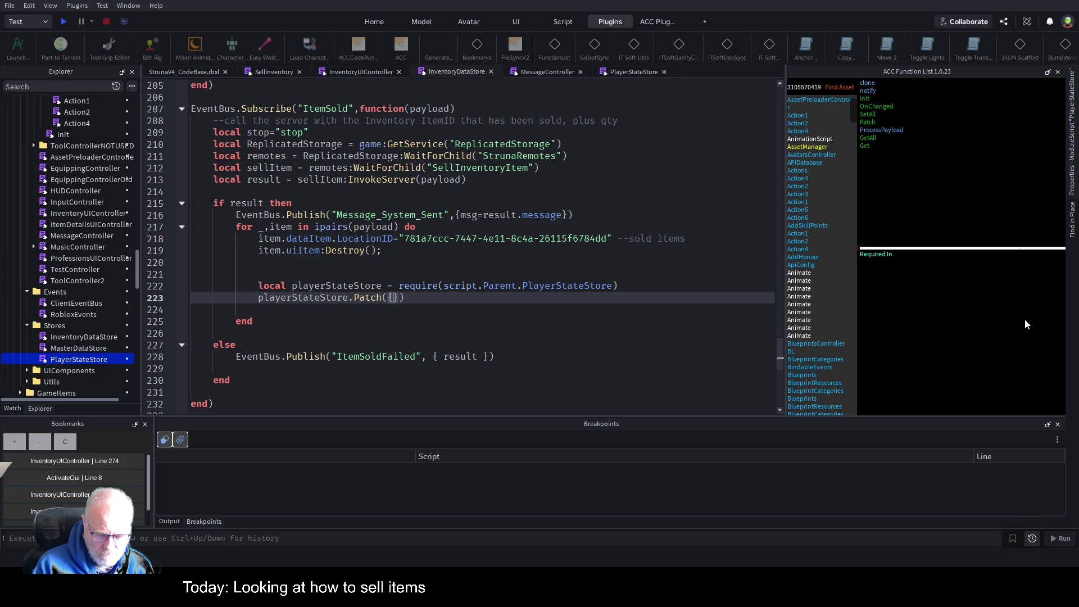
type("\"\",.")
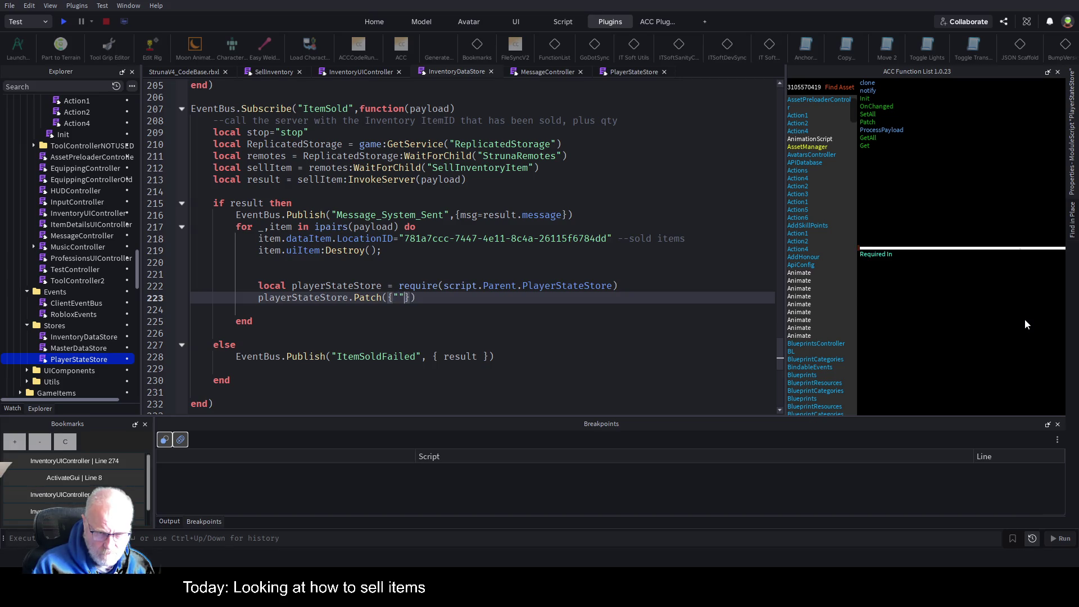
key("BackSpace")
type("\"")
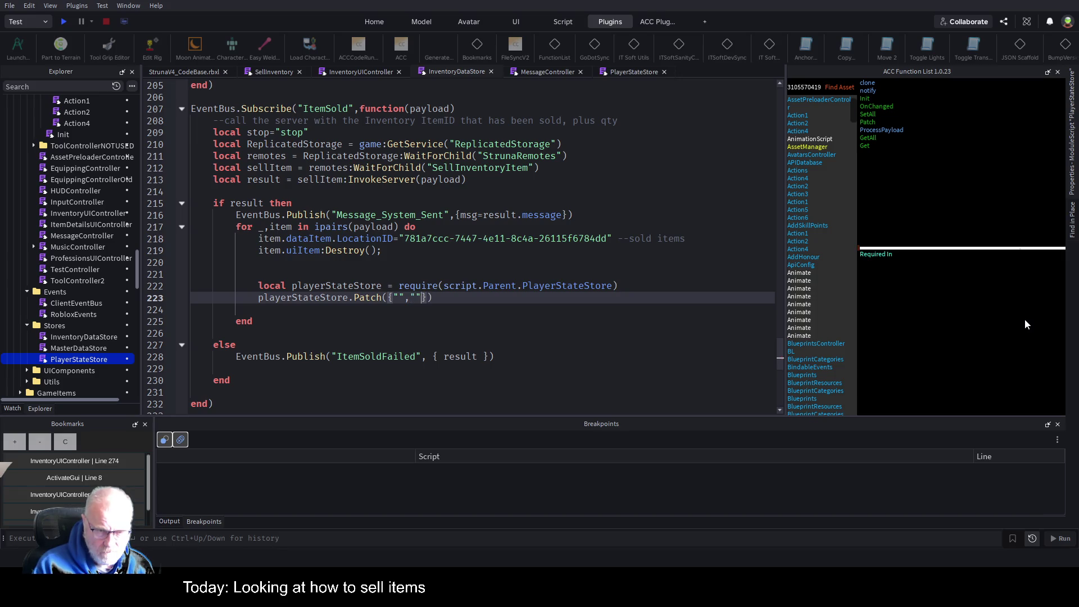
type("Balance")
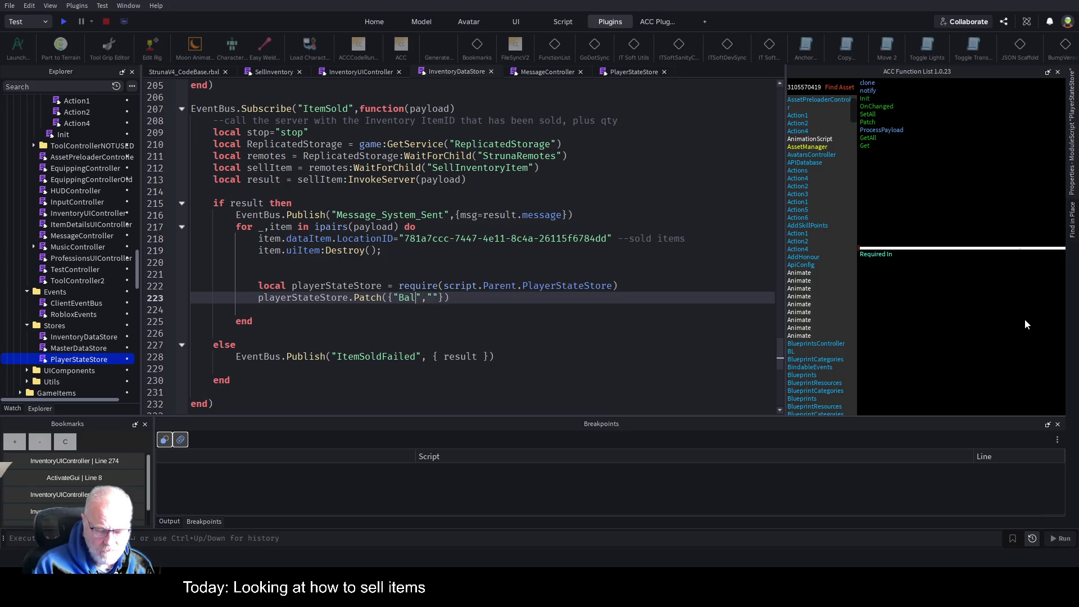
key("BackSpace")
key("BackSpace")
Step: Insert a blank line above the Patch call
key("Up")
key("End")
key("Return")
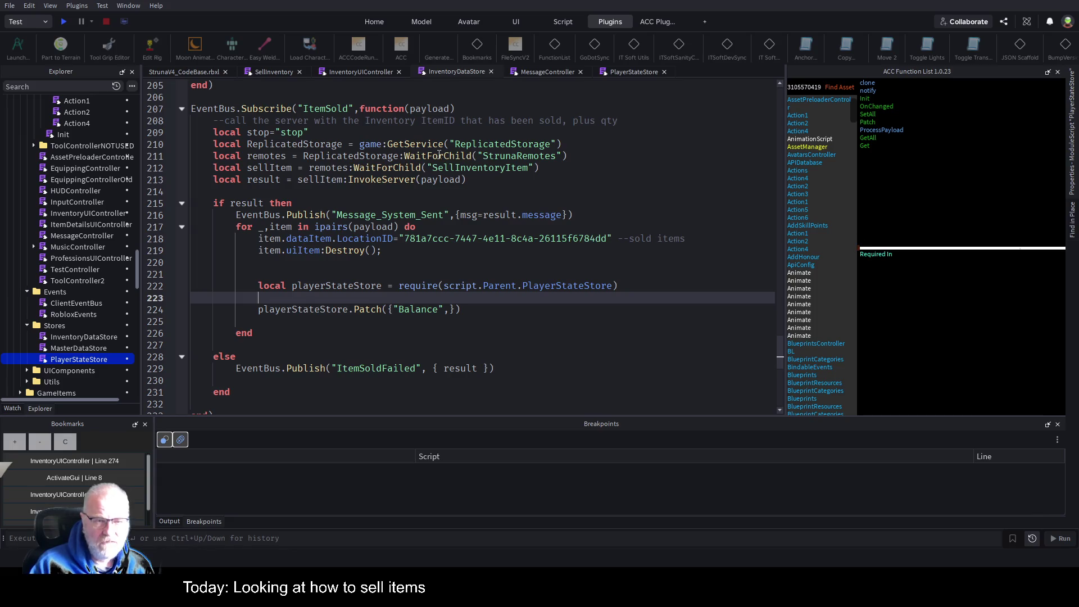
left_click(644, 73)
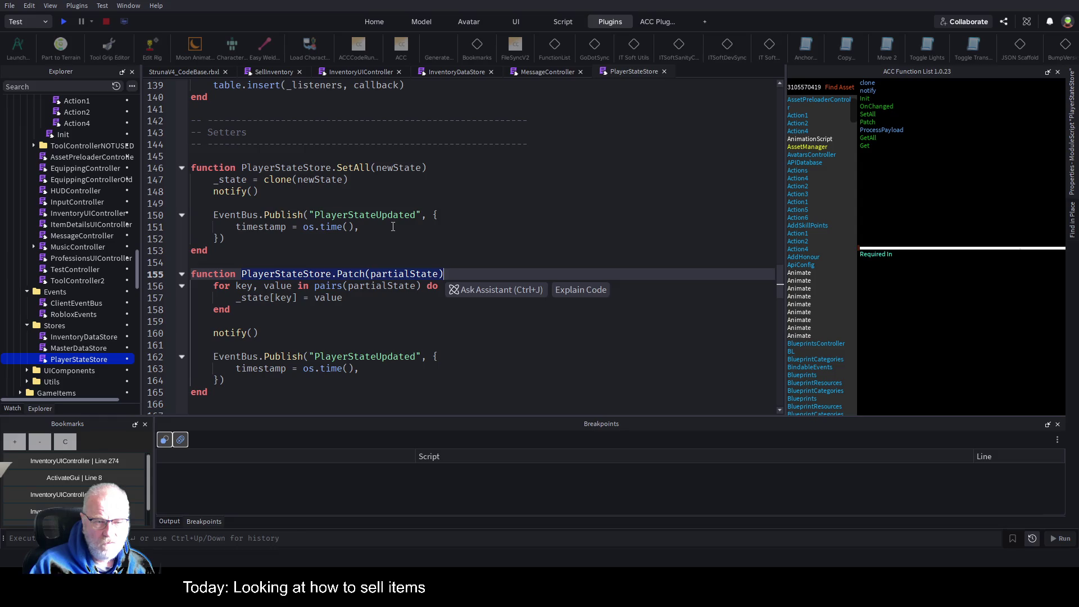
scroll(392, 226, "up", 4)
scroll(436, 226, "up", 4)
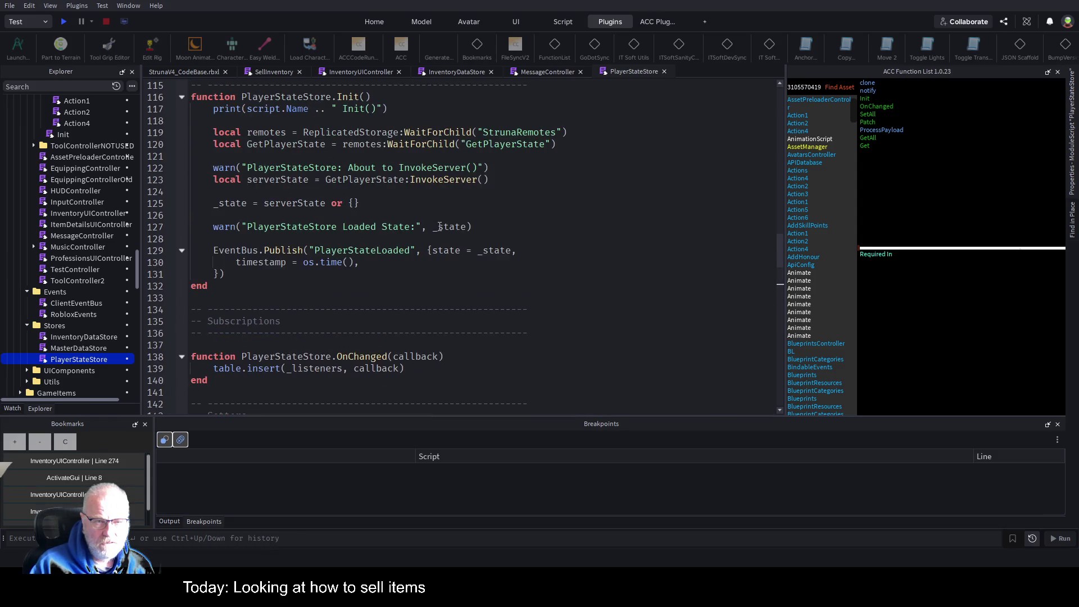
scroll(440, 227, "up", 4)
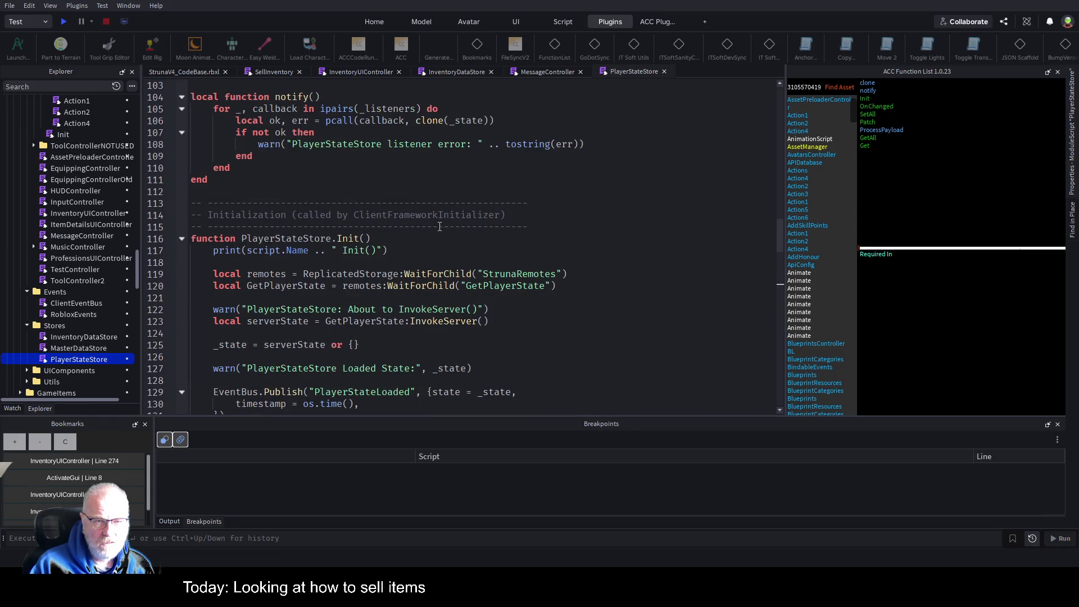
scroll(439, 227, "up", 4)
scroll(439, 226, "up", 4)
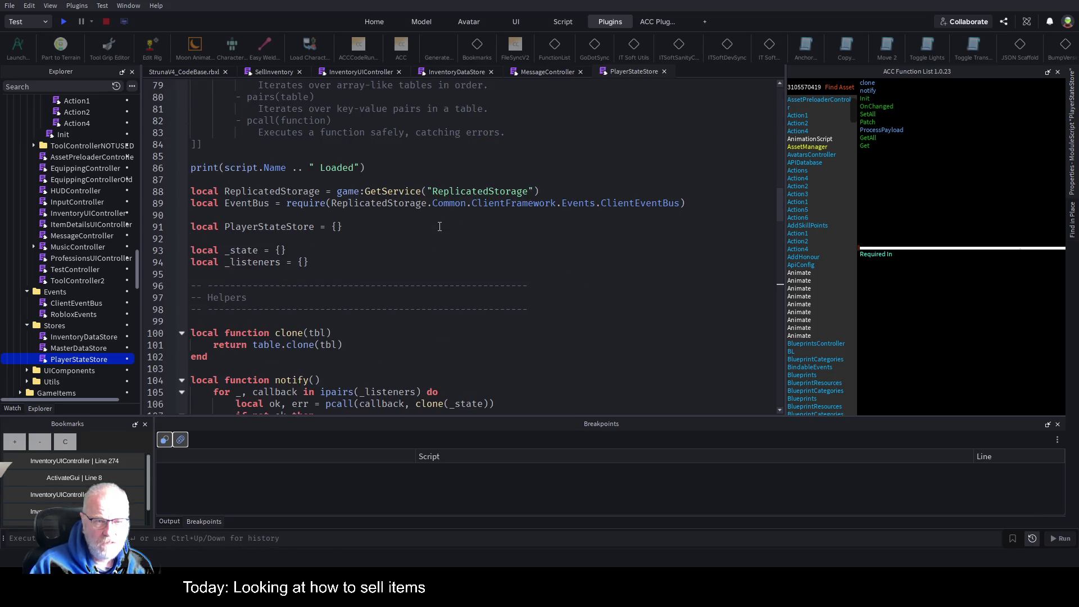
scroll(439, 226, "up", 9)
scroll(437, 274, "down", 10)
scroll(363, 291, "down", 5)
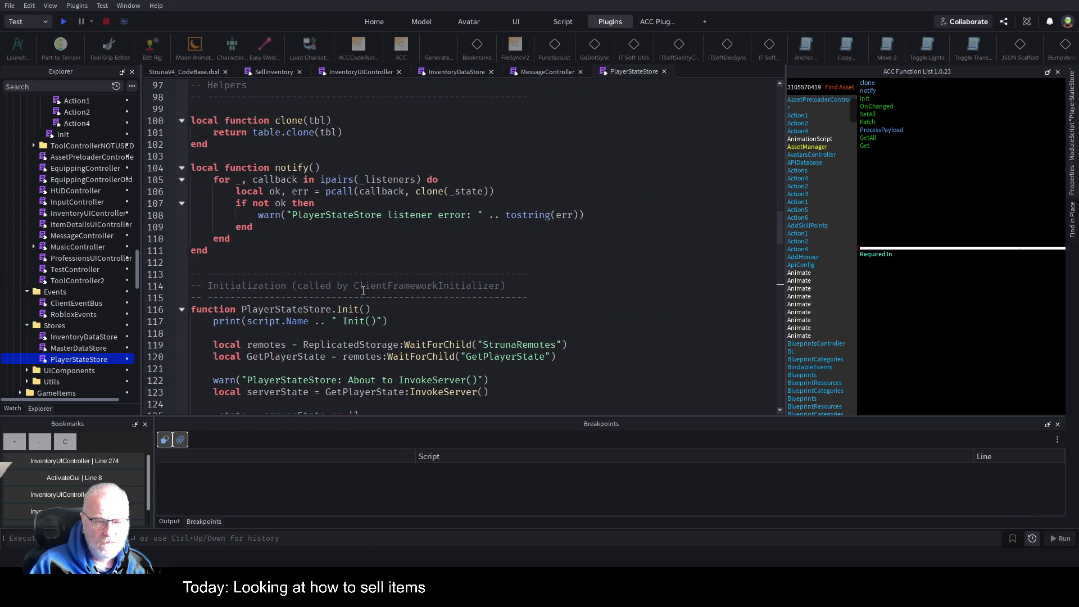
scroll(362, 290, "down", 3)
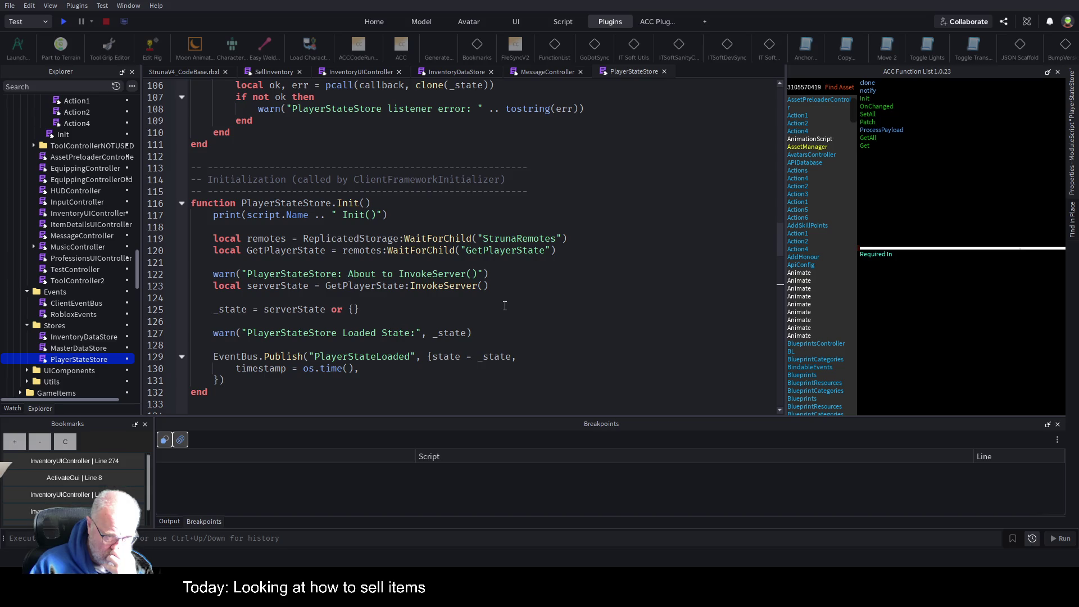
left_click(243, 310)
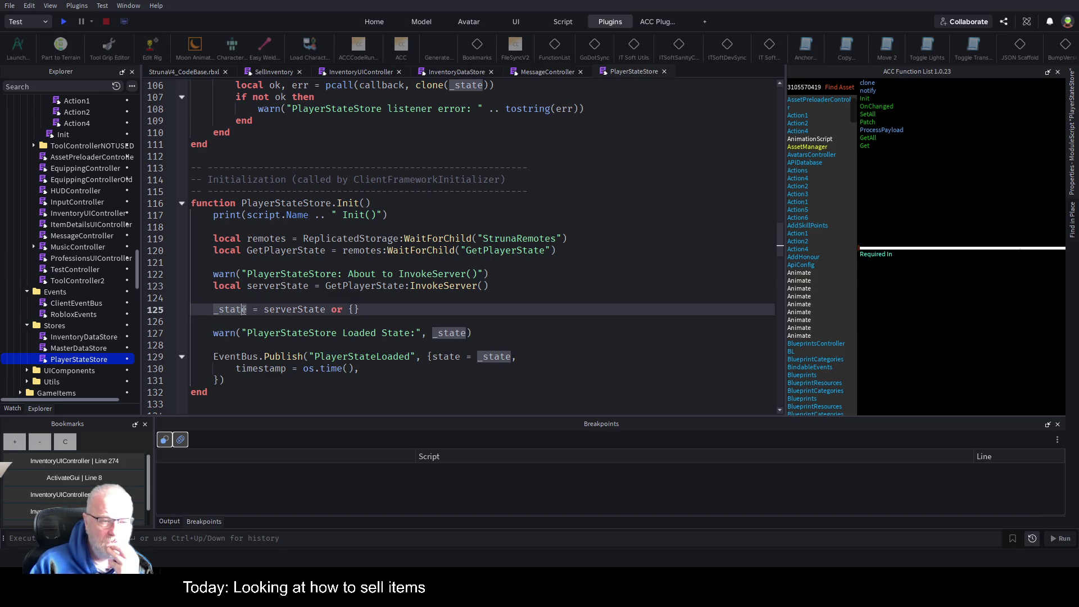
scroll(434, 262, "up", 5)
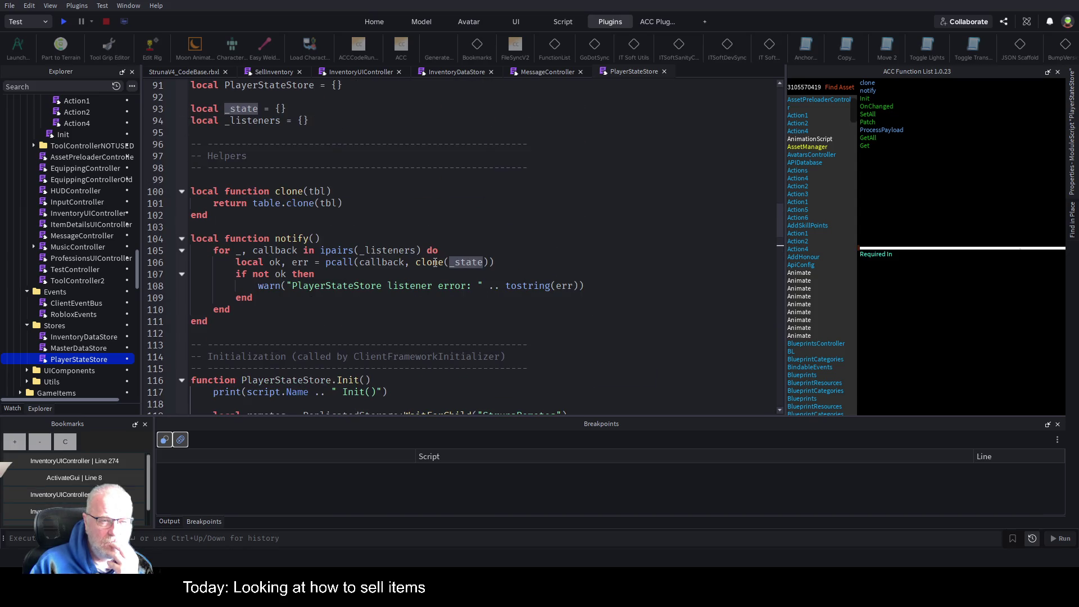
scroll(434, 263, "up", 4)
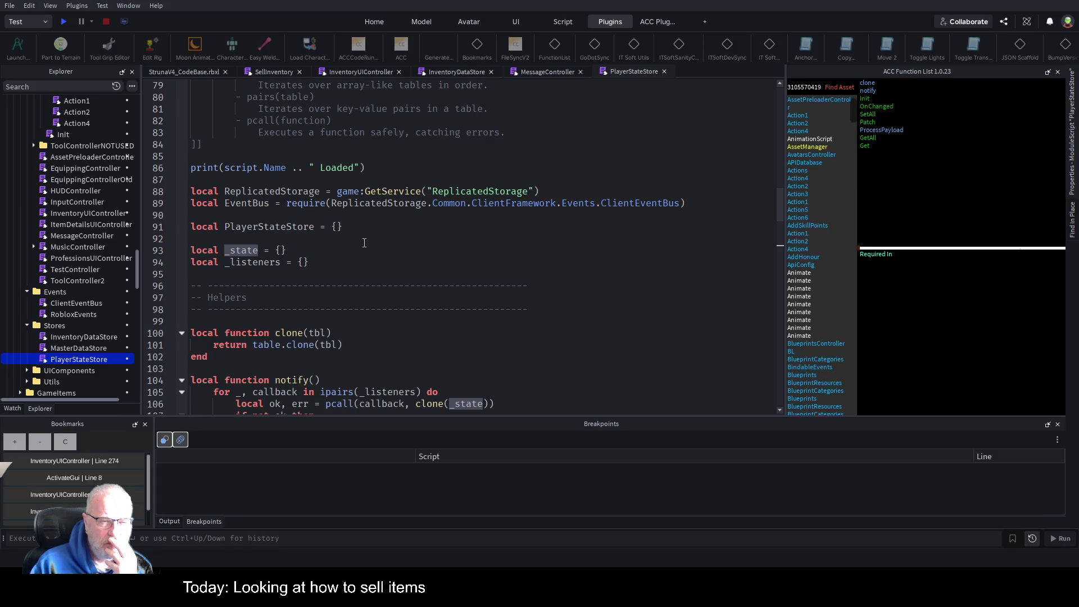
left_click(336, 227)
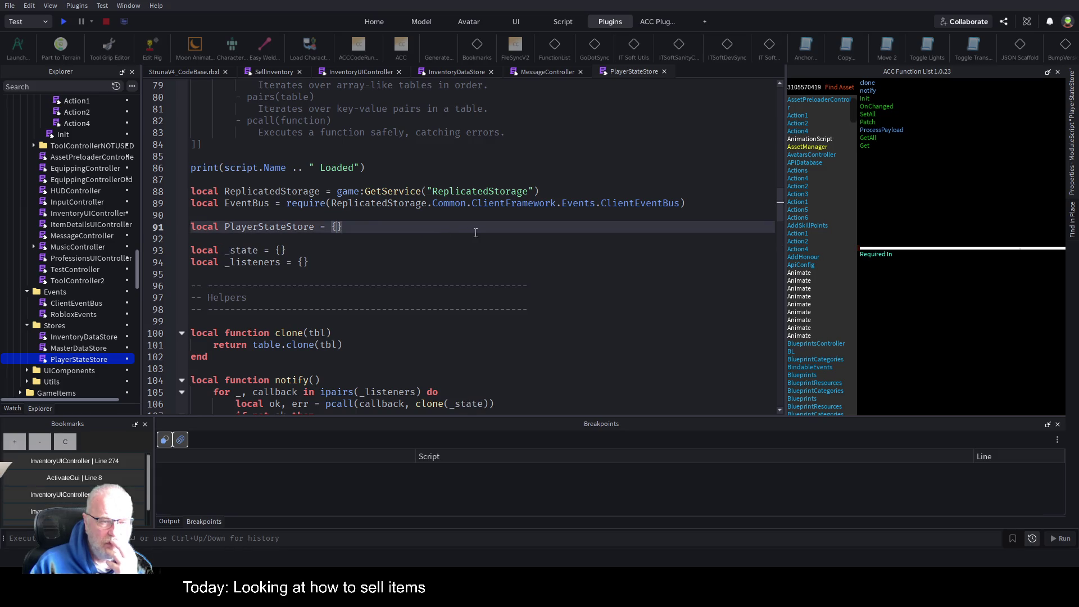
scroll(476, 233, "down", 15)
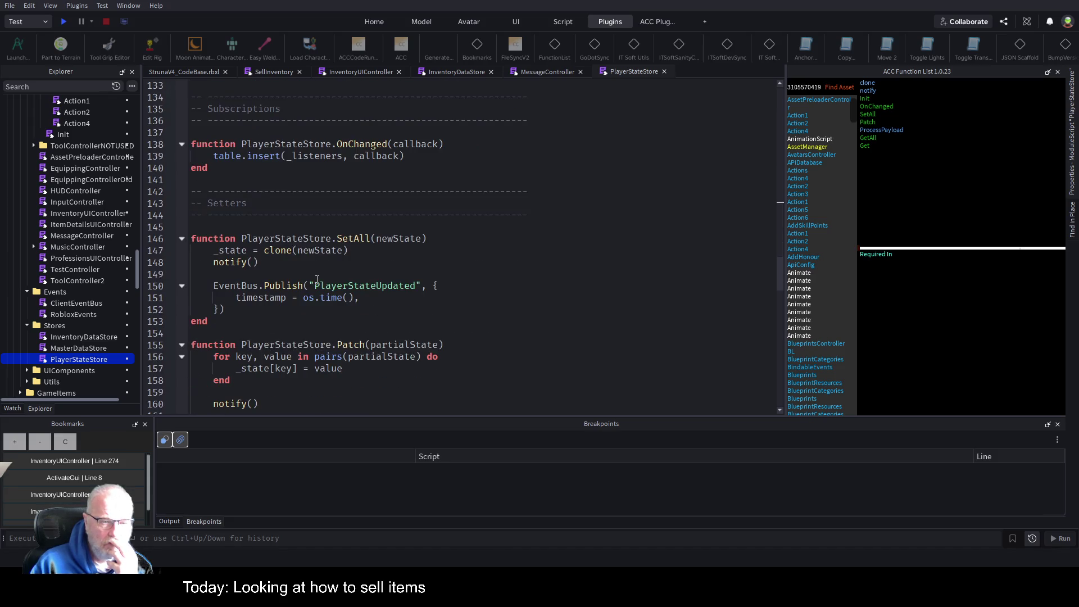
scroll(316, 279, "down", 4)
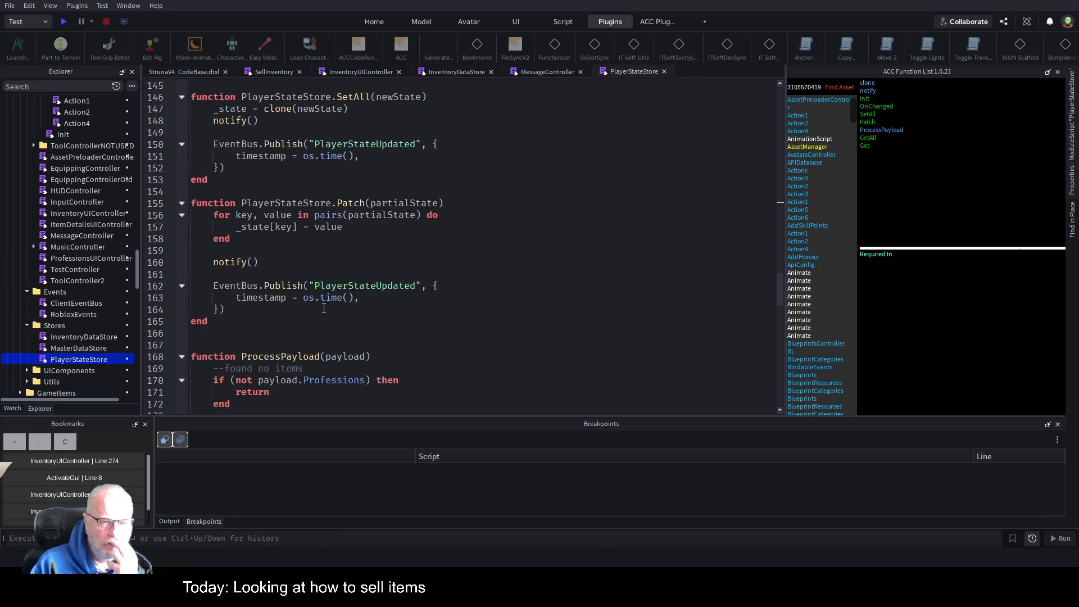
scroll(324, 308, "down", 2)
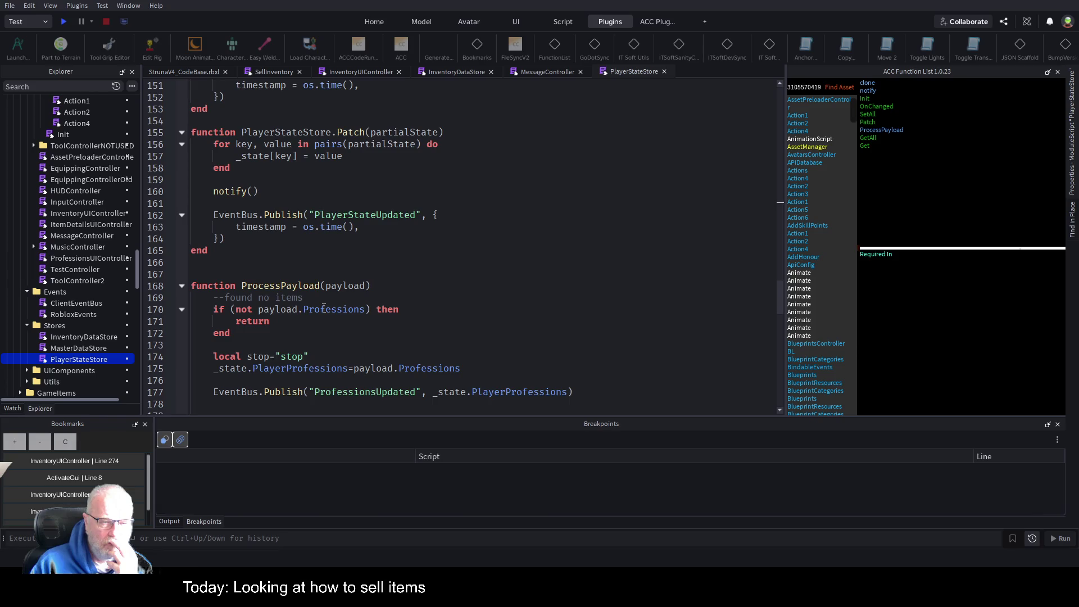
scroll(324, 308, "down", 3)
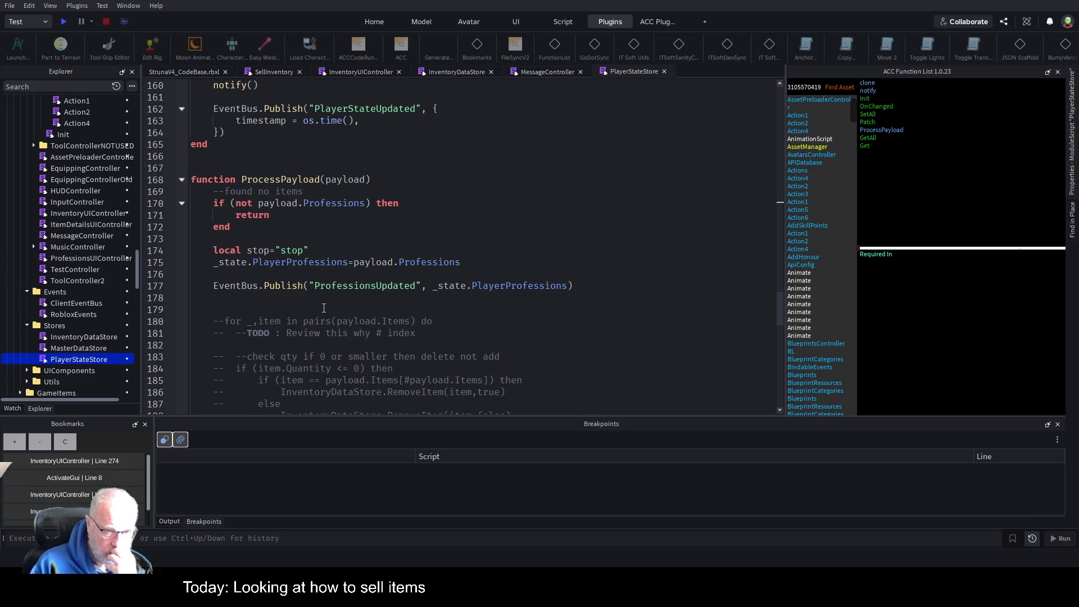
scroll(323, 308, "down", 9)
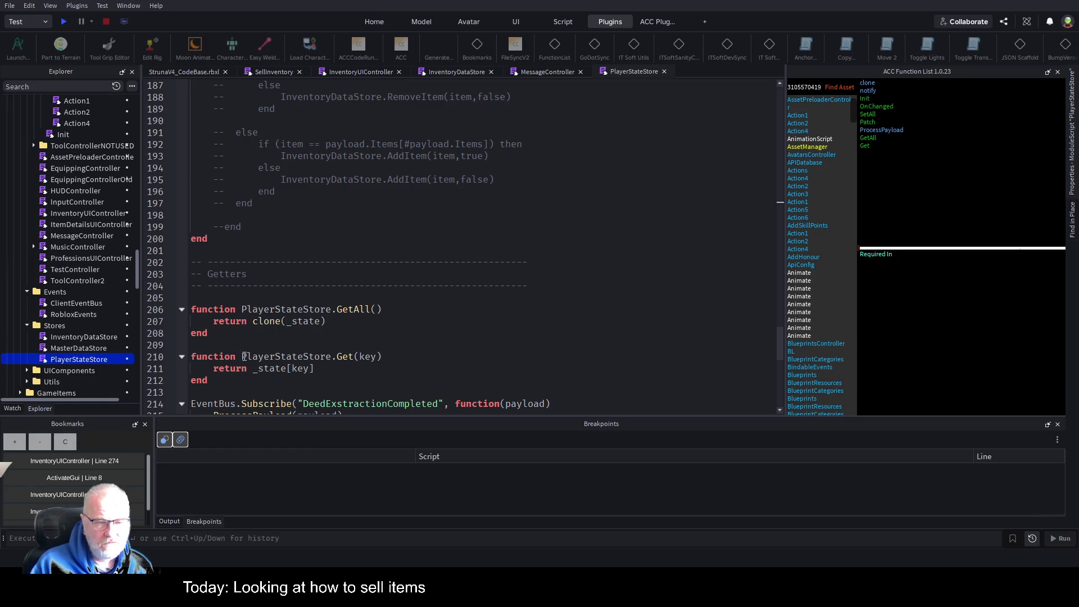
left_click_drag(241, 356, 382, 356)
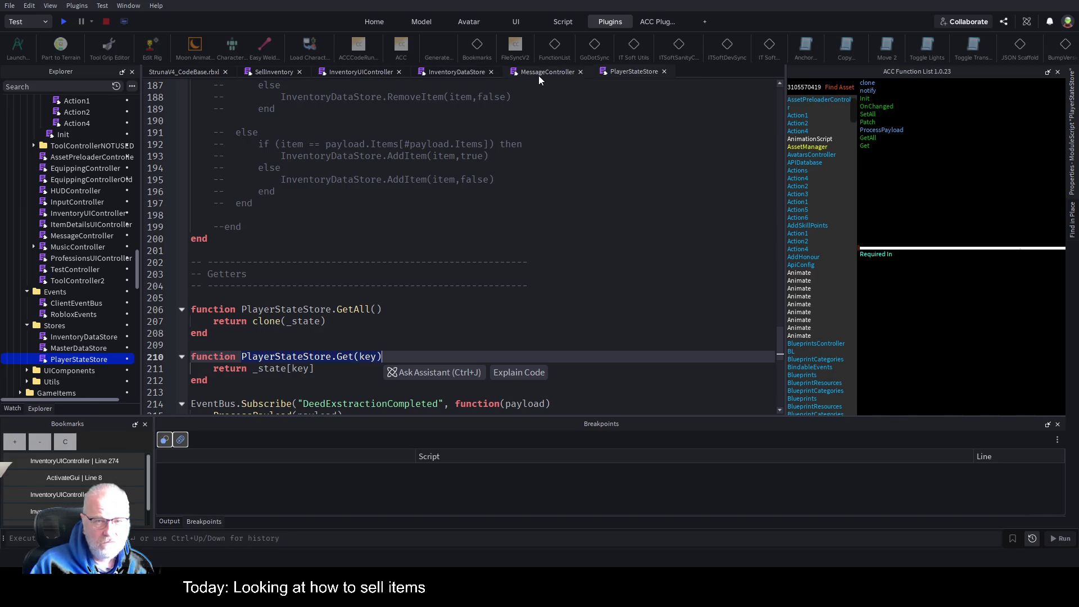
Step: In InventoryDataStore, write 'local currentBalance = playerStateStore.Get("Balance")' on line 223, fixing typos
left_click(463, 72)
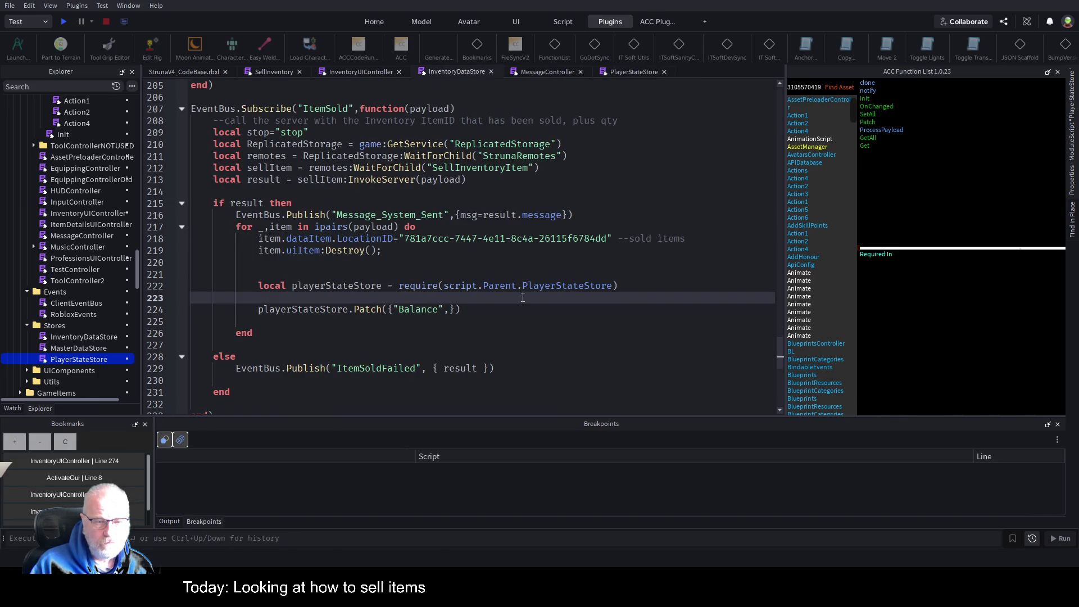
type("local currentBlanace ")
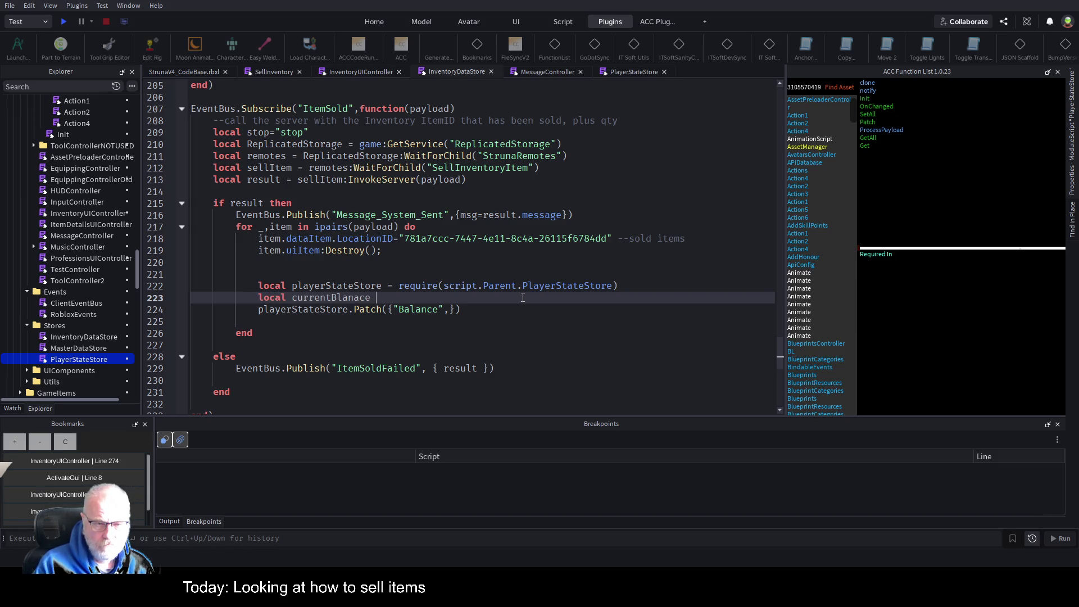
type("= PlayerStateStore.Get(ke")
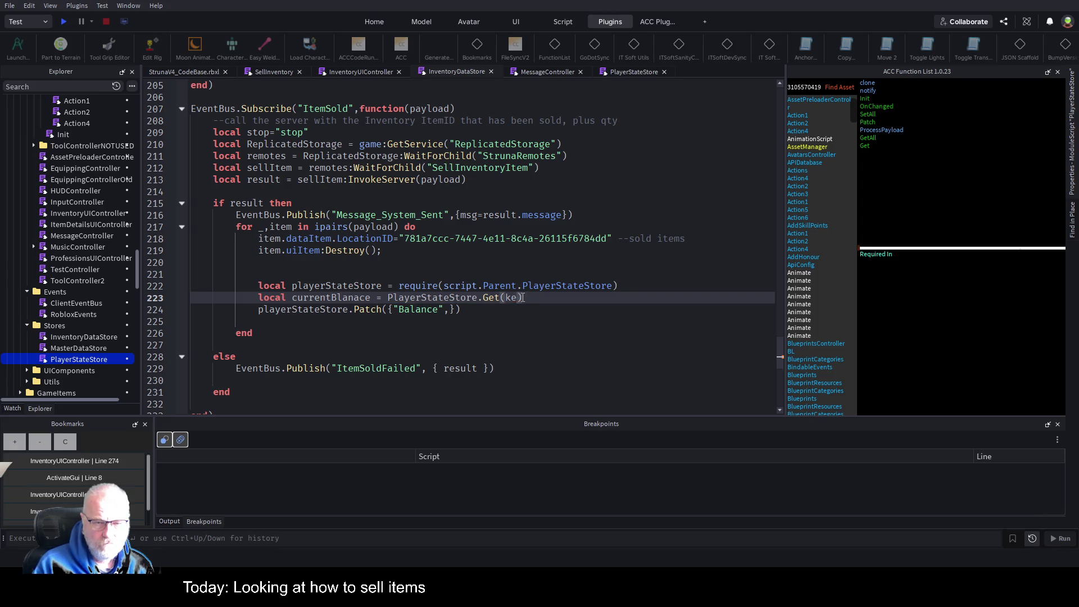
type("\"Balance")
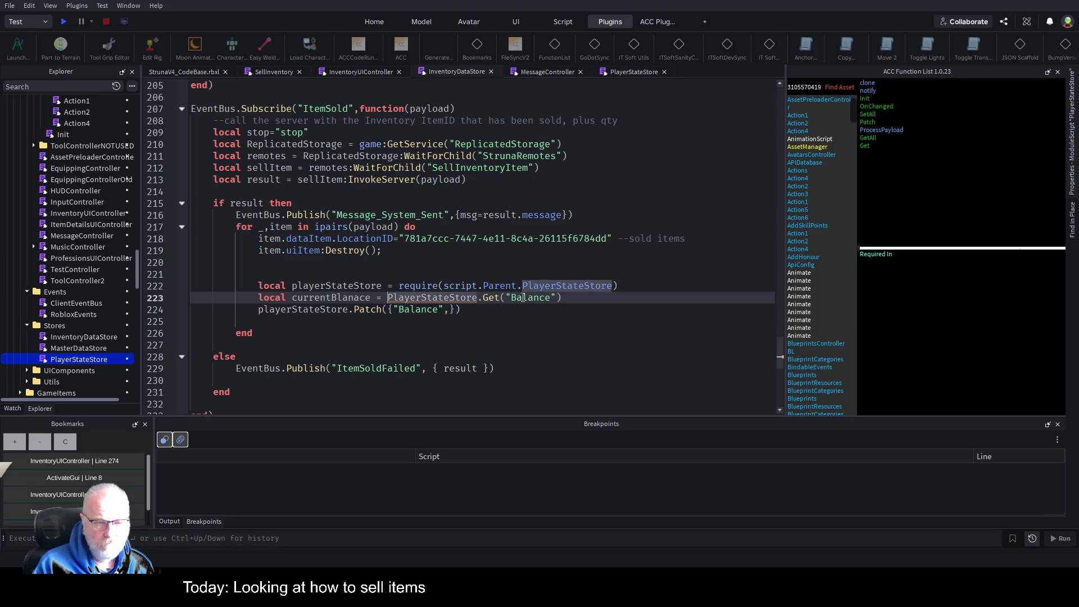
type("a")
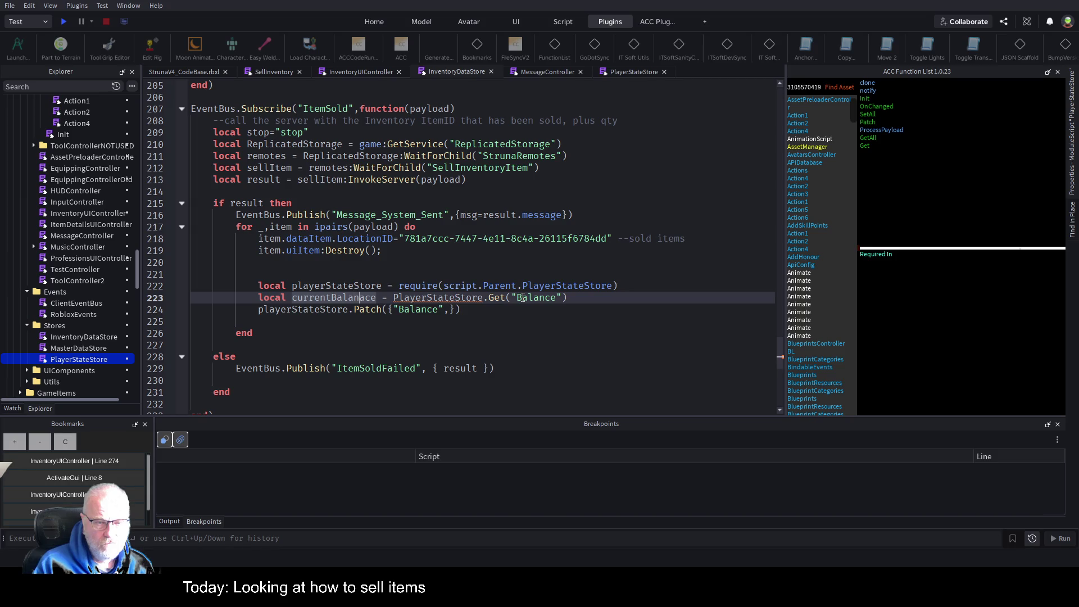
key("BackSpace")
key("BackSpace")
key("BackSpace")
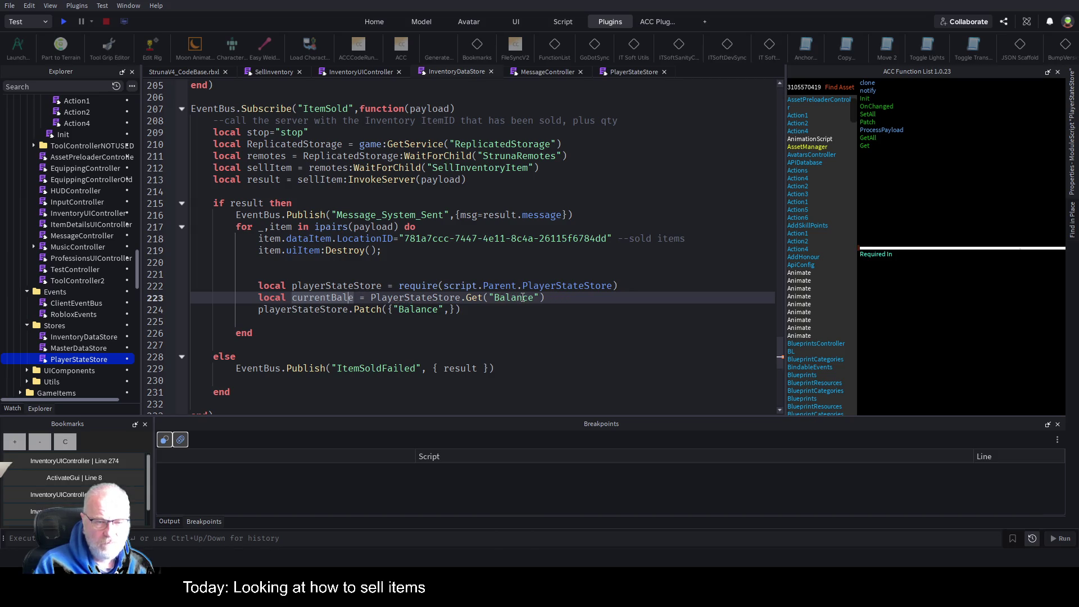
type("Balance")
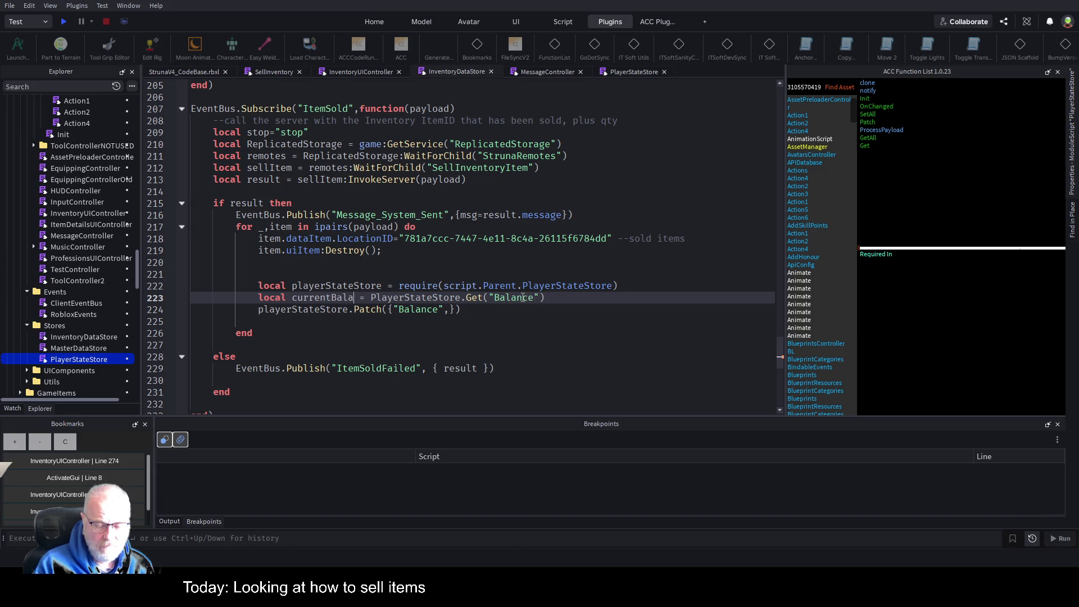
key("Right")
key("Right")
key("Right")
key("Delete")
type("p")
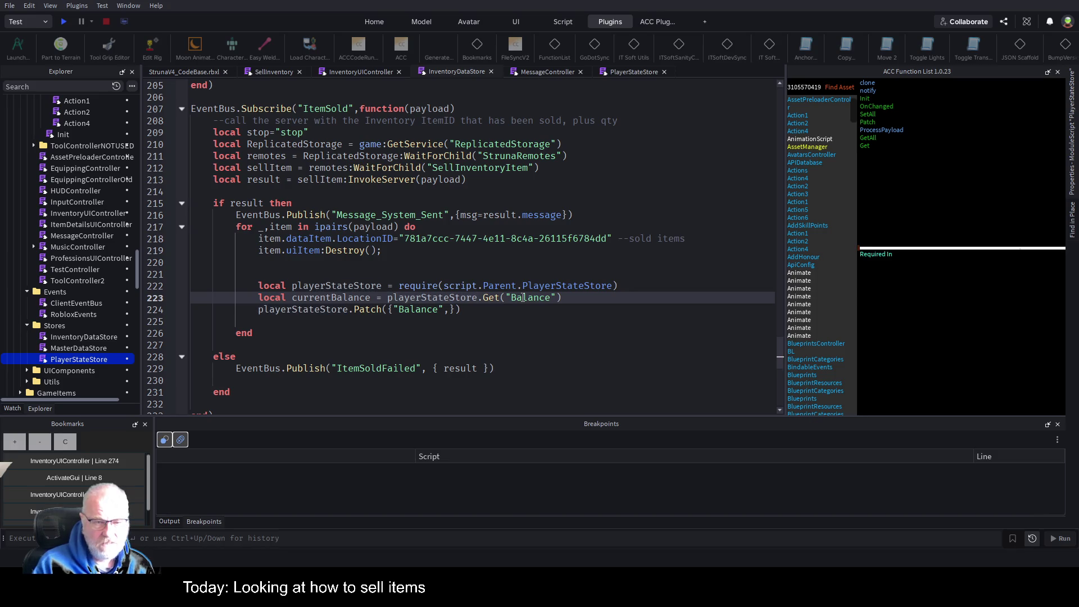
Step: Begin the Patch table's Balance value with 'currentBalance+'
key("Return")
key("Down")
key("End")
key("Left")
type("currentBalance+")
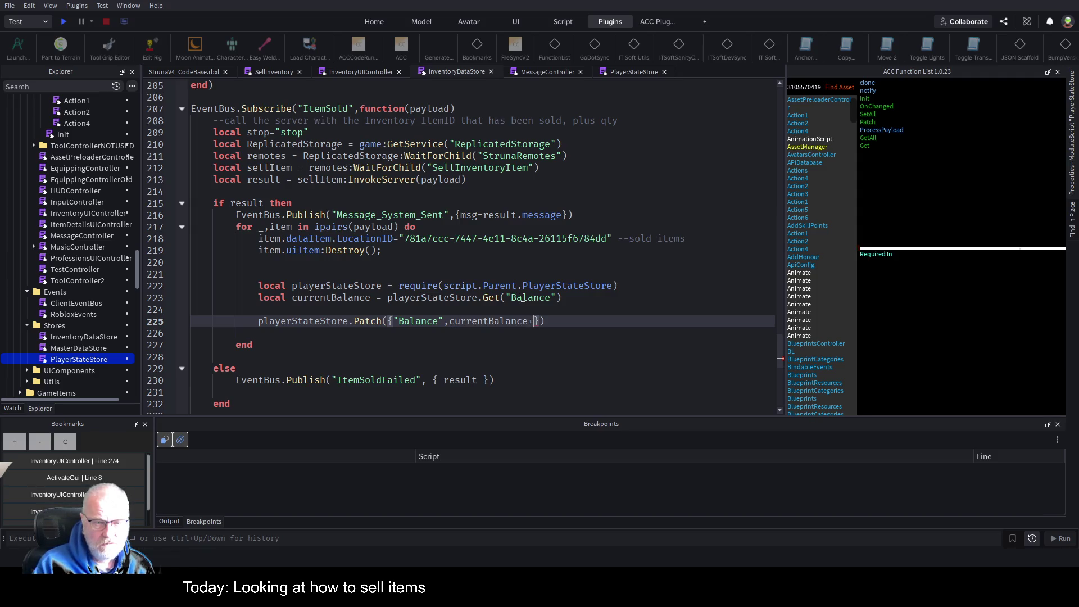
type("ie")
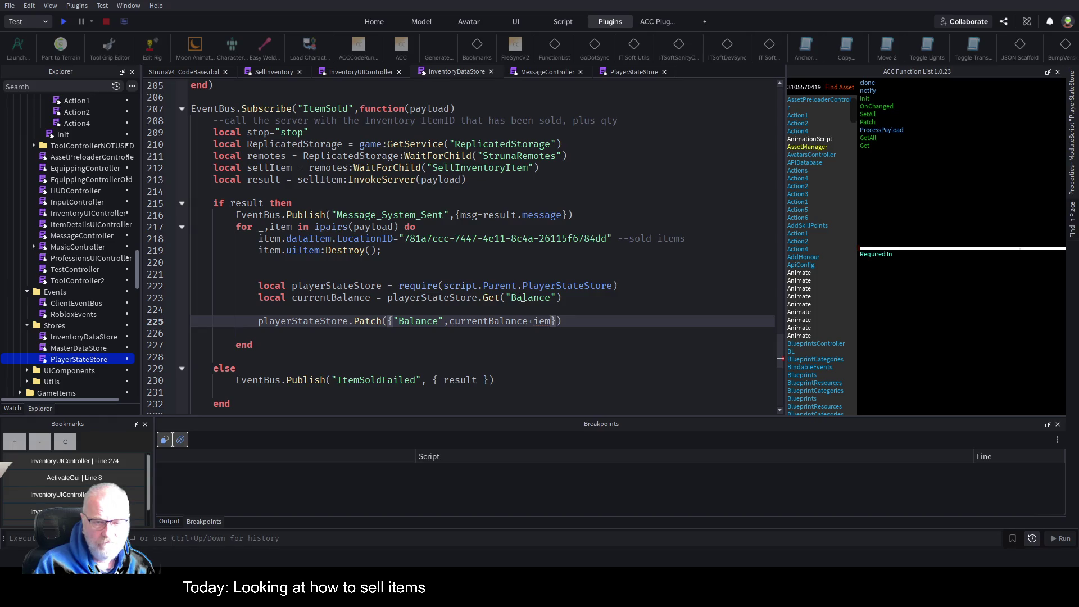
Step: Complete the Patch value as currentBalance+item.dataItem.CurrentValue, fixing the capitalisation
key("BackSpace")
type("tem.Da")
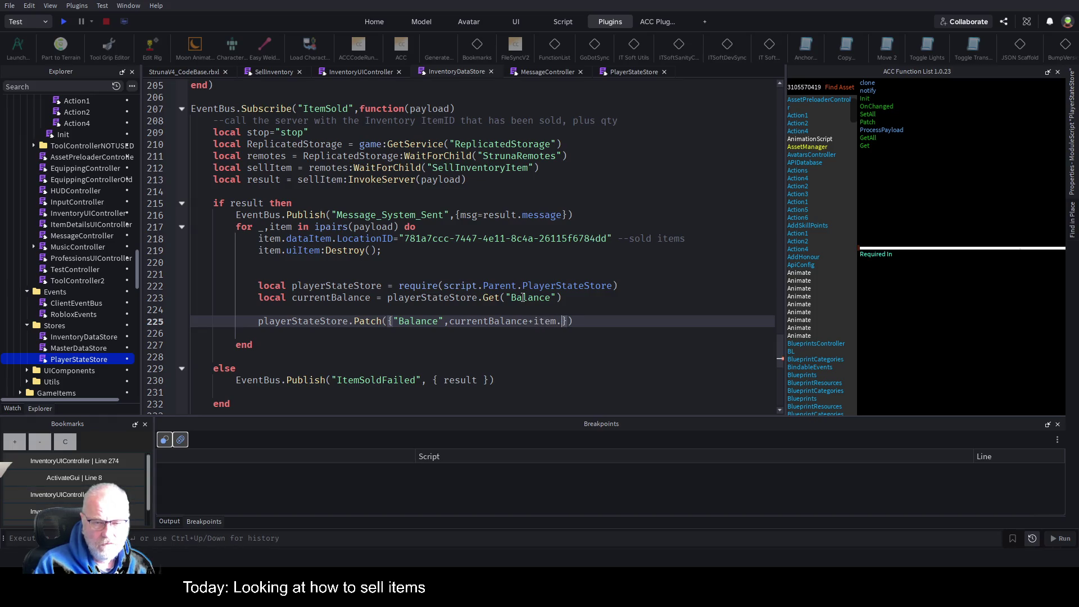
key("BackSpace")
key("BackSpace")
type("dataItem.Currentvalue")
key("Left")
key("Left")
key("Left")
key("Delete")
type("V")
key("Down")
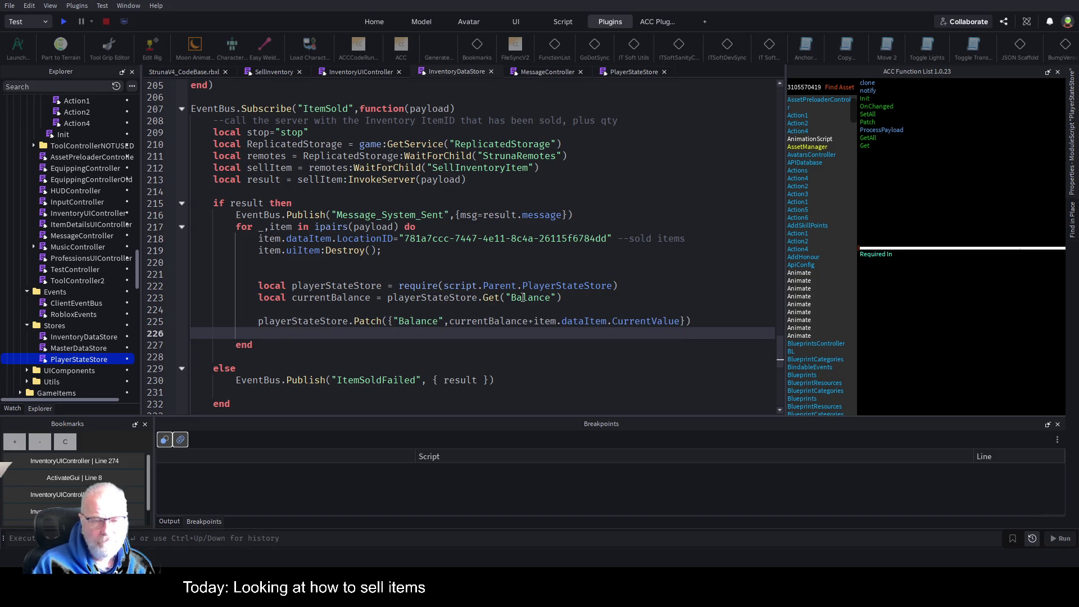
key("Up")
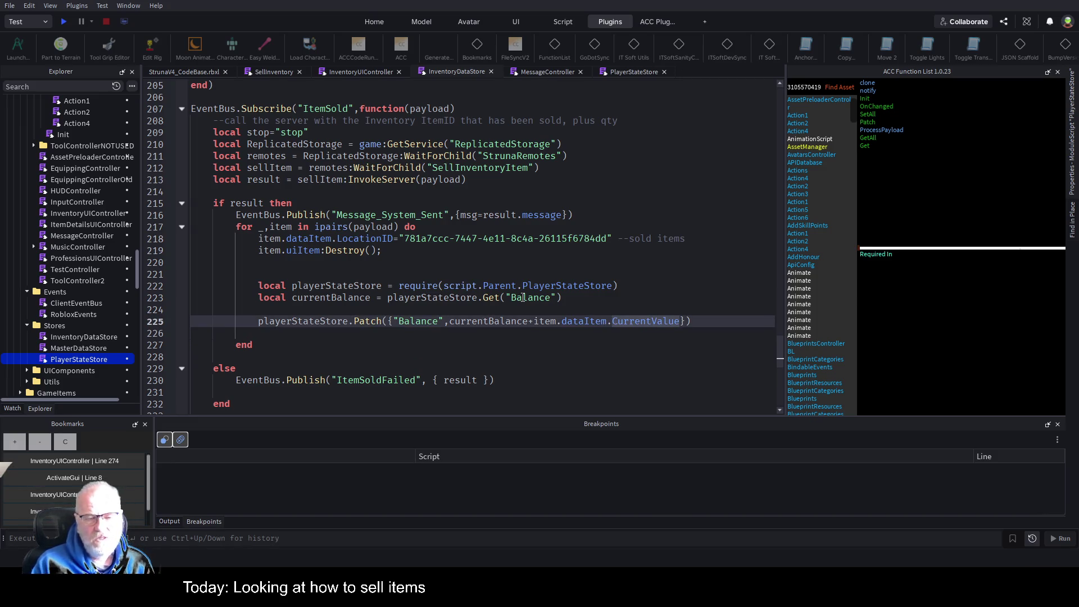
Step: Save the place and jump to the definition of Patch from line 225
key("ctrl+s")
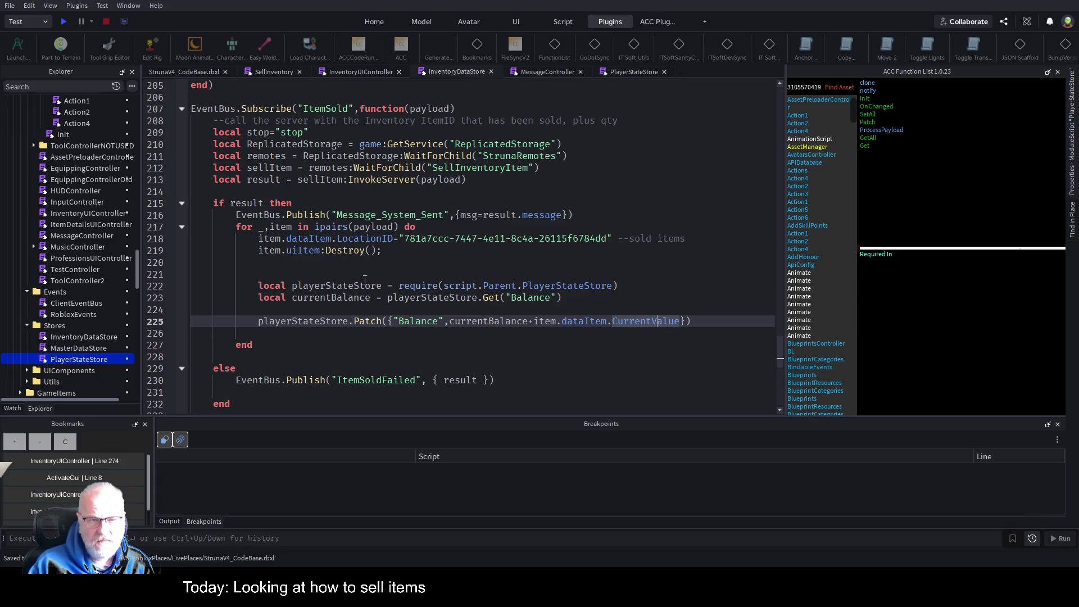
left_click(387, 317)
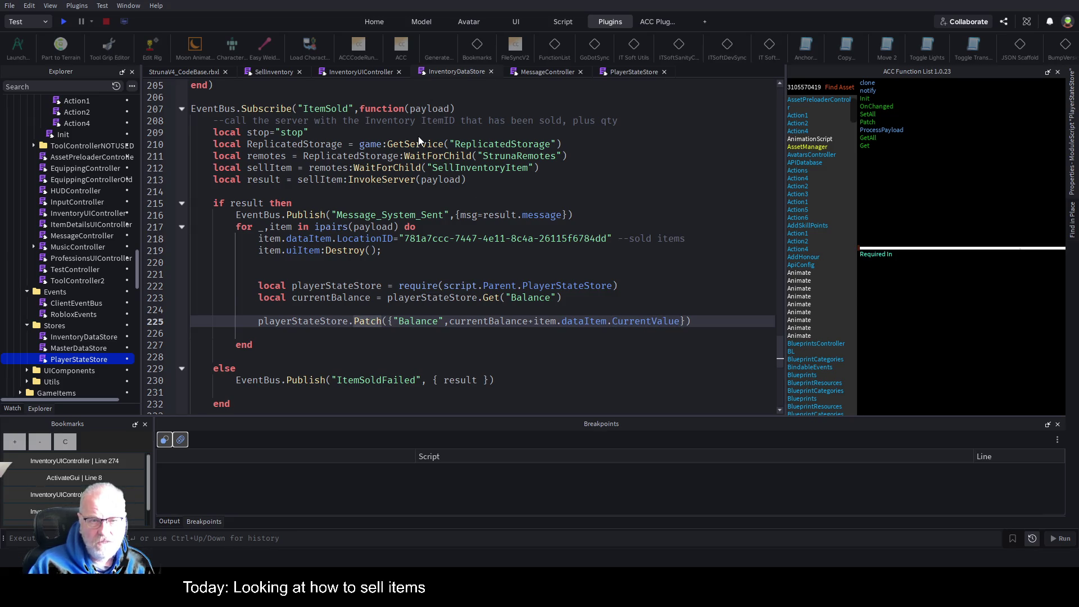
key("F12")
Step: Search the place for PlayerStateUpdated, finding 6 matches in EquippingController and PlayerStateStore
left_click(512, 188)
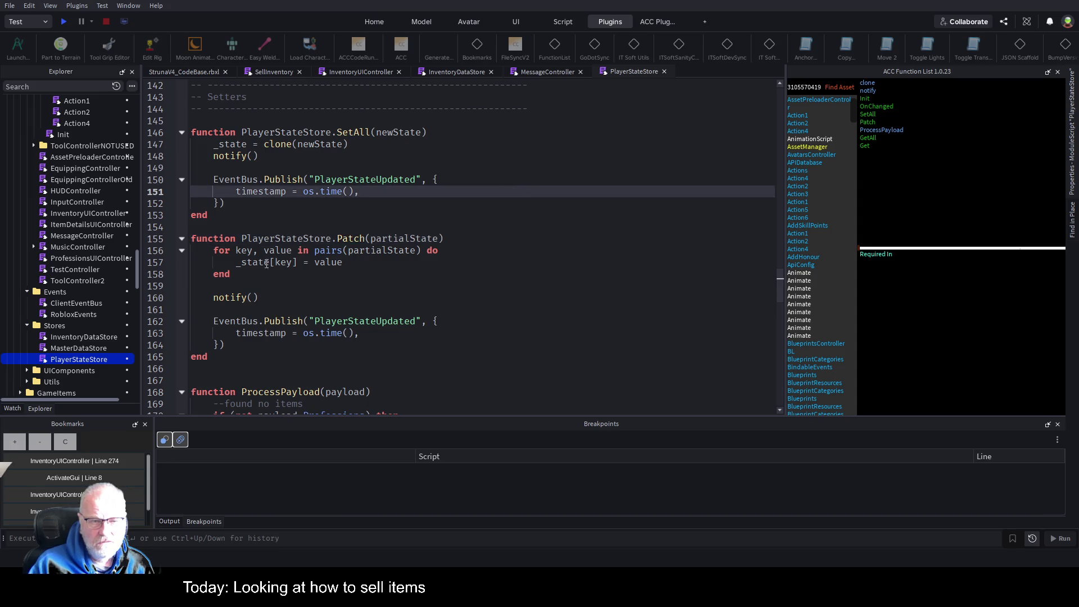
double_click(384, 320)
key("ctrl+c")
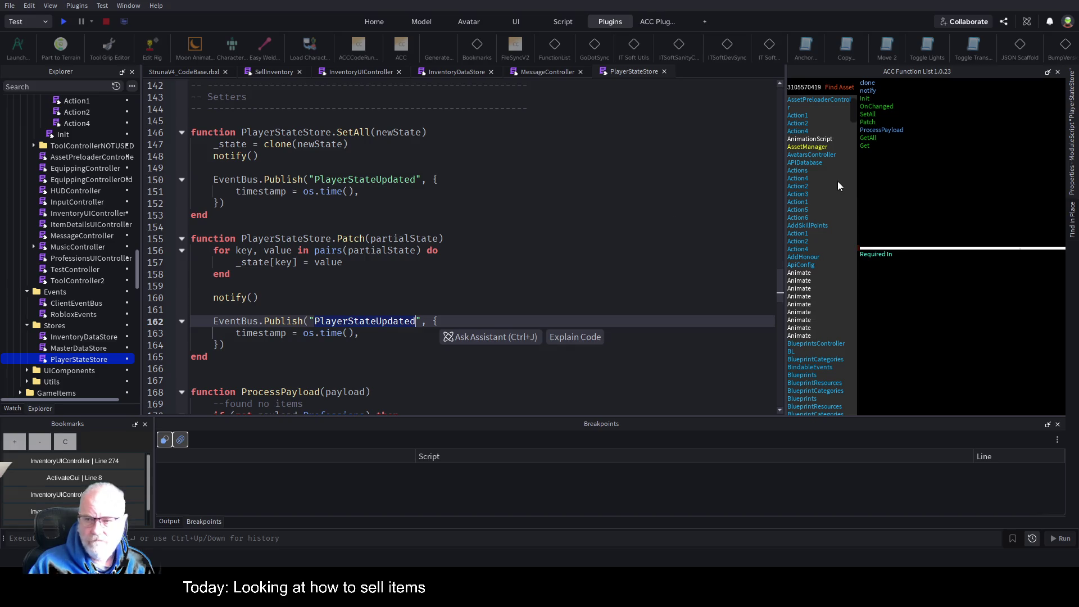
left_click(1070, 228)
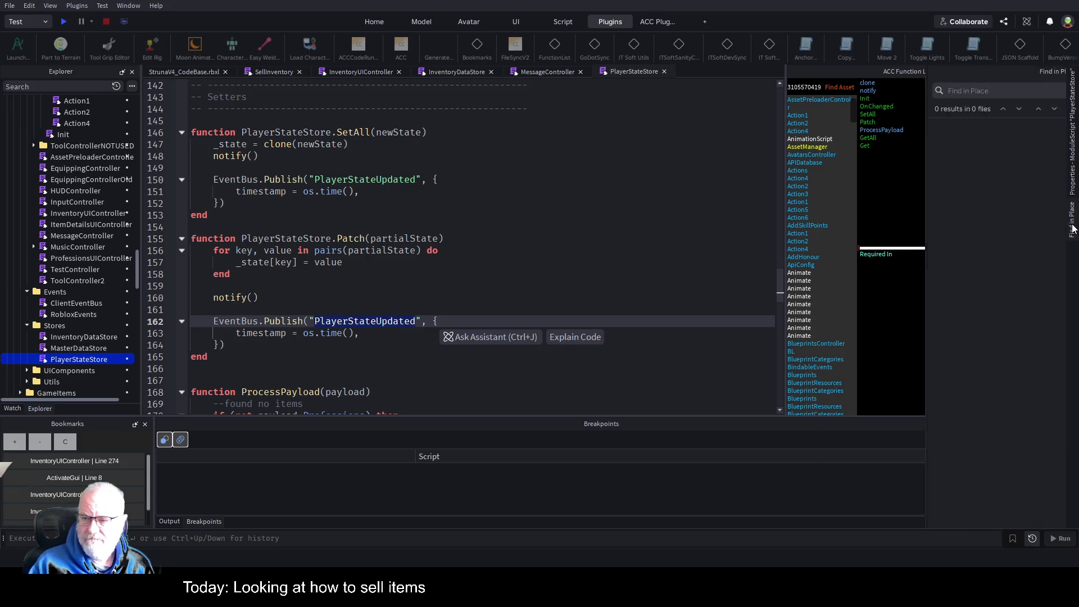
left_click(854, 91)
key("ctrl+v")
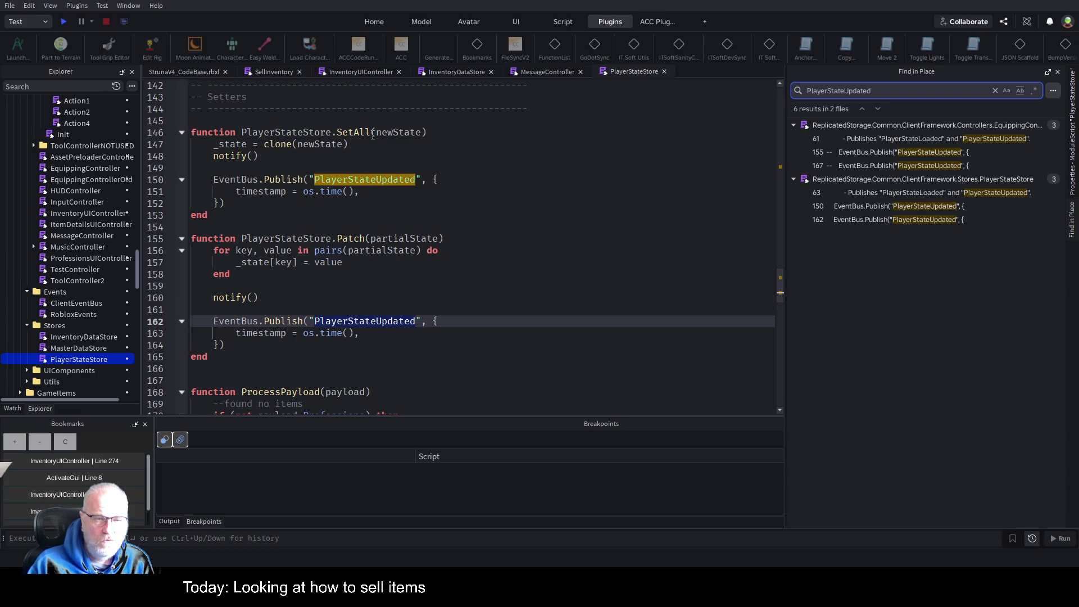
left_click(375, 192)
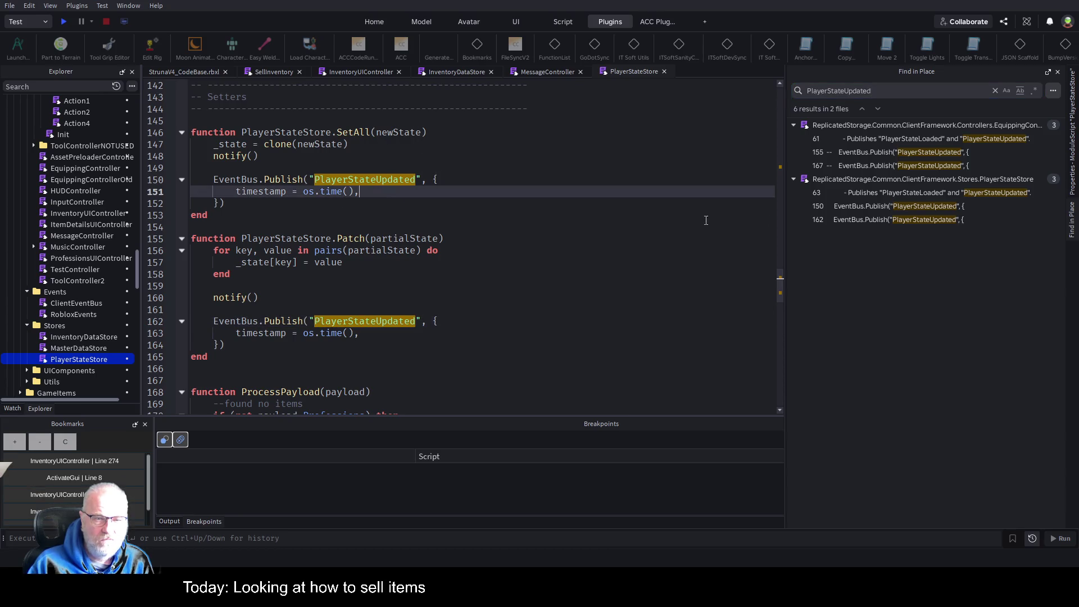
Step: Add newState=newState to SetAll's PlayerStateUpdated event on line 151
type("newState")
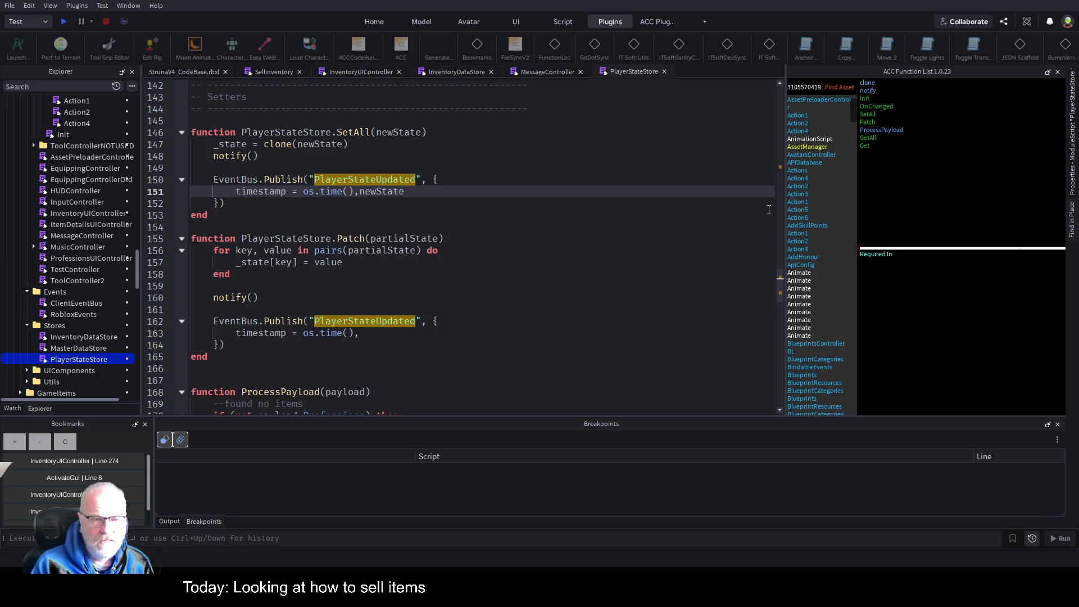
key("Down")
key("Down")
key("Down")
key("Up")
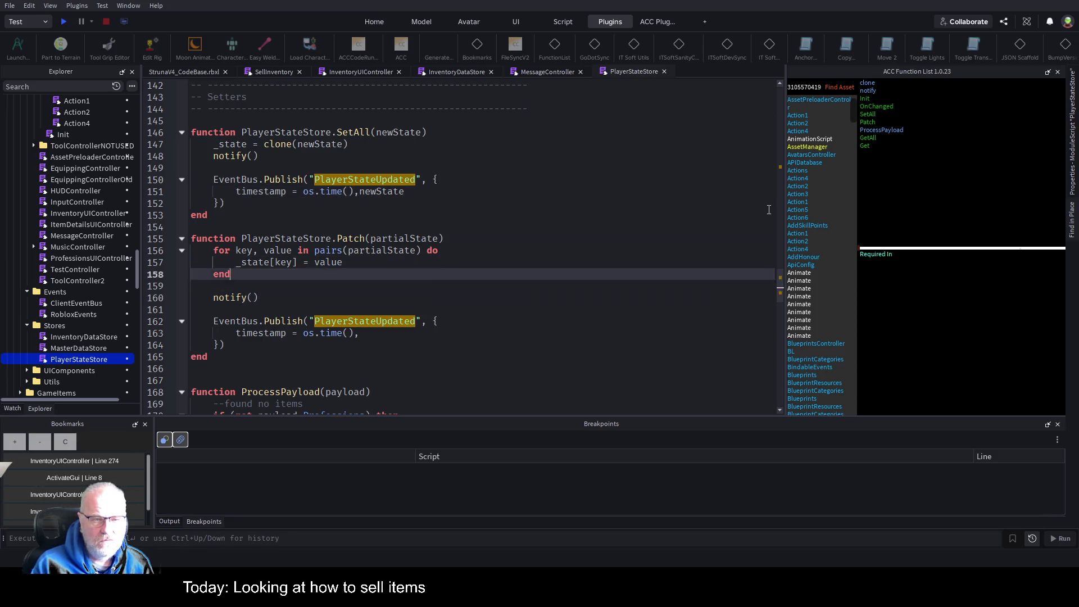
key("Up")
key("Up")
key("Up")
key("ctrl+Left")
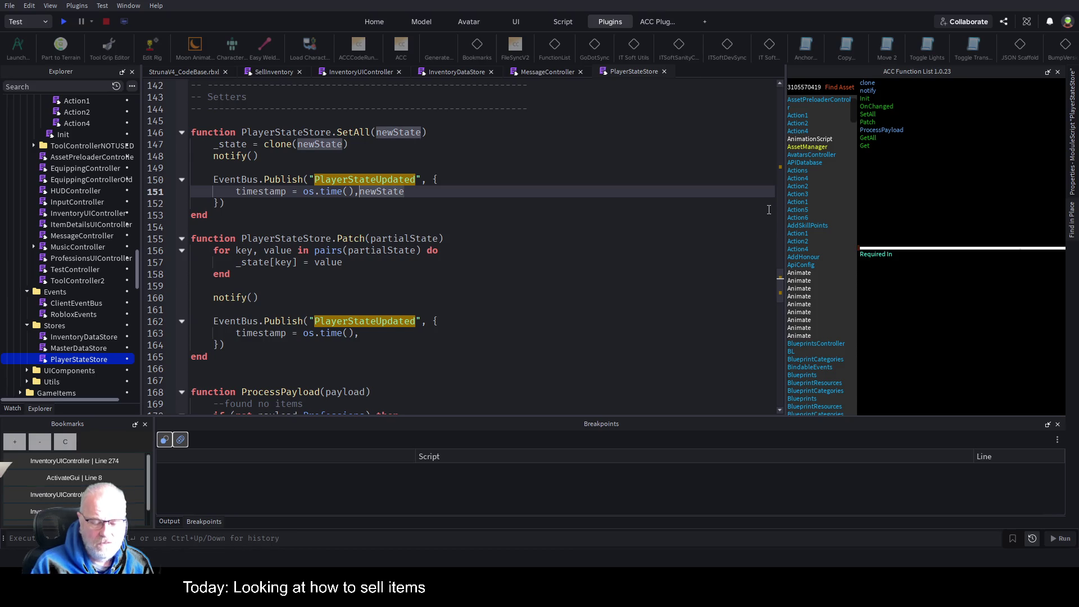
type("newState=newState")
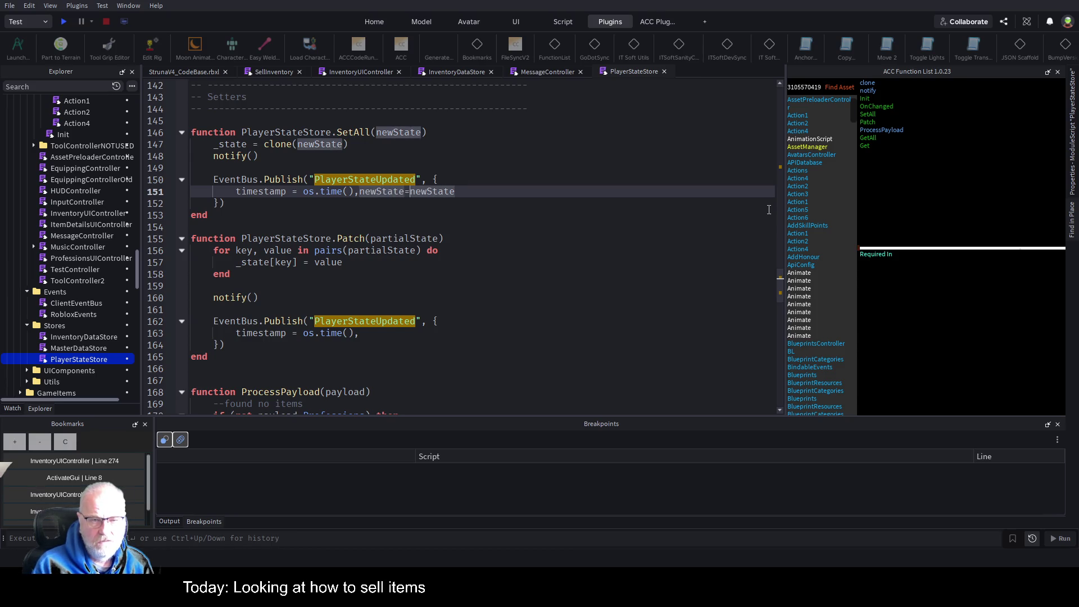
Step: Add partialState=partialState to Patch's PlayerStateUpdated event and save the place
key("Down")
key("Down")
key("Down")
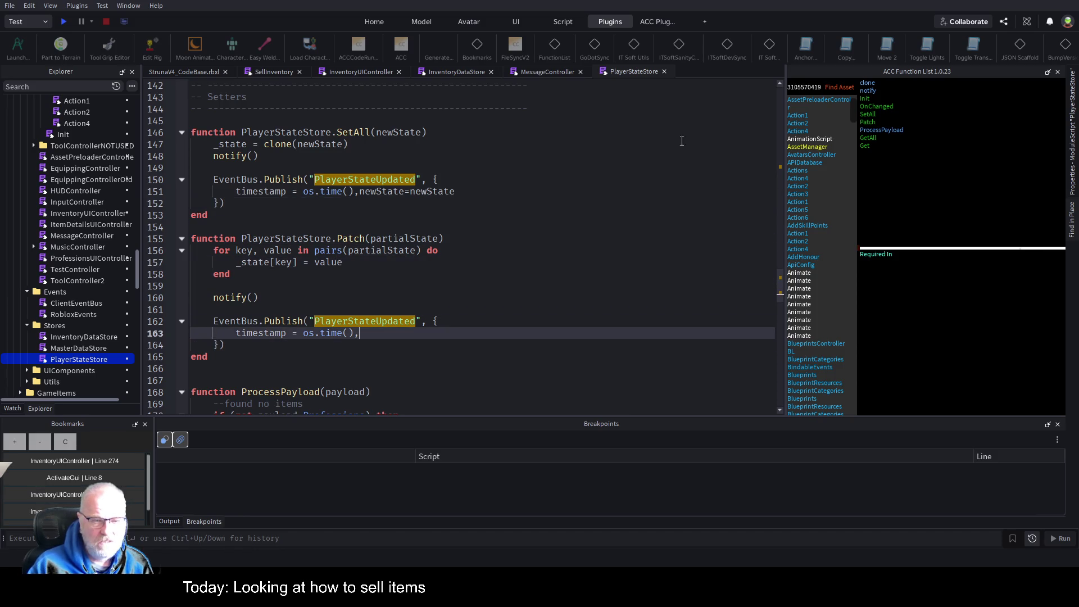
left_click(487, 246)
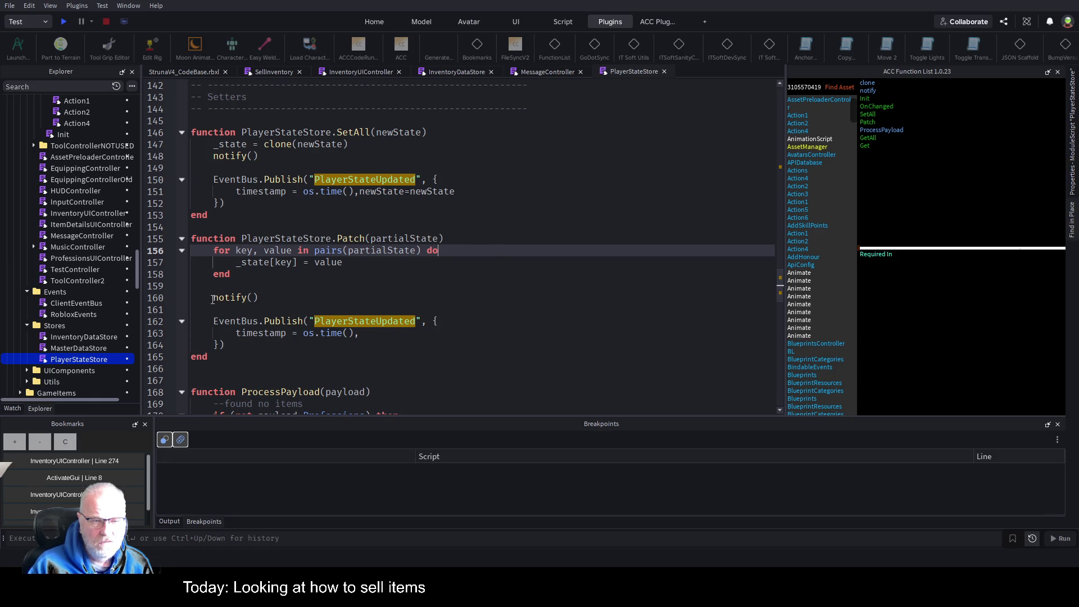
left_click(481, 333)
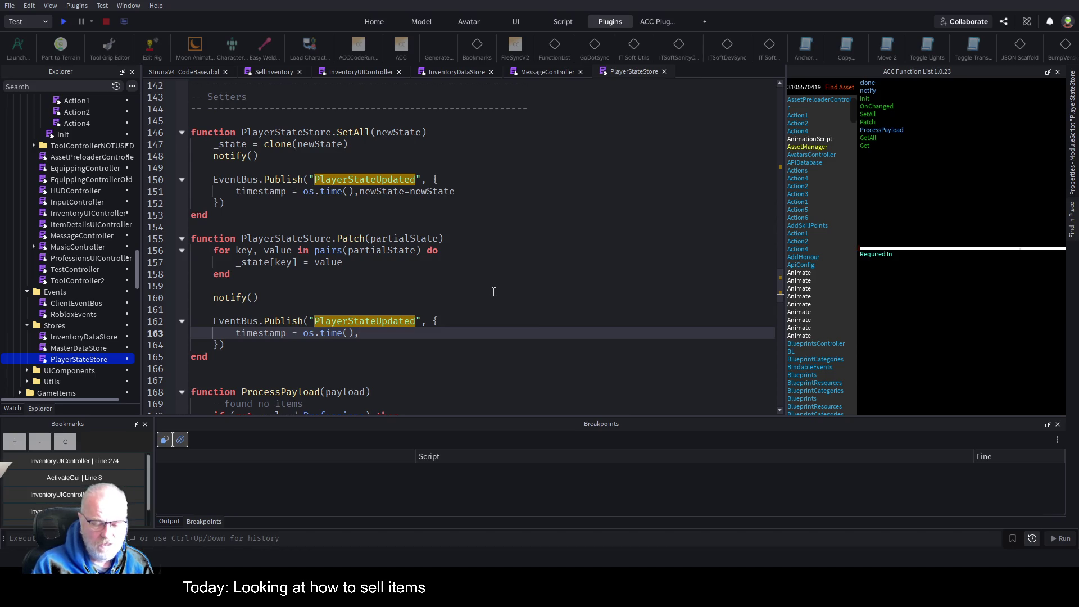
type("partialState")
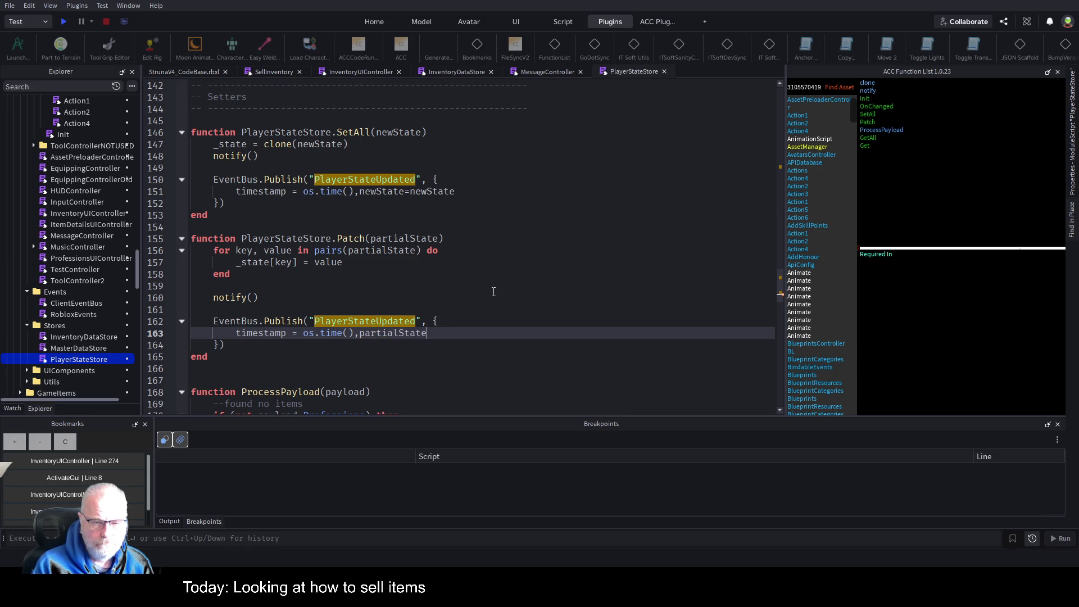
type("=partialState")
key("ctrl+s")
left_click(493, 294)
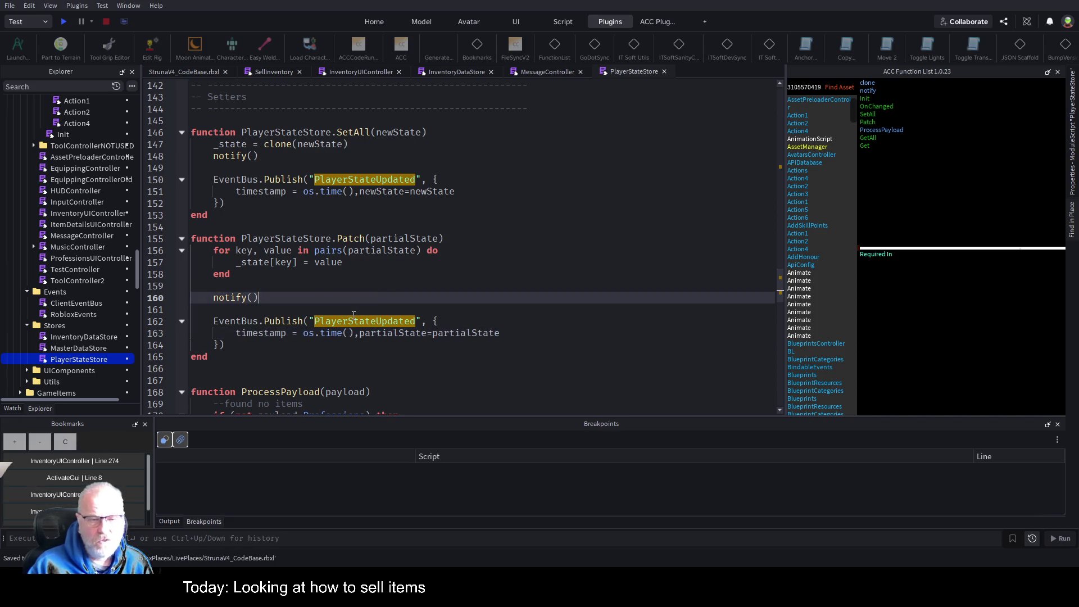
double_click(456, 336)
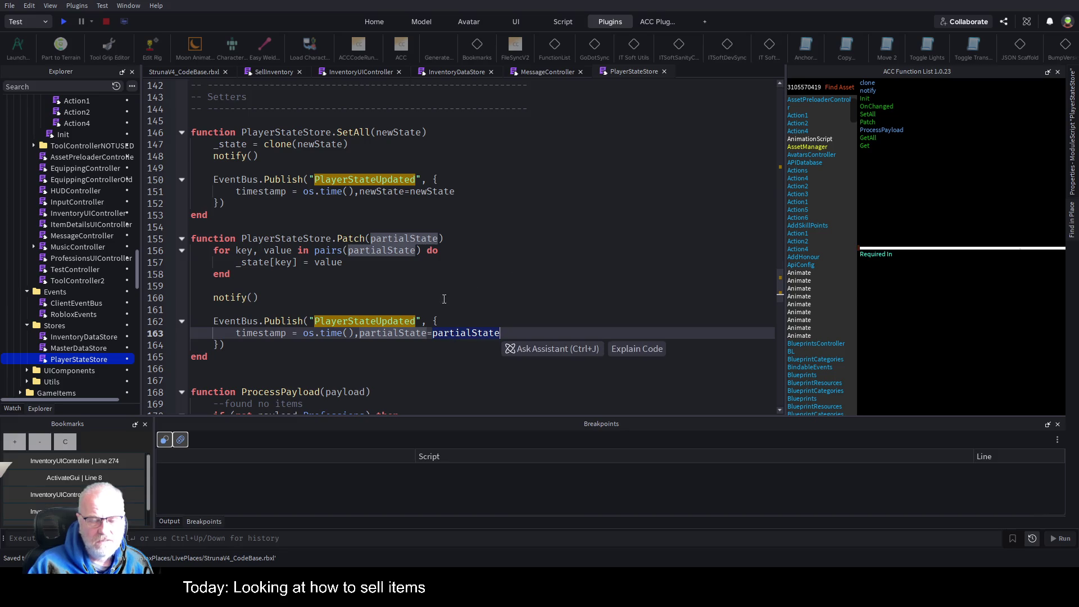
left_click(603, 294)
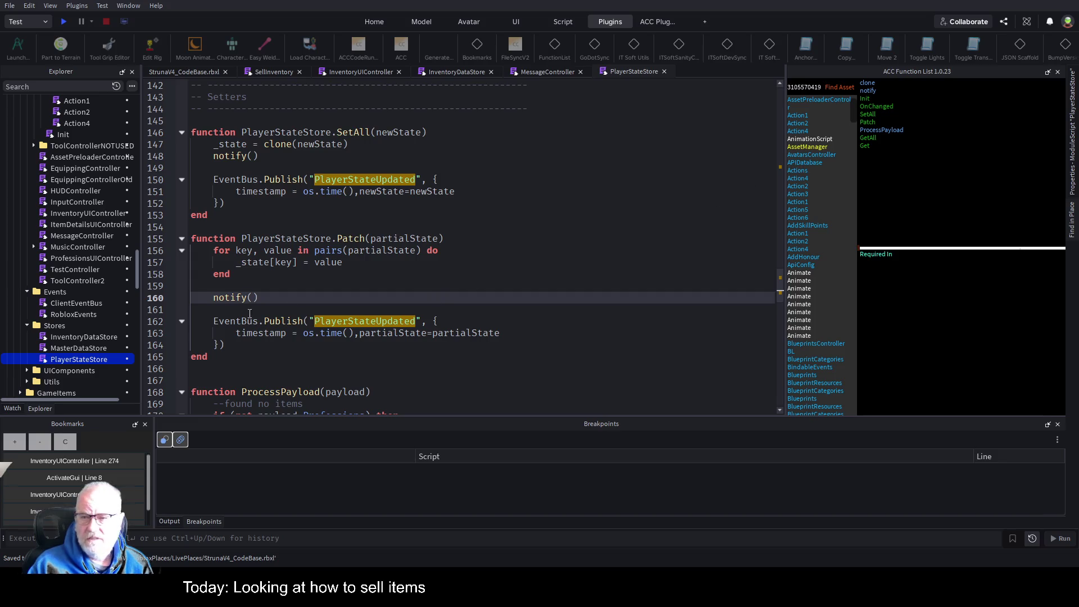
Step: Replace the Find in Place query with Subscribe, listing 112 matches in 38 files
left_click(1069, 227)
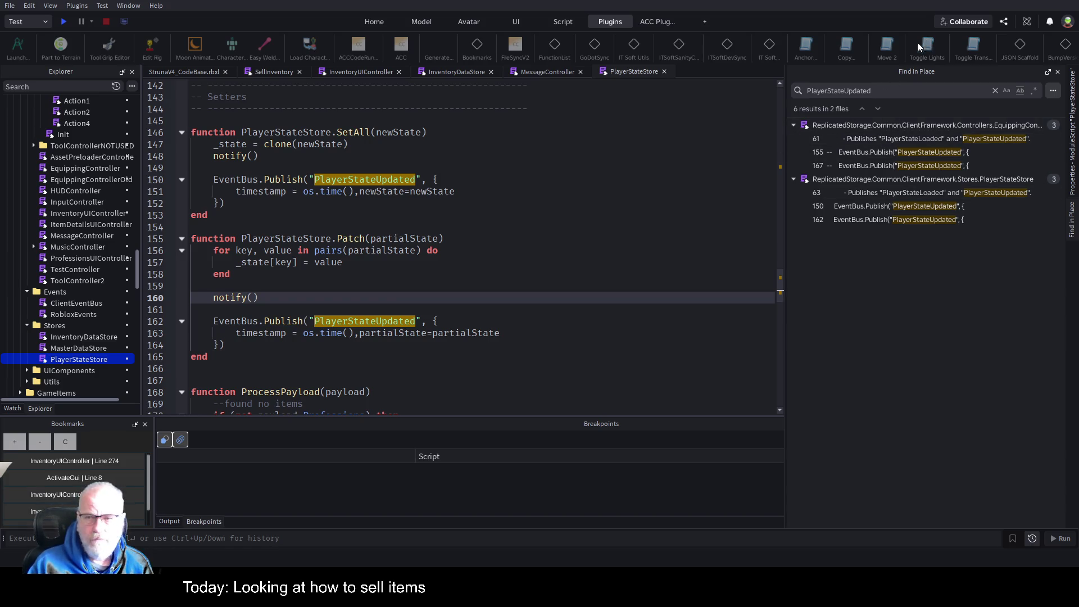
double_click(831, 92)
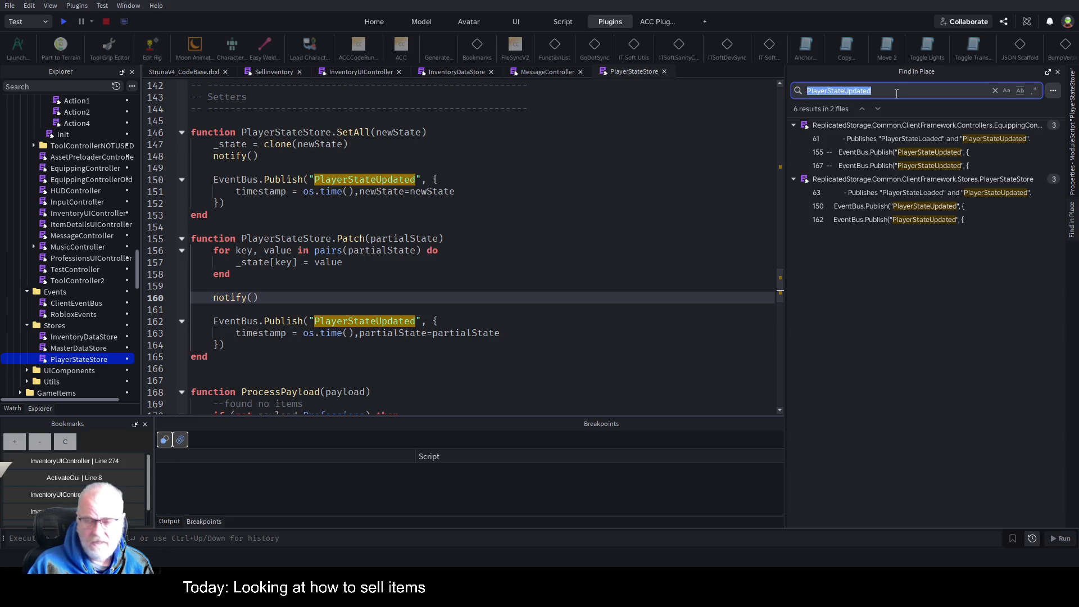
type("subScri")
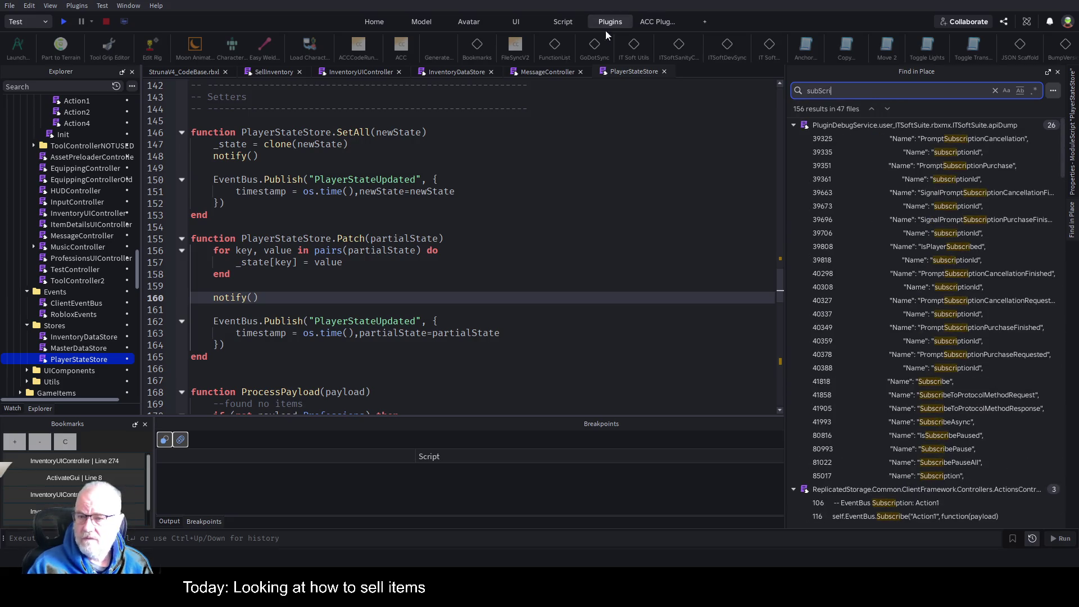
key("BackSpace")
key("BackSpace")
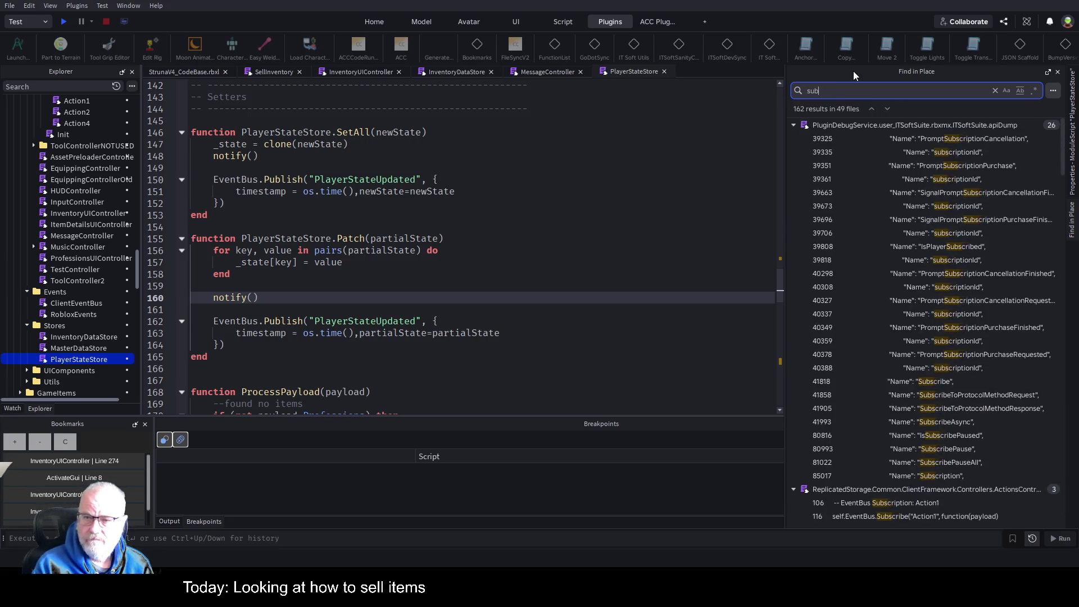
type("scr")
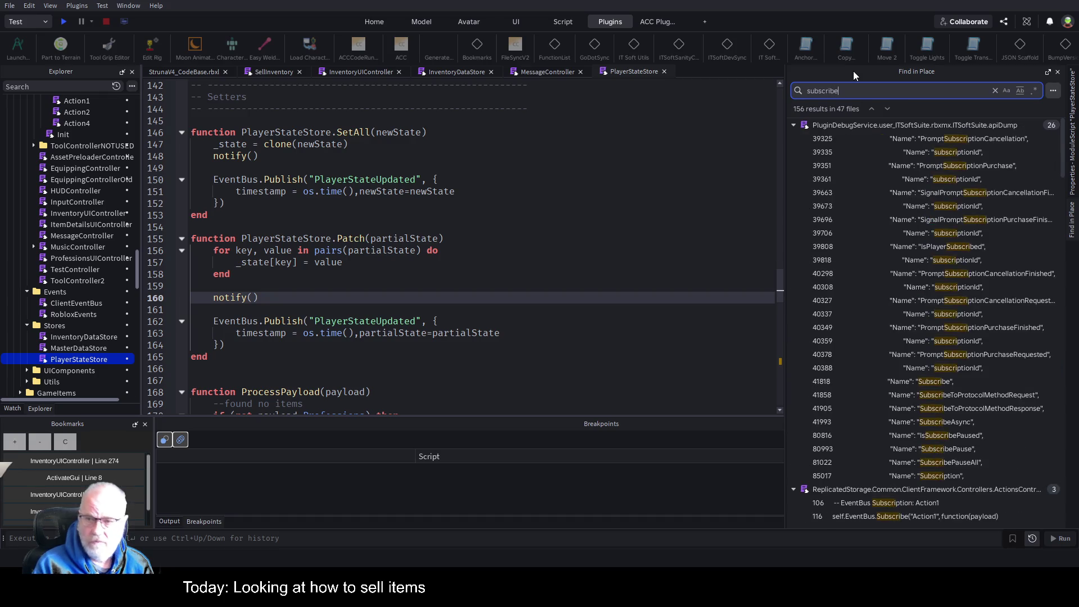
type("ibe")
key("ctrl+a")
type("Subscribe")
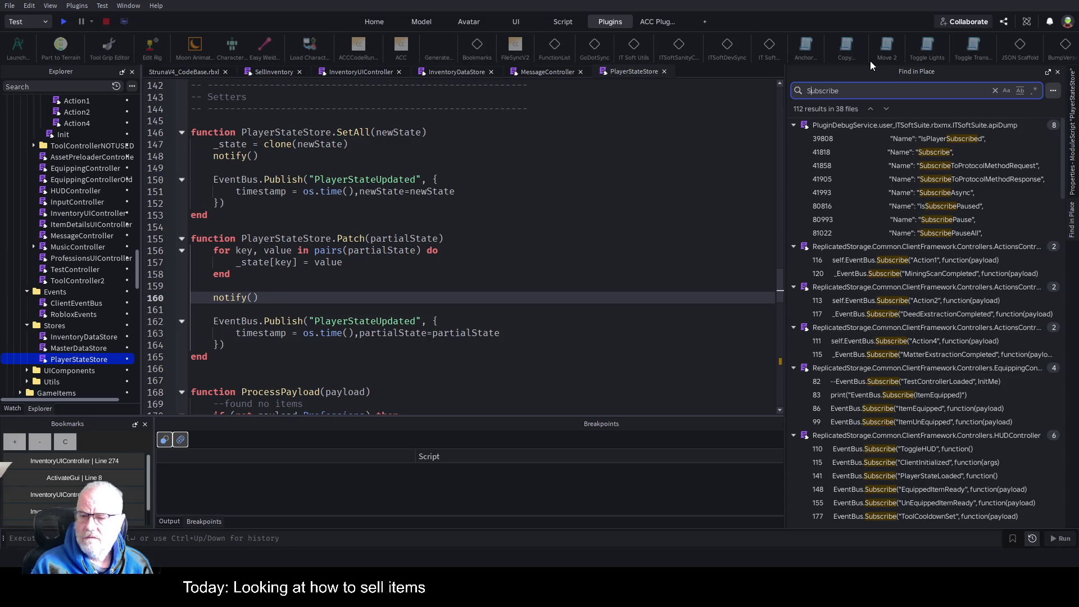
left_click(957, 450)
Step: In HUDController, paste a copy of the ToggleHUD Subscribe block below the original
left_click(957, 450)
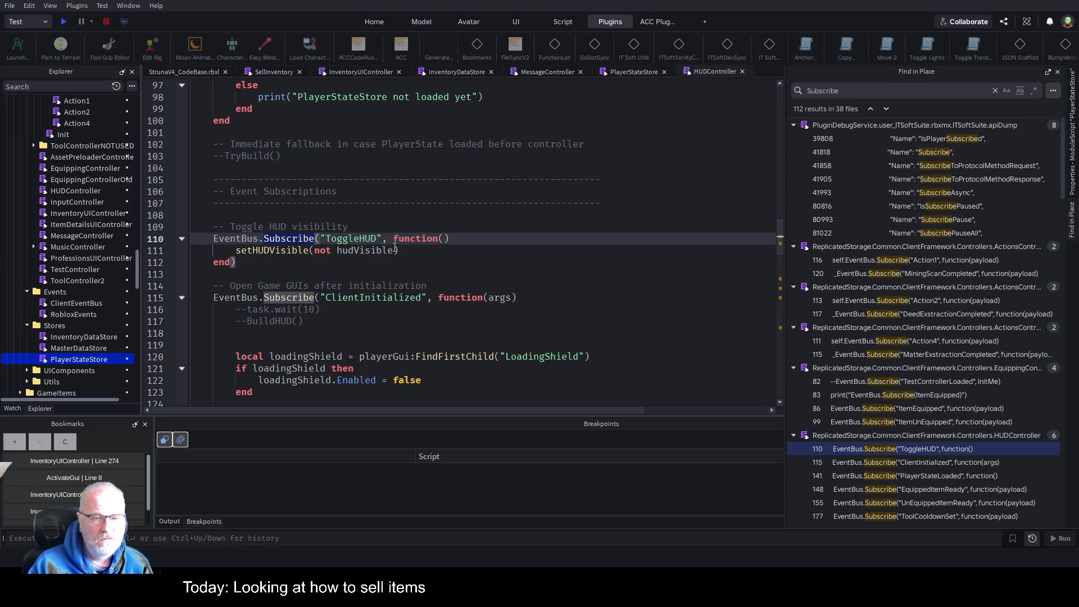
left_click(238, 276)
type("PlayerStateUpdated")
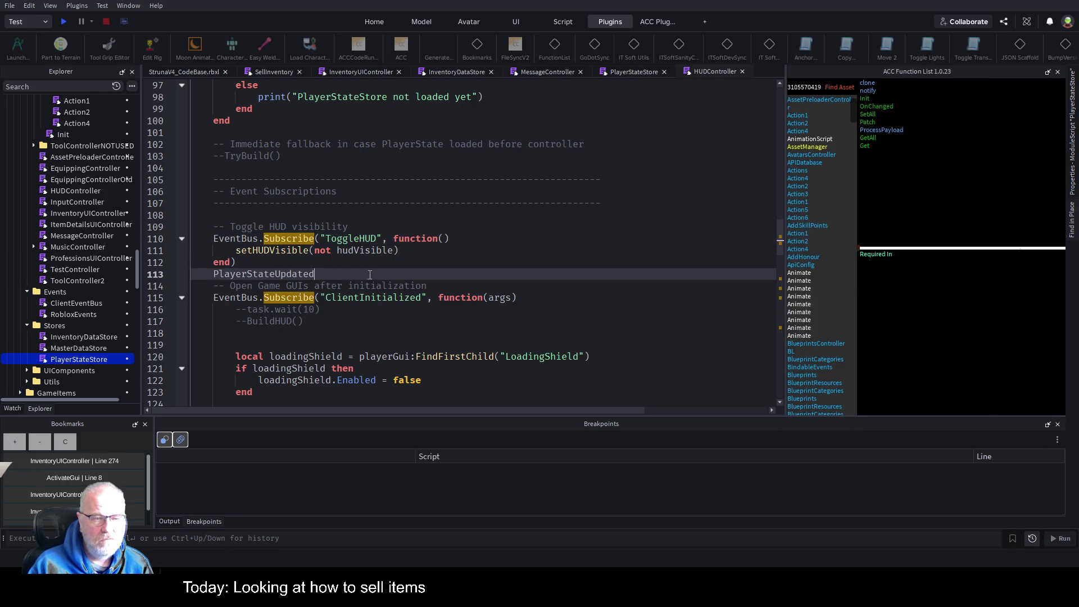
key("Up")
key("shift+Up")
key("shift+Up")
key("shift+Home")
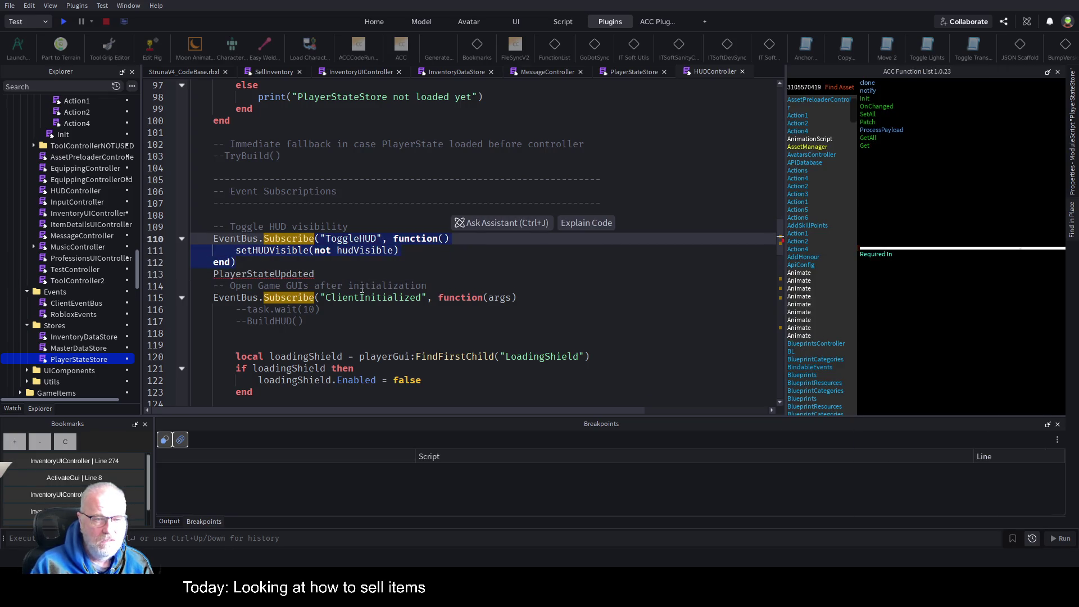
key("shift+Down")
key("ctrl+c")
key("Down")
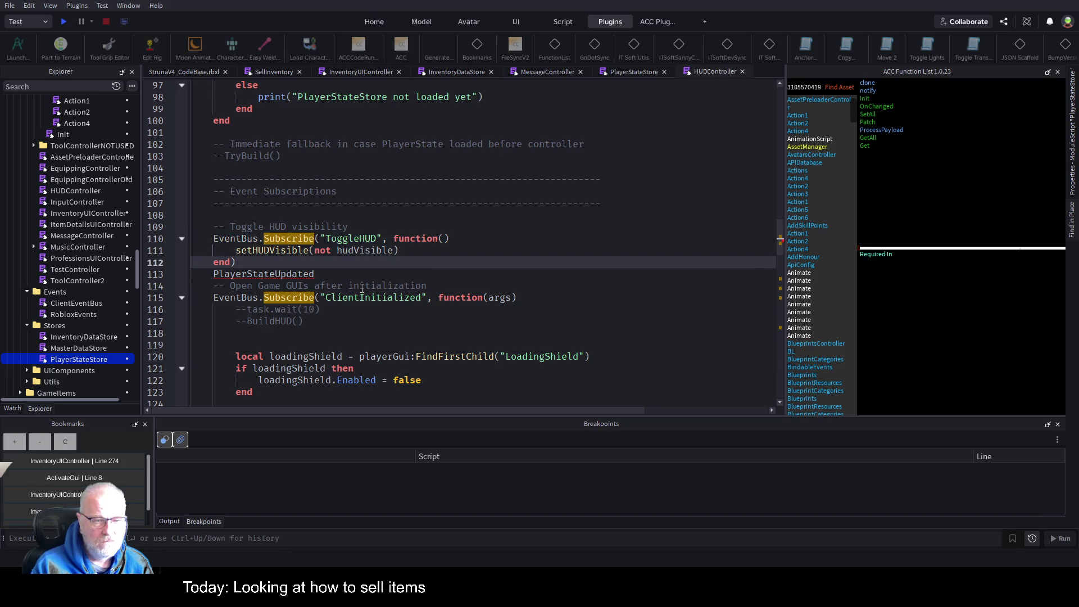
key("Down")
key("Return")
key("Return")
key("Return")
key("Up")
key("Up")
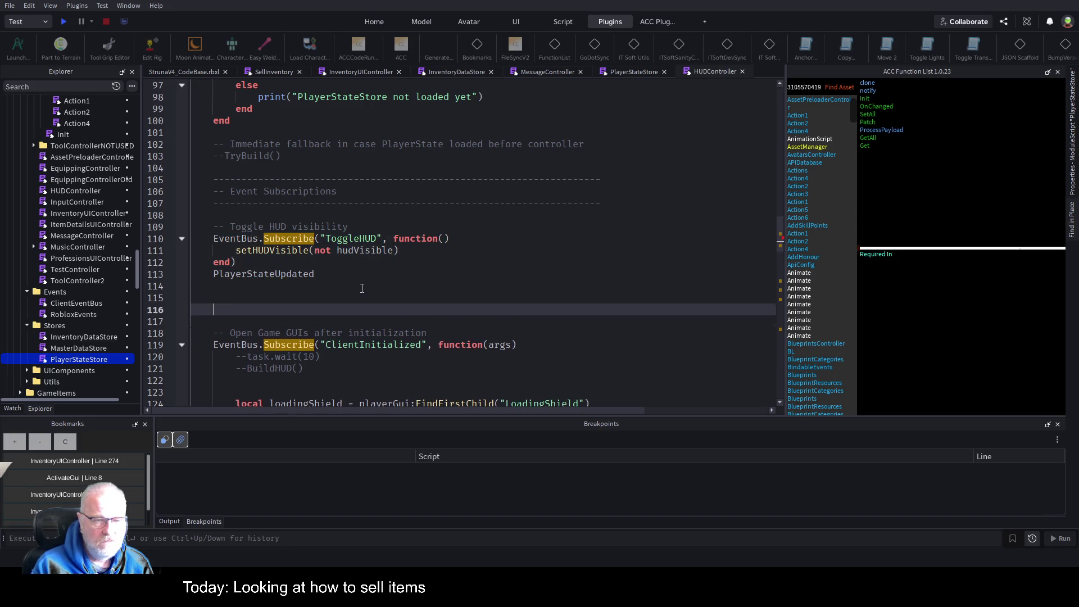
key("ctrl+v")
Step: Rename the copied block's event from ToggleHUD to PlayerStateUpdated
key("Up")
key("Up")
key("Up")
key("End")
key("shift+Home")
key("ctrl+x")
key("Down")
key("Down")
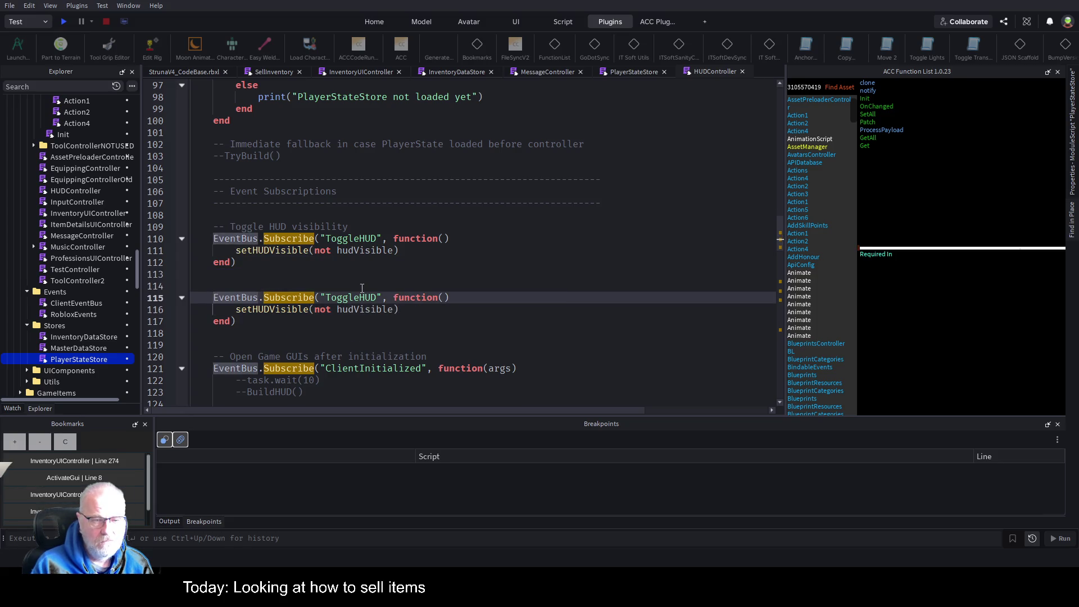
key("ctrl+Right")
key("ctrl+Right")
key("ctrl+Right")
key("shift+Right")
key("shift+Right")
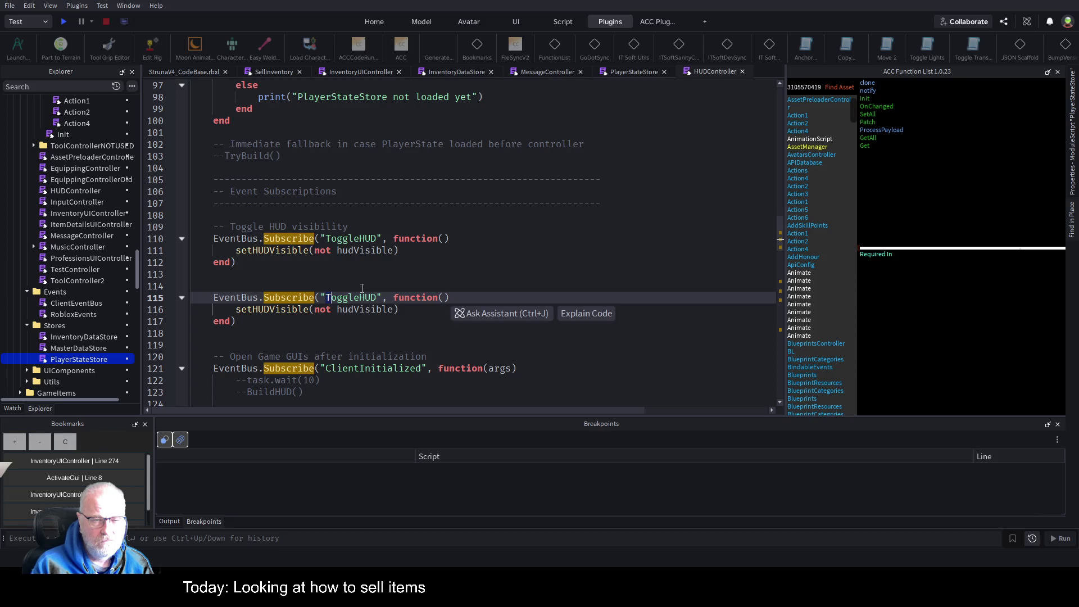
key("ctrl+shift+Right")
key("shift+Right")
key("shift+Left")
key("ctrl+v")
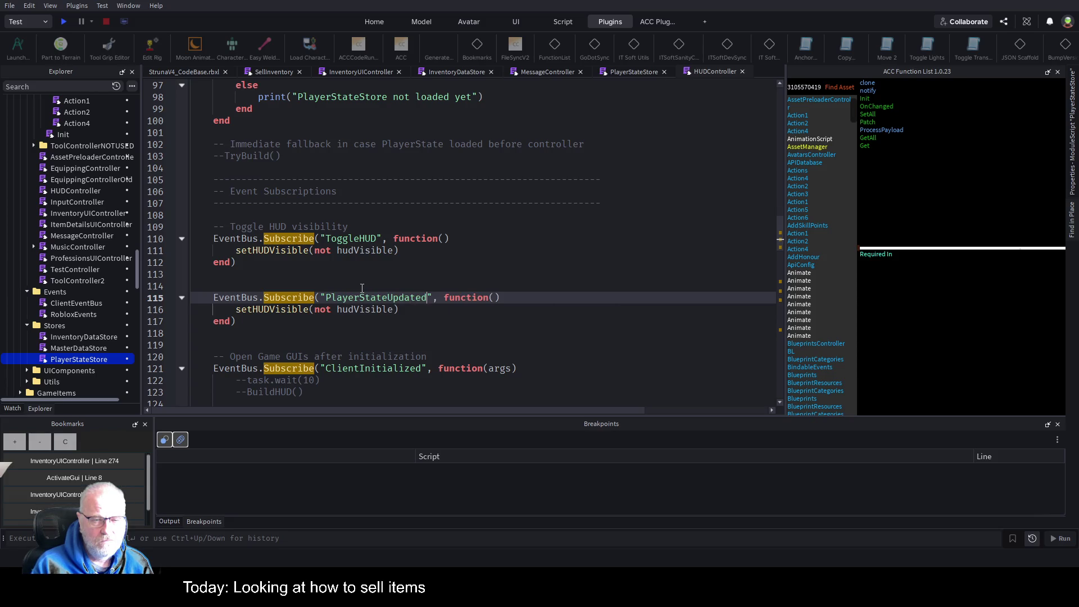
Step: Delete the setHUDVisible call from the new handler, leaving it empty, and save
key("Down")
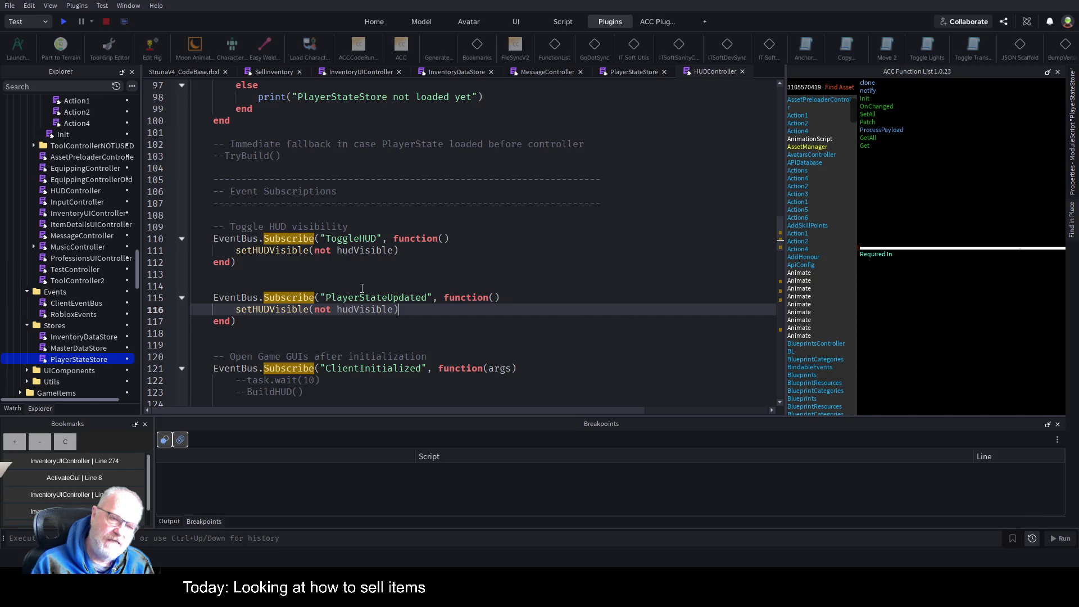
key("shift+Home")
key("BackSpace")
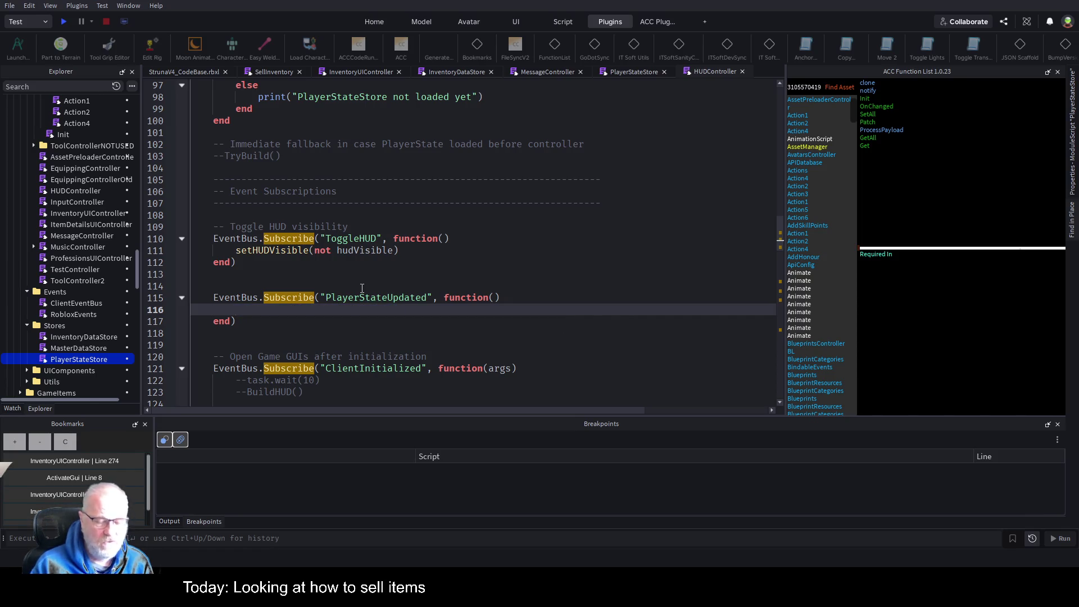
key("ctrl+s")
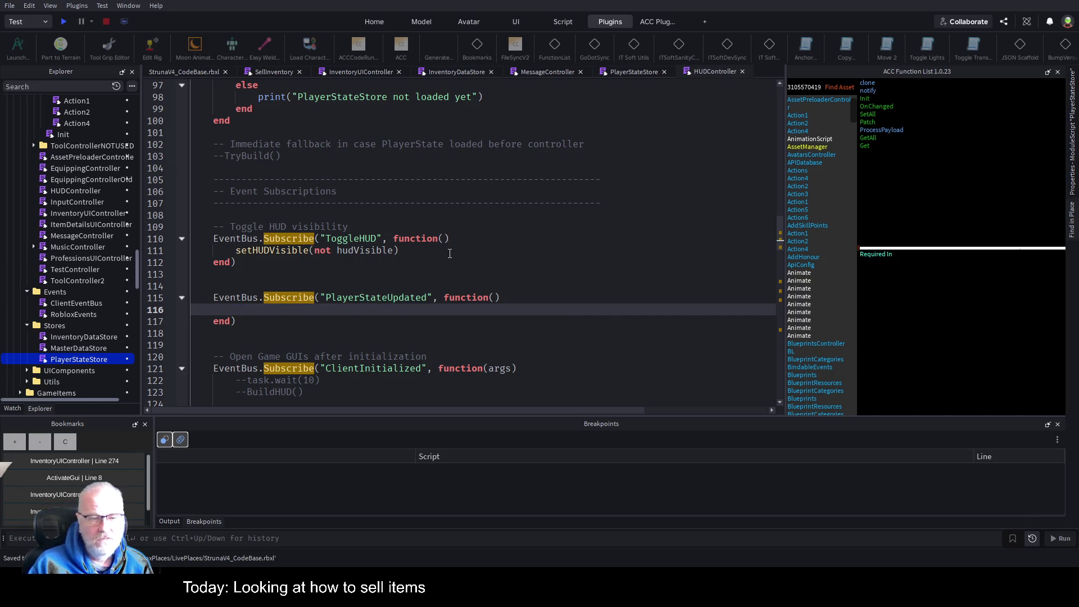
Step: Select the PlayerBalance label in the game view, then return to the HUDController script
left_click(198, 71)
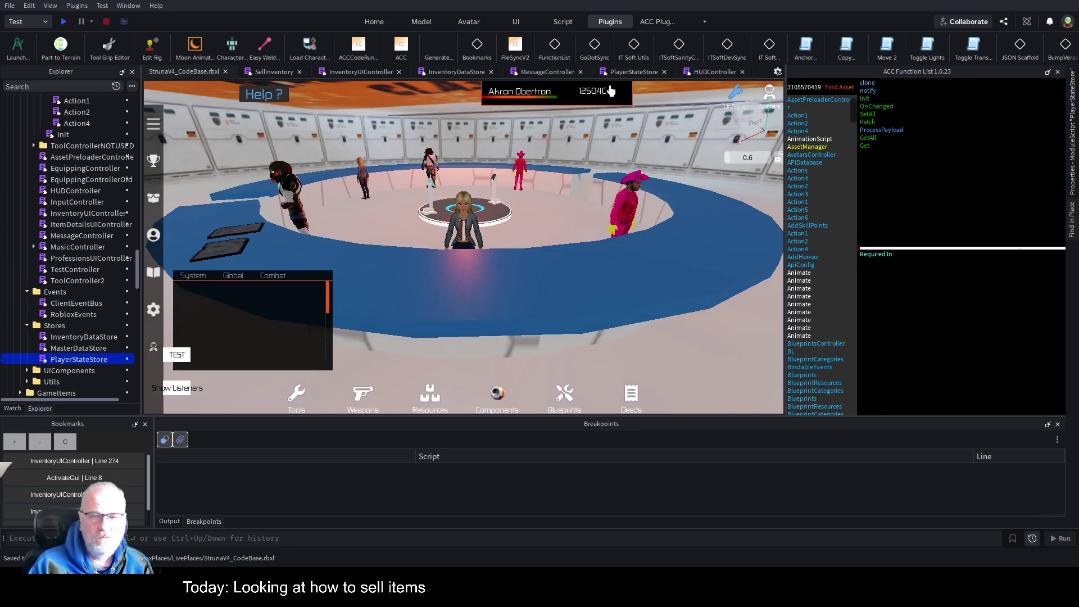
left_click(593, 96)
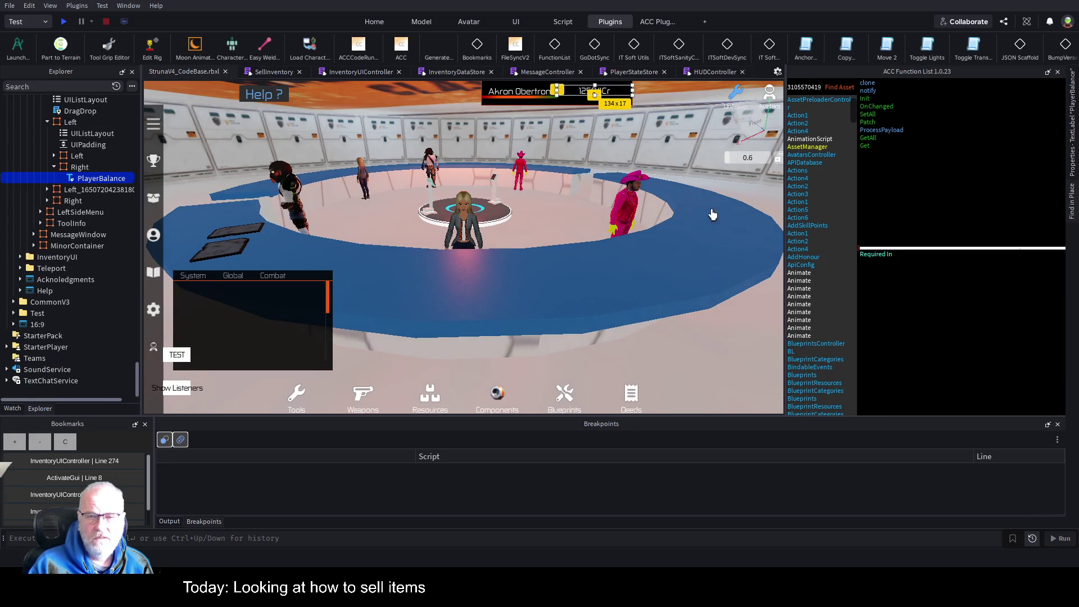
scroll(90, 180, "up", 3)
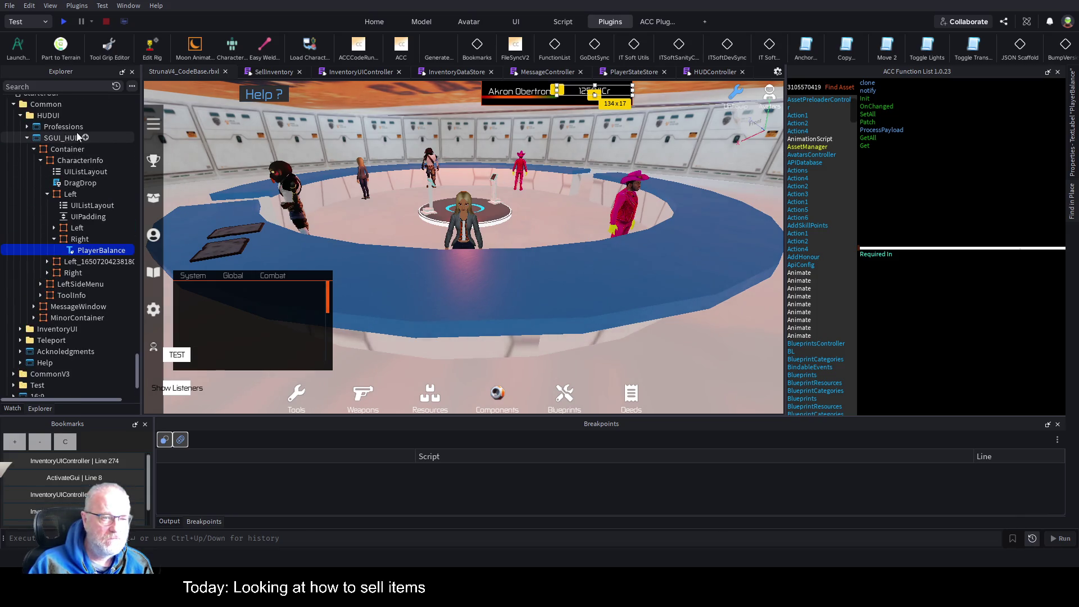
left_click(709, 73)
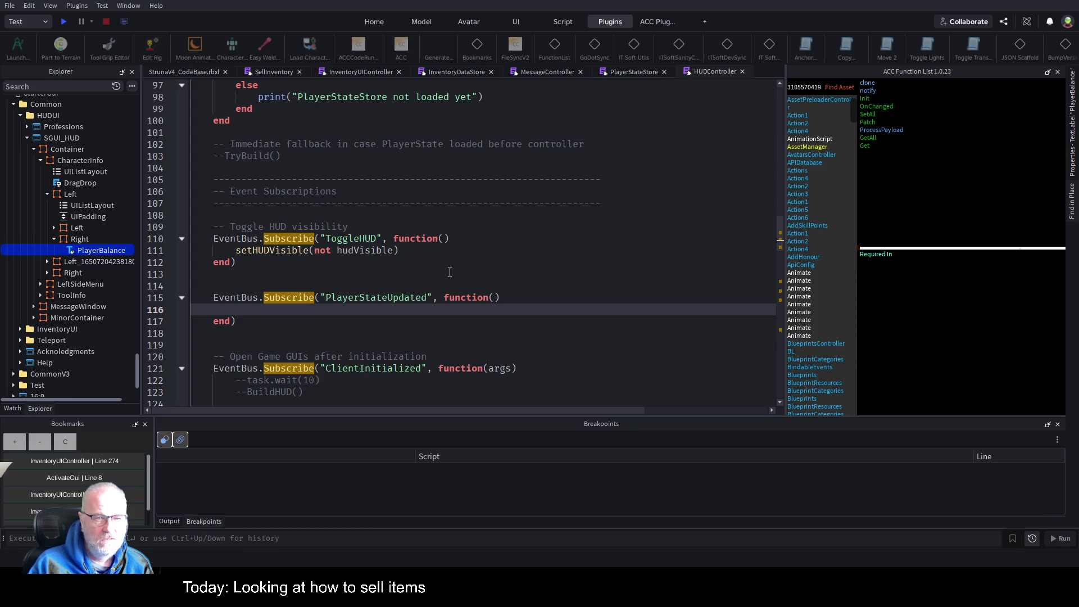
Step: Select BuildHUD's lines 76–79 that look up and set the pName and pBalance labels
scroll(449, 272, "up", 1)
scroll(450, 272, "up", 3)
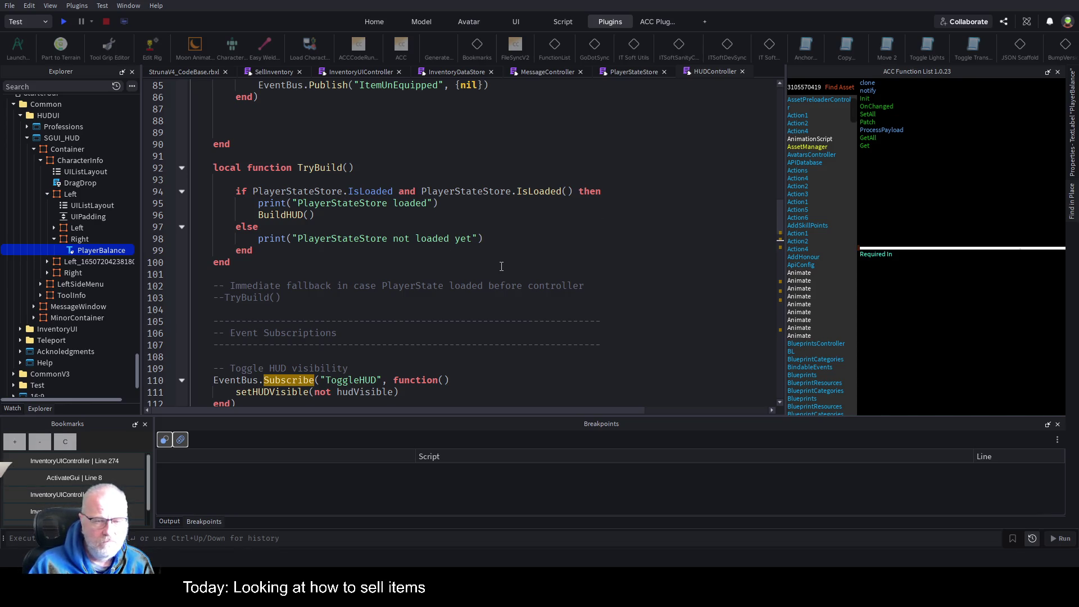
scroll(501, 266, "up", 2)
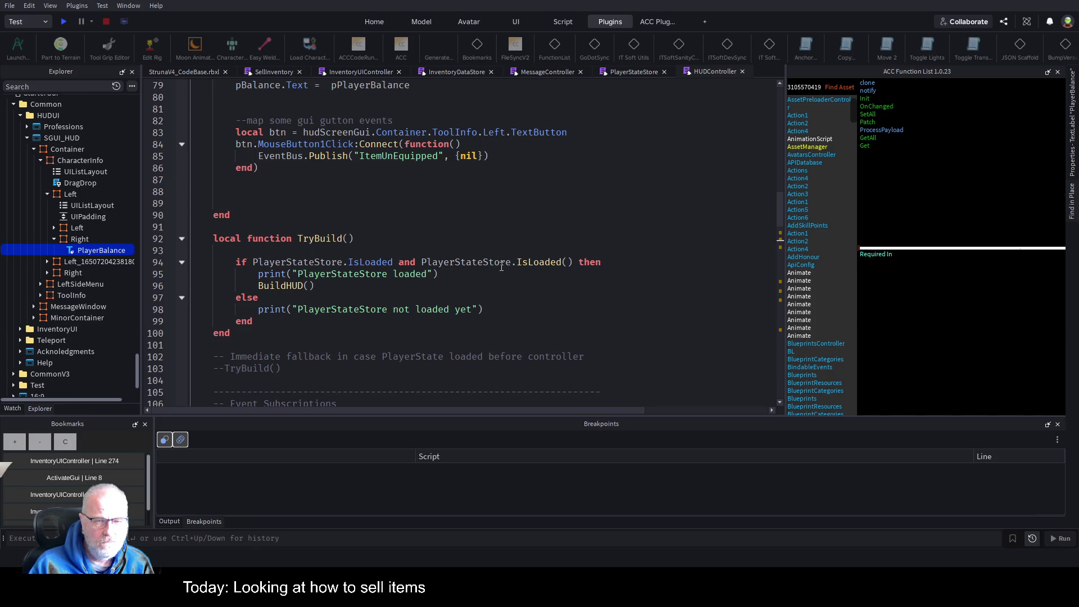
scroll(501, 267, "up", 1)
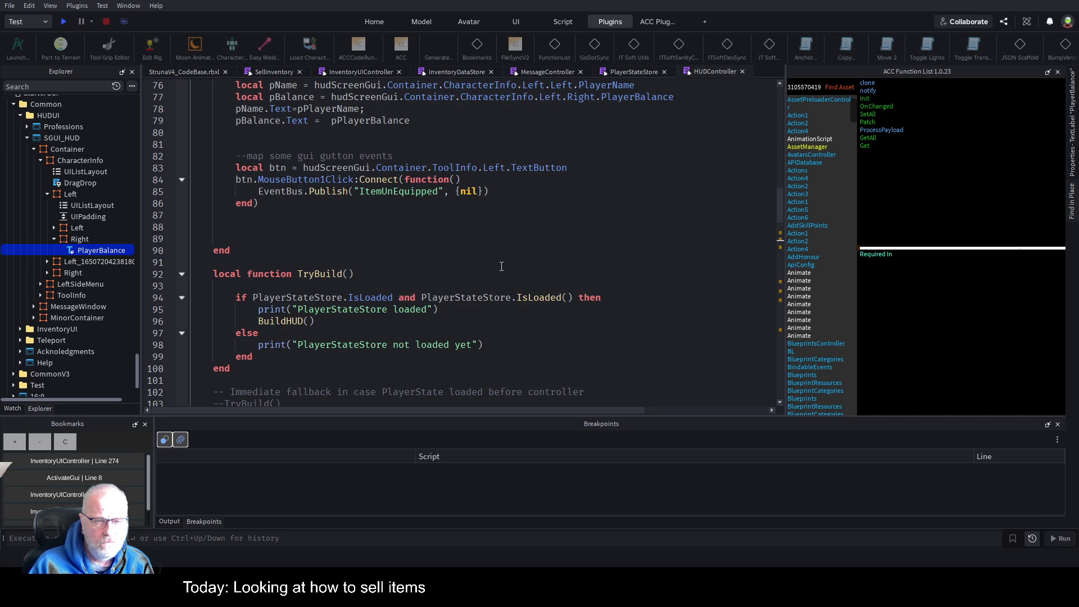
scroll(502, 266, "up", 4)
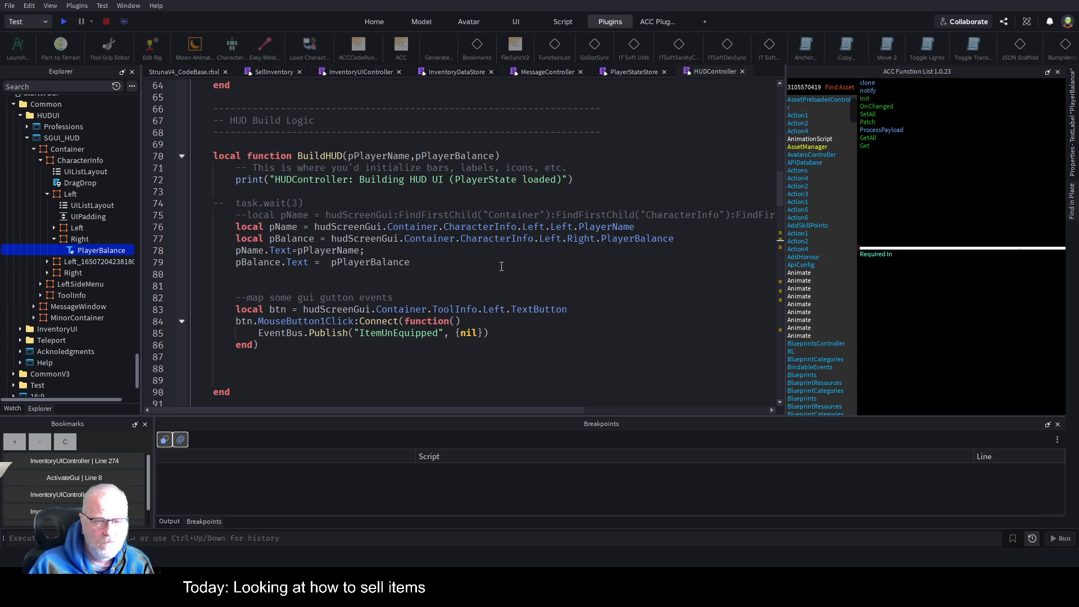
double_click(476, 156)
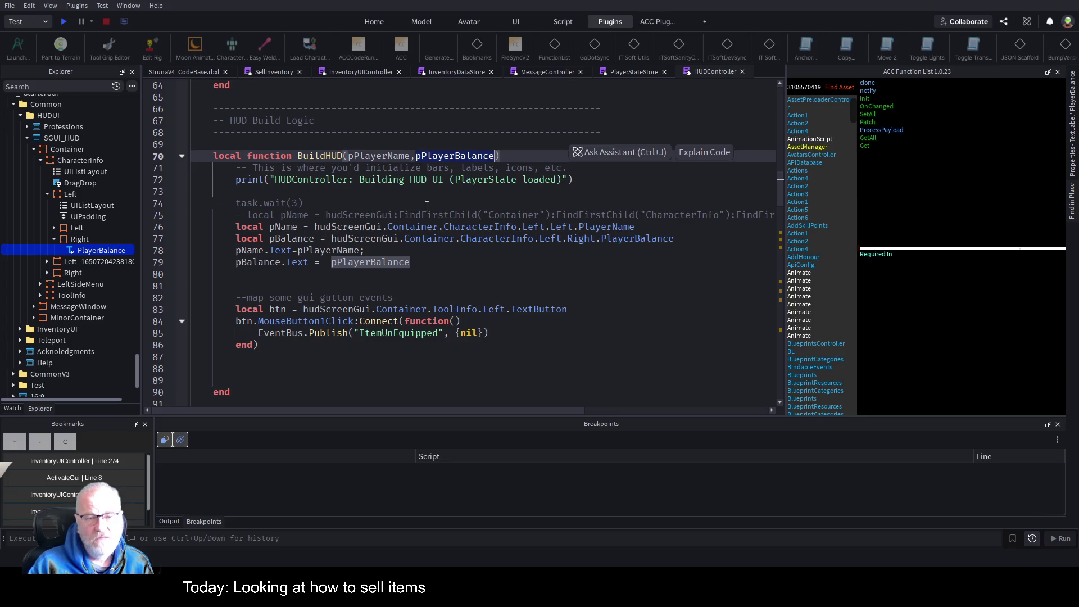
left_click_drag(219, 237, 410, 263)
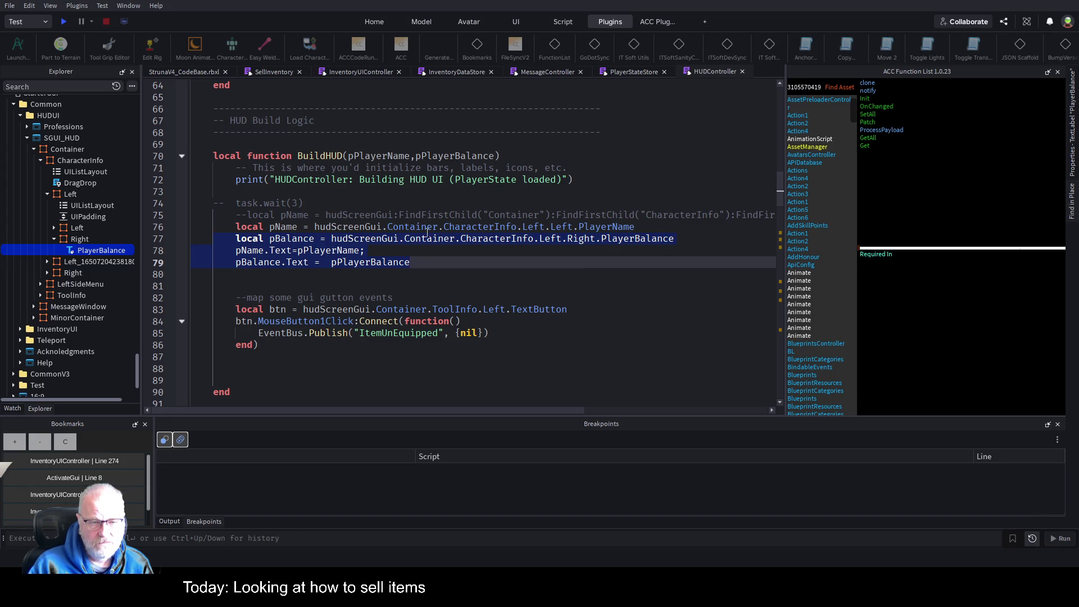
left_click_drag(227, 227, 410, 262)
scroll(386, 267, "down", 3)
Step: Paste the label lines into the PlayerStateUpdated handler and delete the two pName lines
scroll(385, 267, "down", 3)
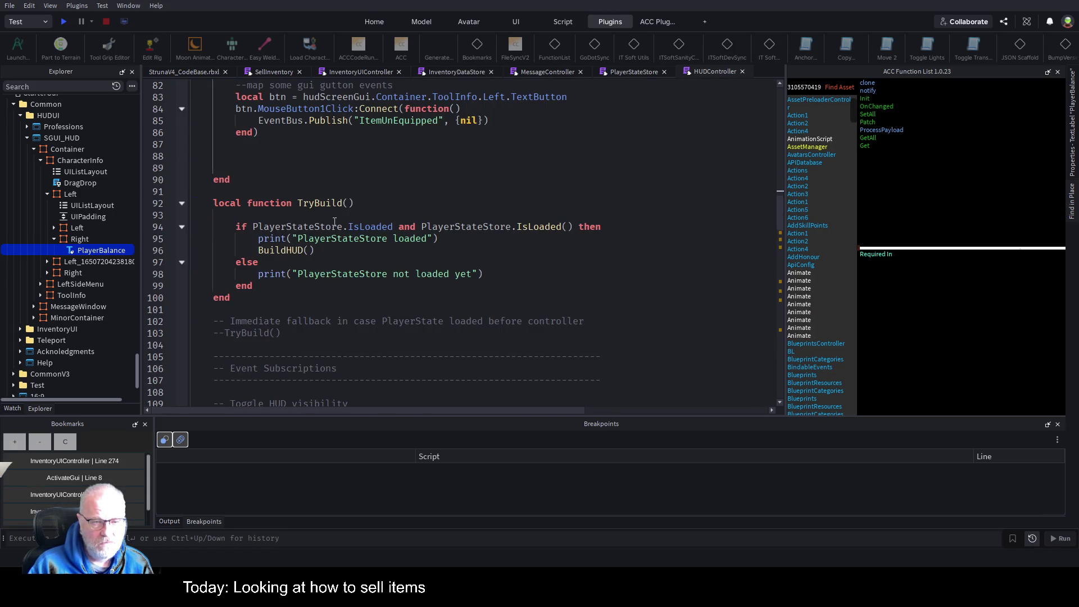
scroll(381, 220, "down", 6)
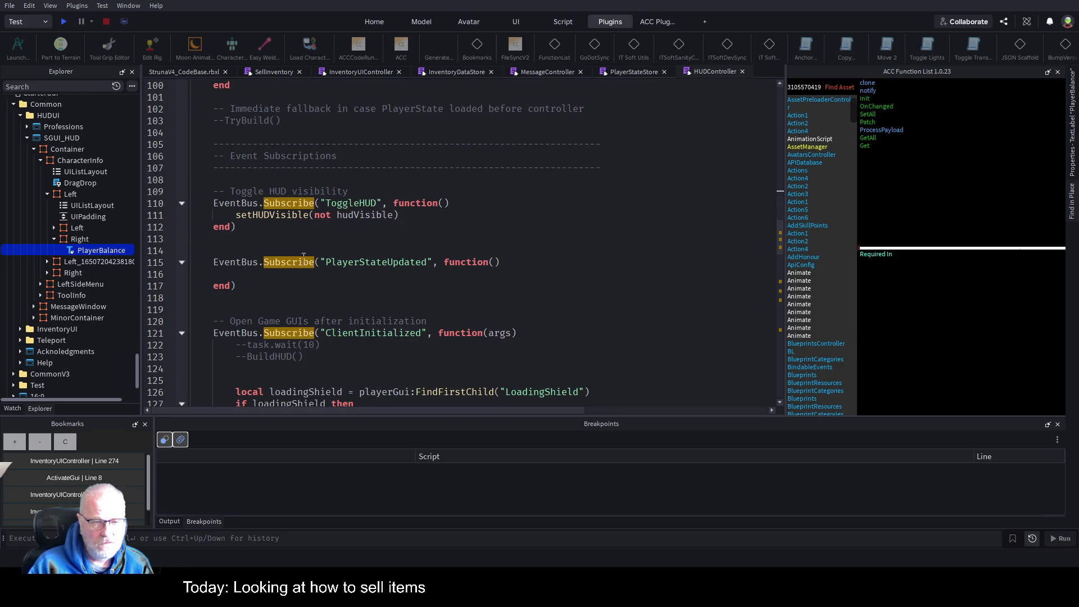
left_click(267, 272)
type("local pName = hudScreenGui.Container.CharacterInfo.Left.Left.PlayerName \tlocal pBalance = hudScreenGui.Container.CharacterInfo.Left.Right.PlayerBalance \tpName.Text=pPlayerName; \tpBalance.Text =  pPlayerBalance")
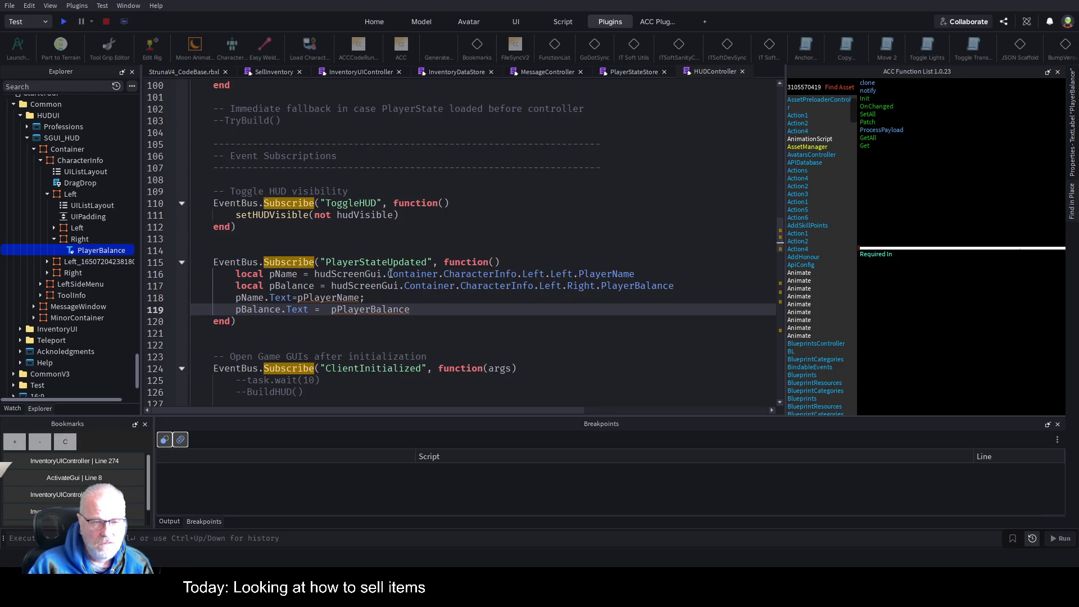
key("shift+End")
key("Delete")
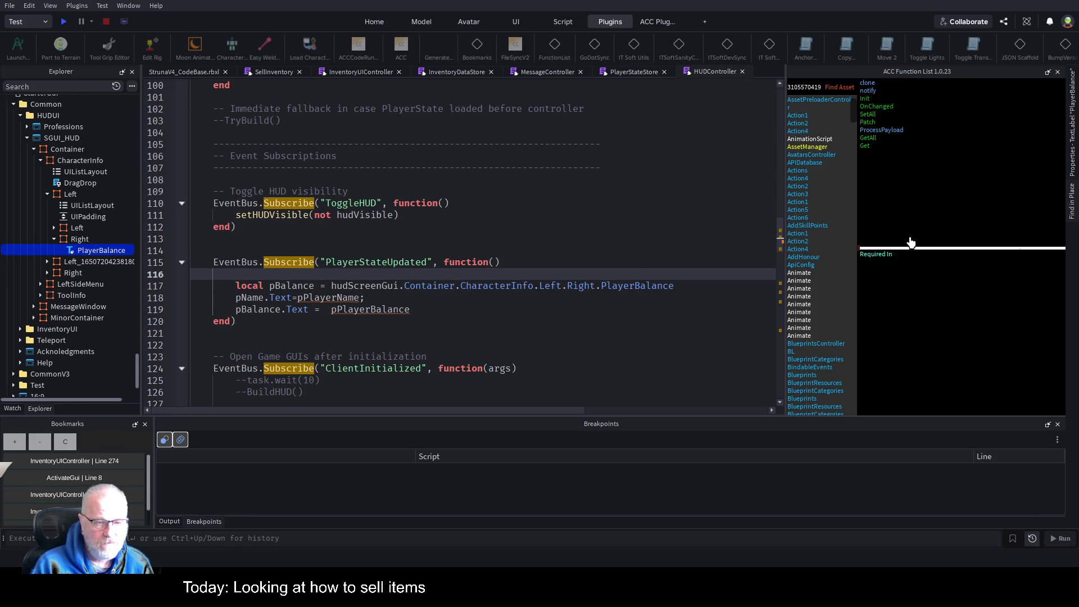
key("Down")
key("Down")
key("shift+End")
key("Delete")
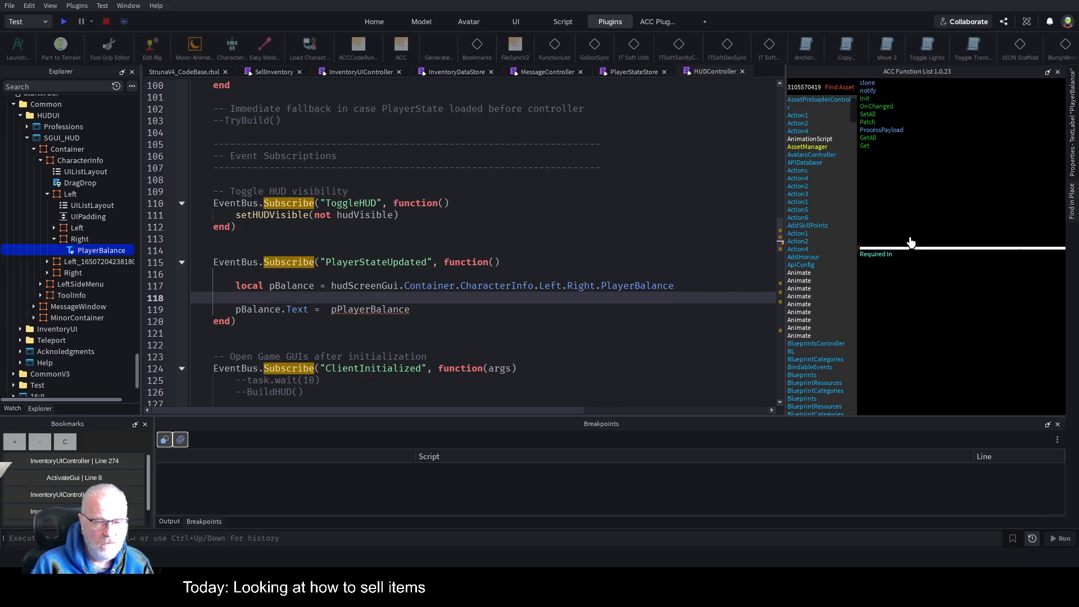
Step: Give the handler a payload parameter, set pBalance.Text = payload.Balance, and save
key("Down")
key("Up")
key("Up")
key("Up")
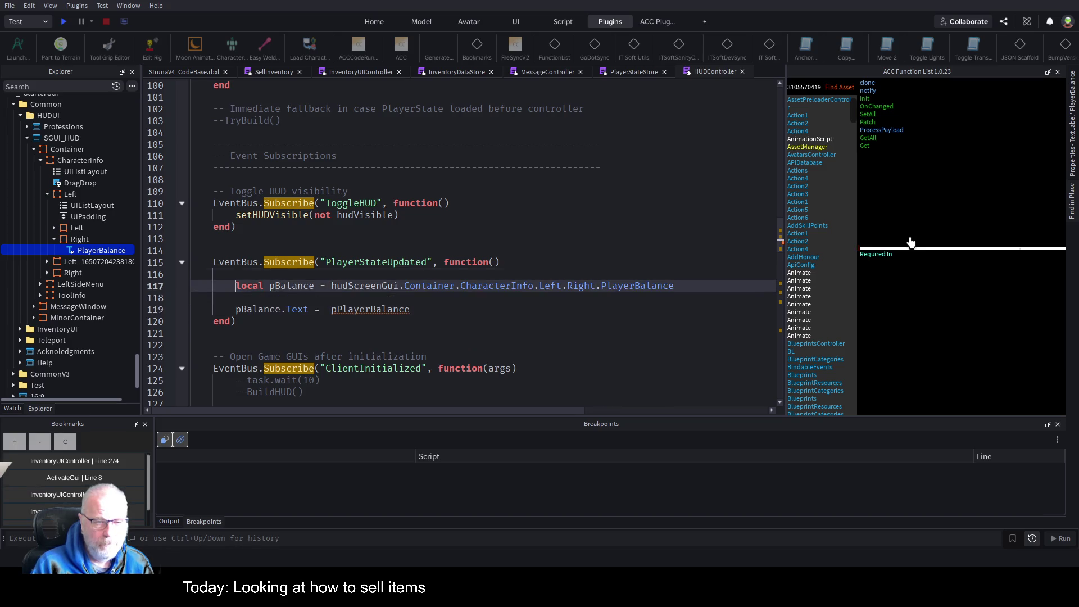
key("End")
type("payload")
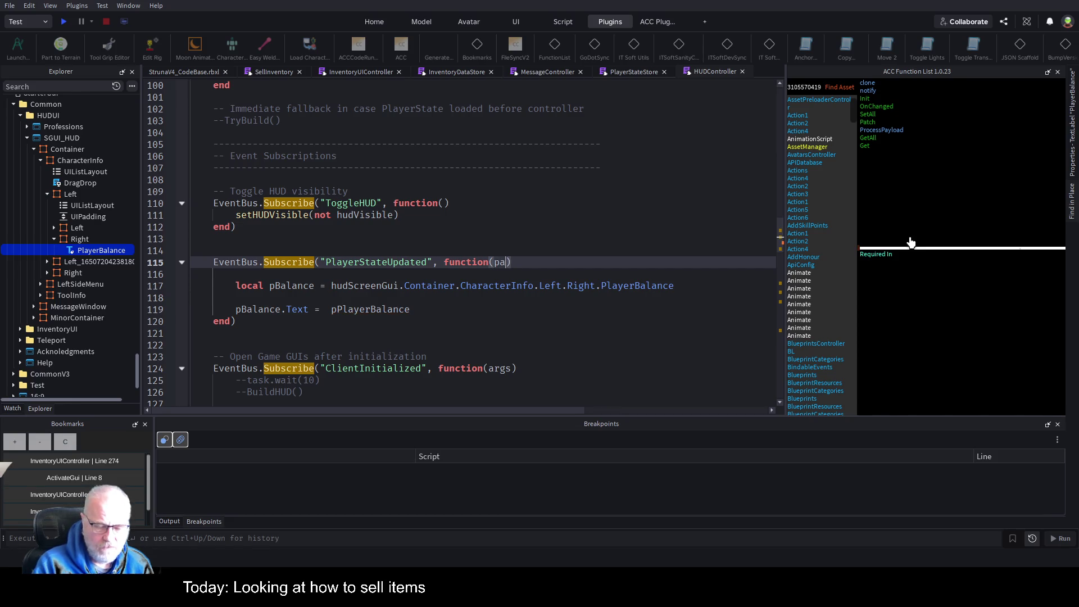
key("Down")
key("Down")
key("Down")
key("Down")
key("End")
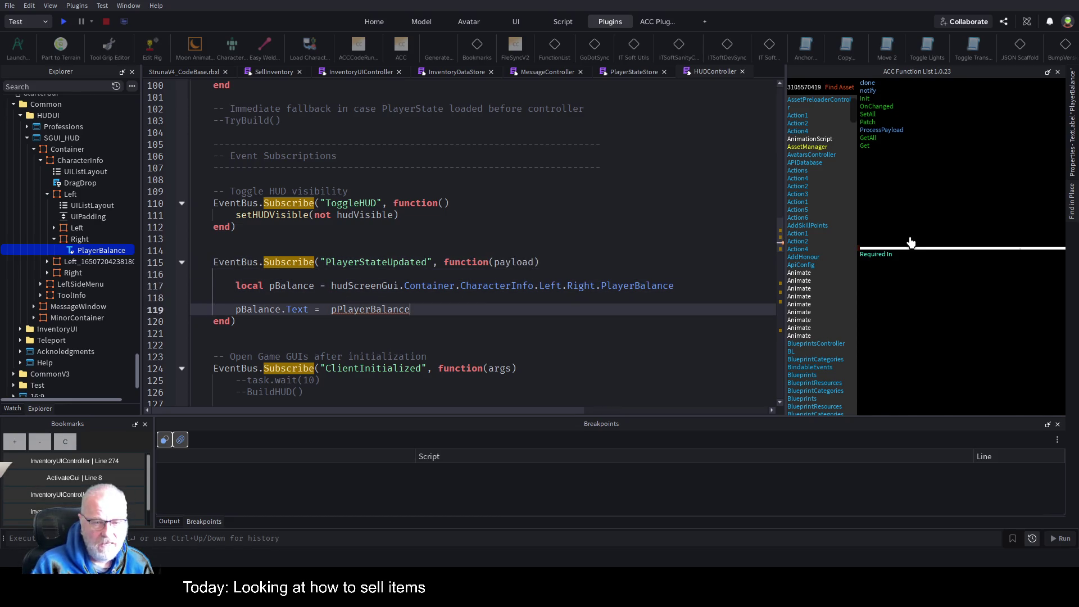
key("BackSpace")
key("BackSpace")
key("BackSpace")
type("payload")
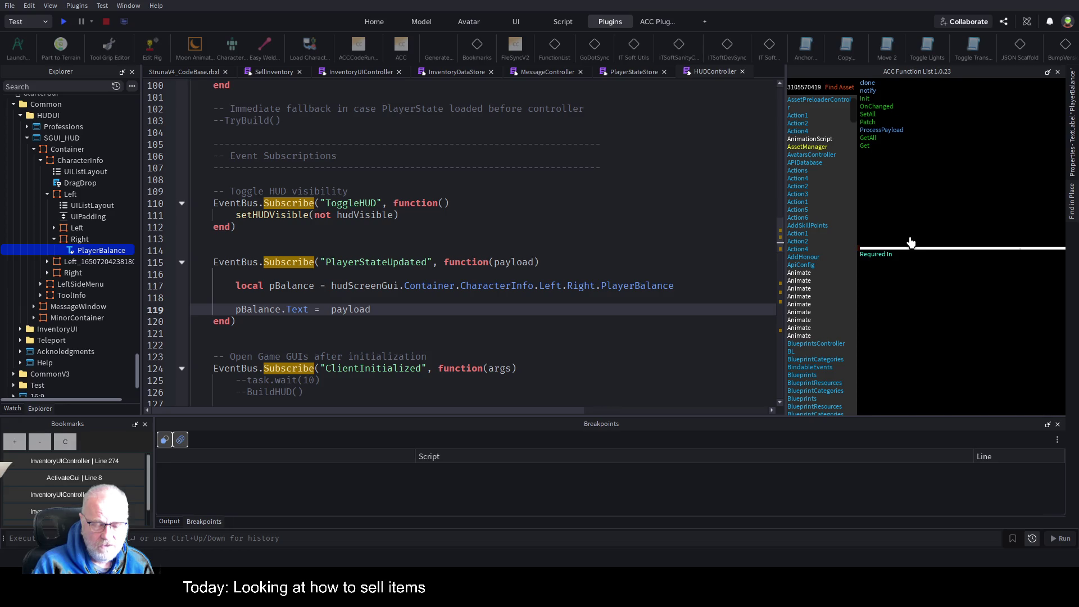
type(".Balance")
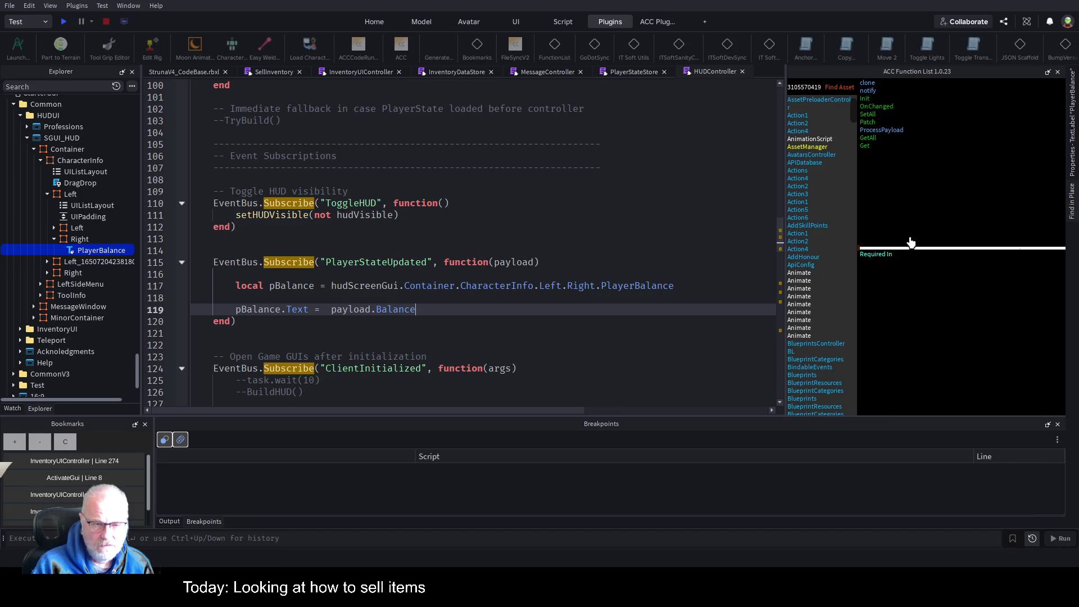
key("Up")
key("ctrl+s")
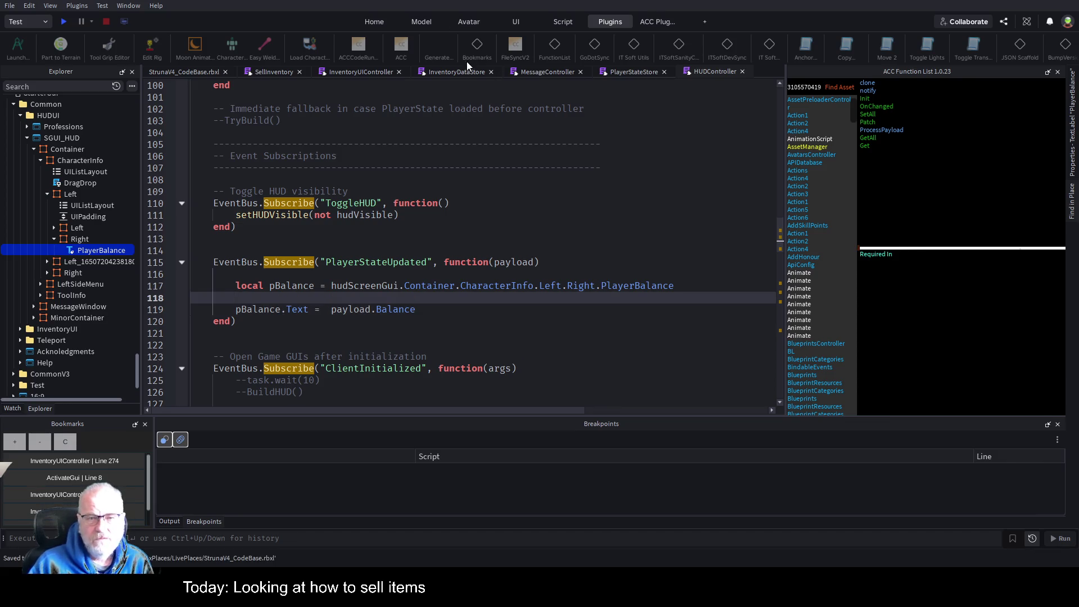
left_click(640, 70)
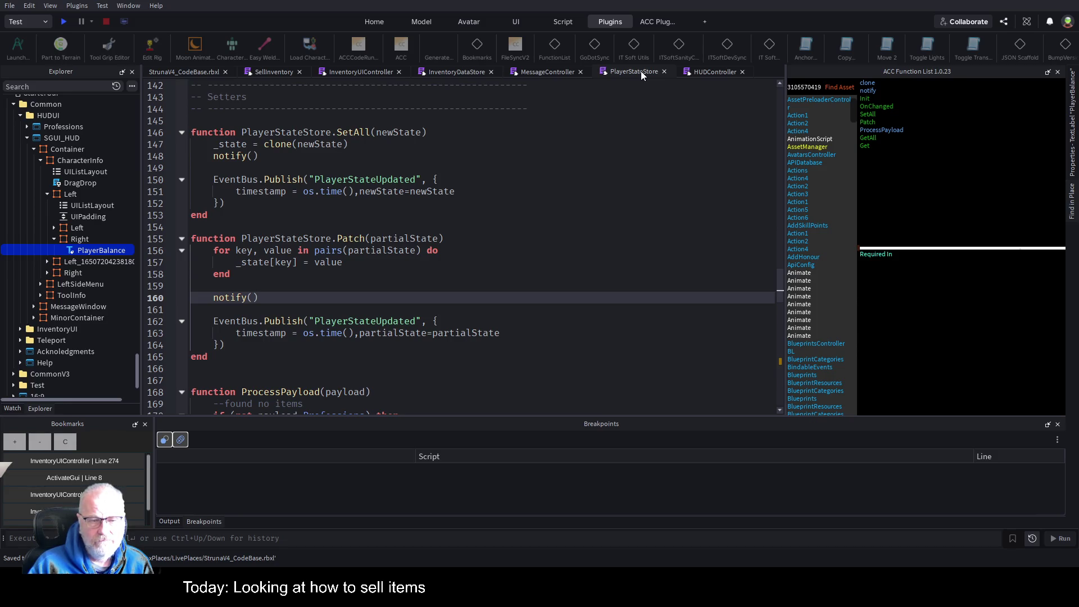
double_click(365, 321)
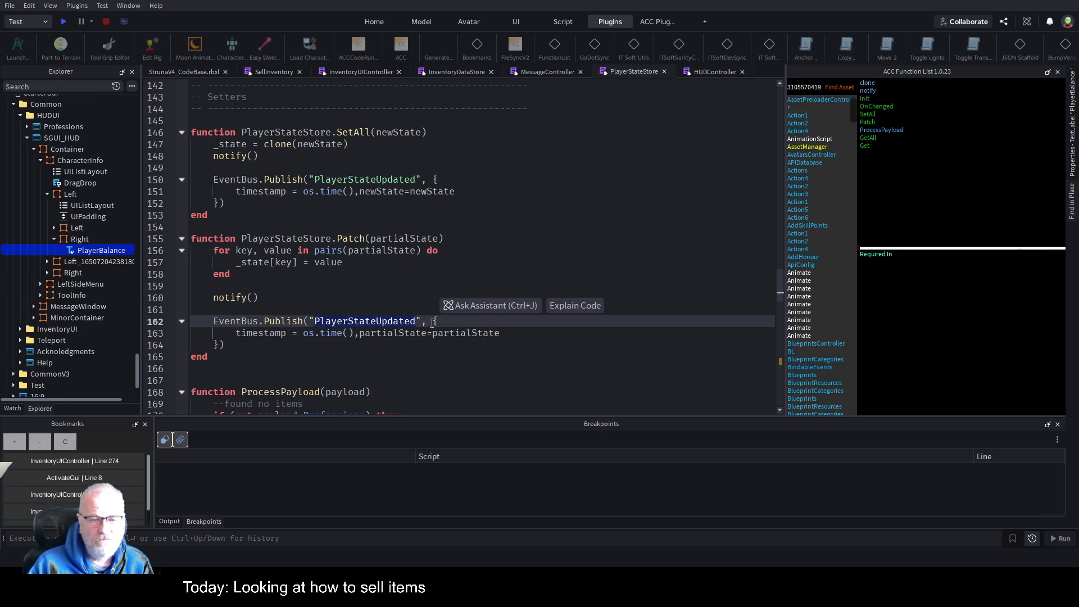
double_click(396, 332)
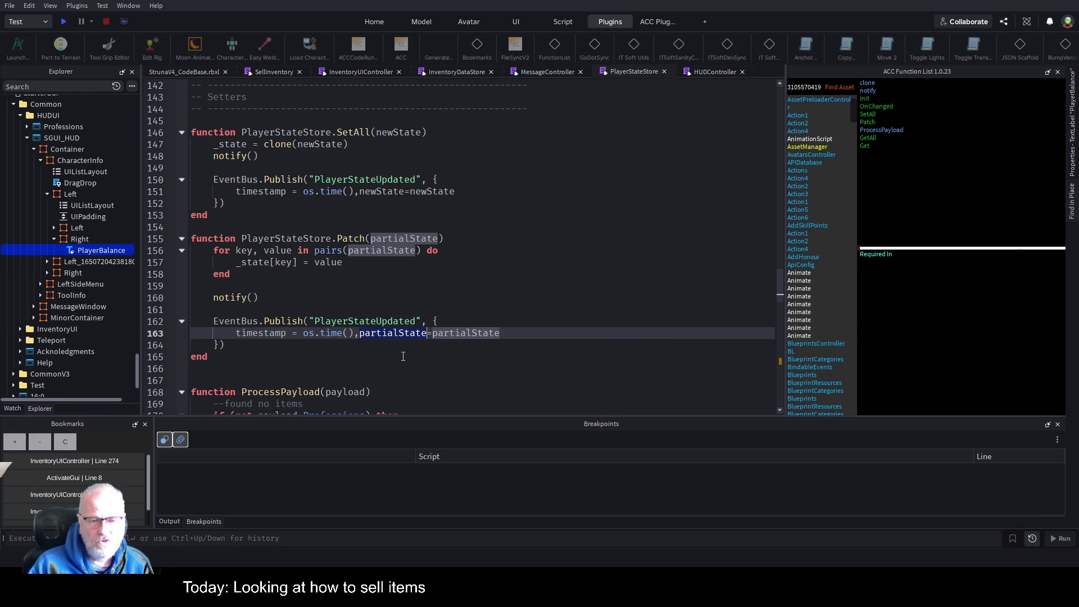
double_click(405, 333)
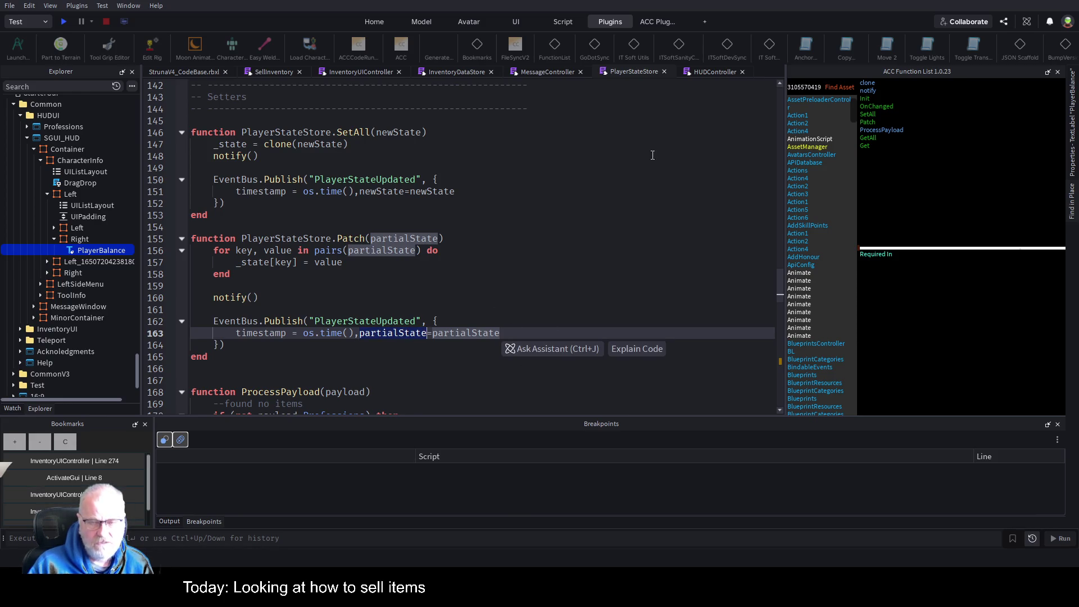
left_click(713, 72)
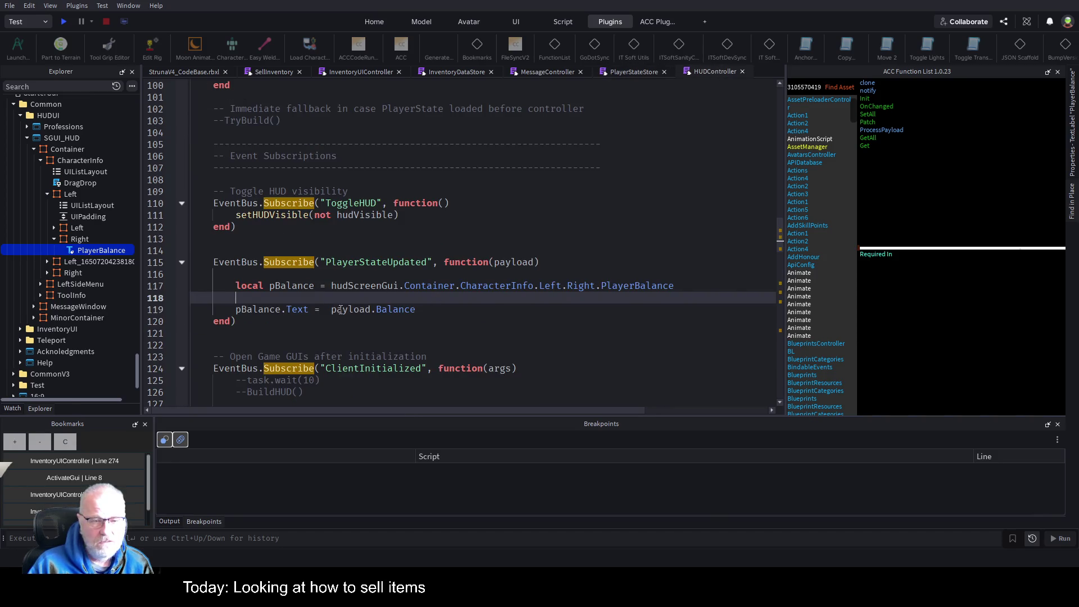
Step: Change the balance assignment to payload.partialState.Balance, save, and start an if line above it
left_click(371, 312)
type(".partialState")
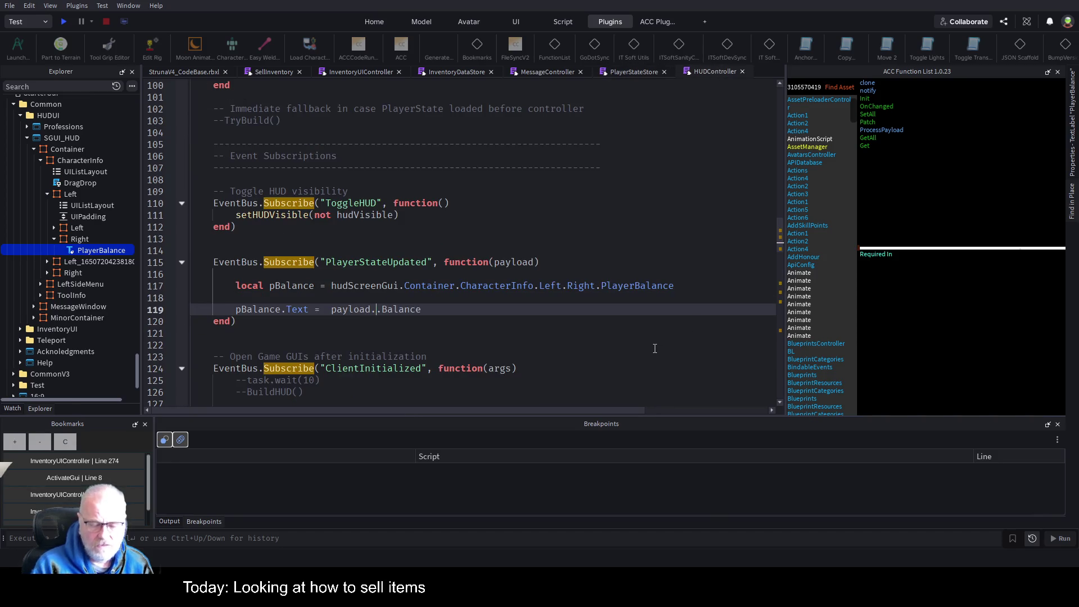
key("ctrl+s")
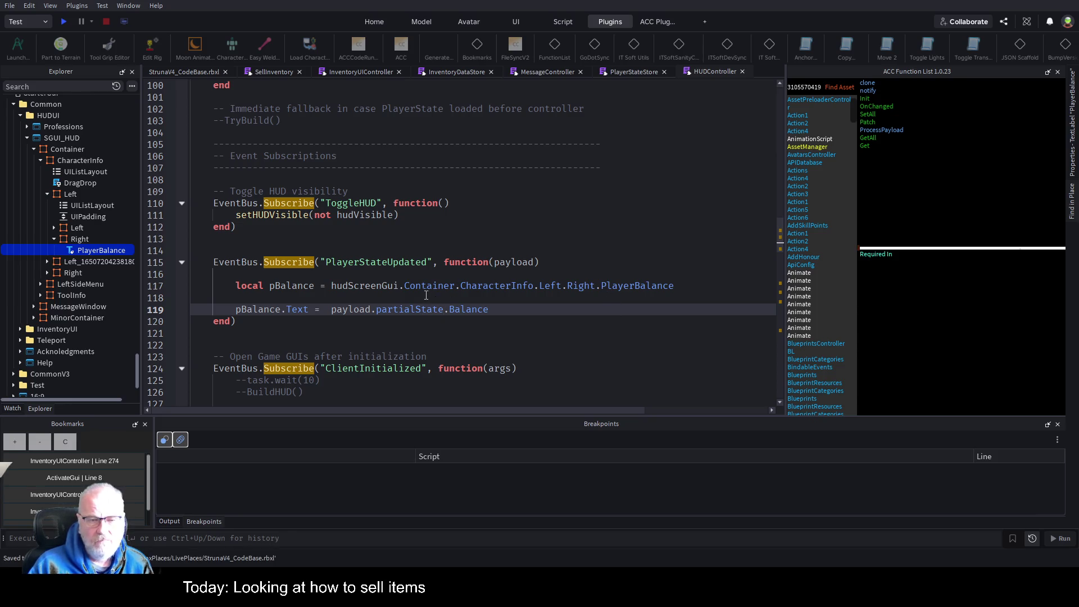
left_click(426, 295)
key("Return")
type("if")
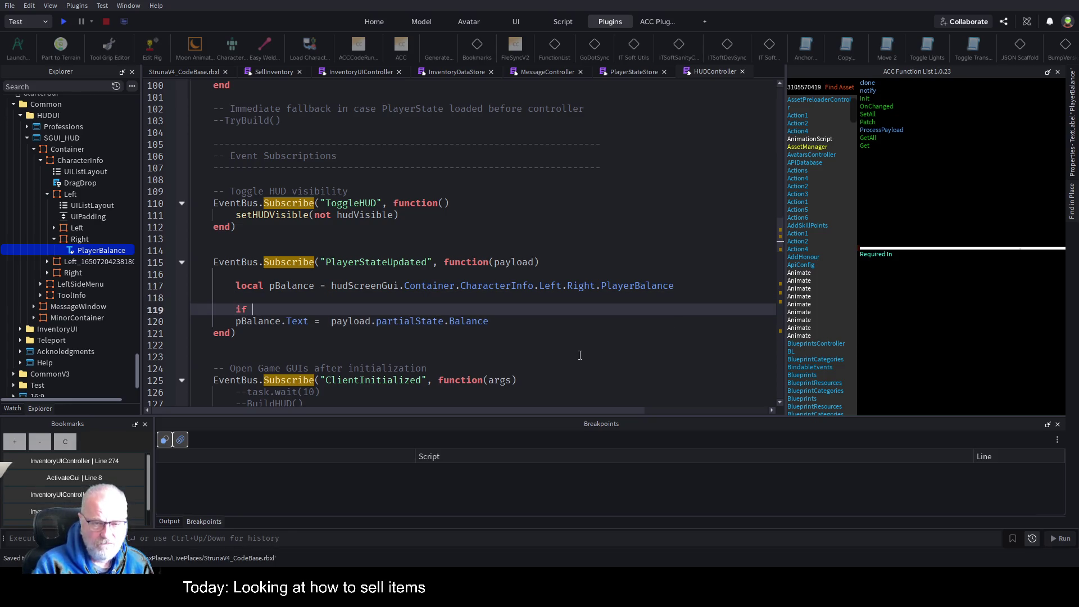
Step: Make the condition read 'if payload.partialState then' with its auto-inserted end
key("Down")
key("ctrl+Right")
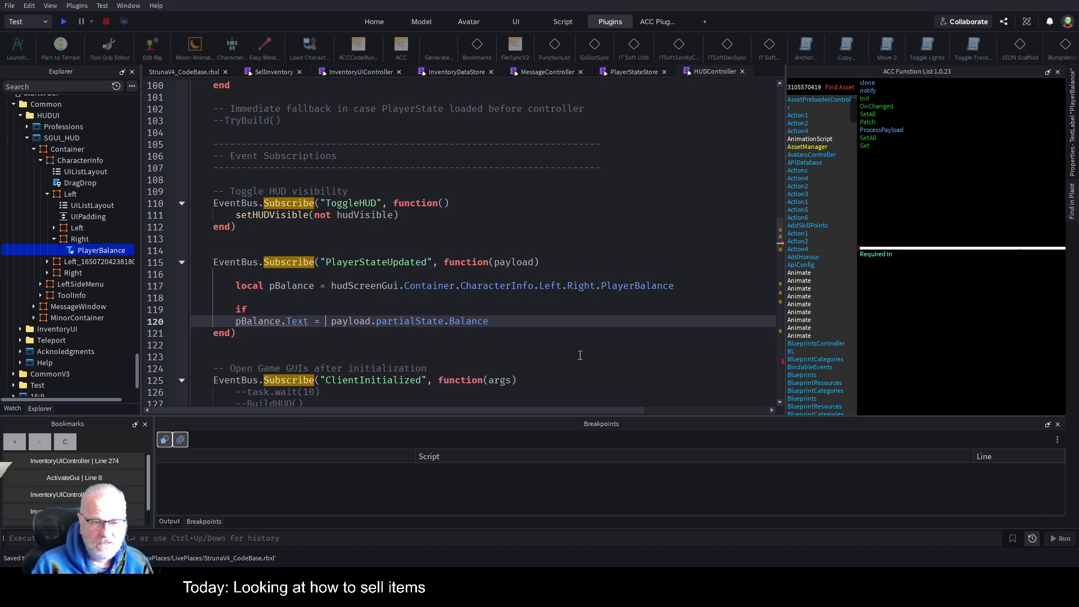
key("shift+End")
key("ctrl+c")
key("Up")
key("ctrl+v")
key("BackSpace")
key("BackSpace")
key("BackSpace")
type("then")
key("Return")
Step: Move the balance assignment inside the if block and add an else branch with a copy
key("Down")
key("Down")
key("End")
key("shift+Home")
key("ctrl+x")
key("Up")
key("Up")
key("ctrl+v")
key("Return")
type("else")
key("Return")
key("ctrl+v")
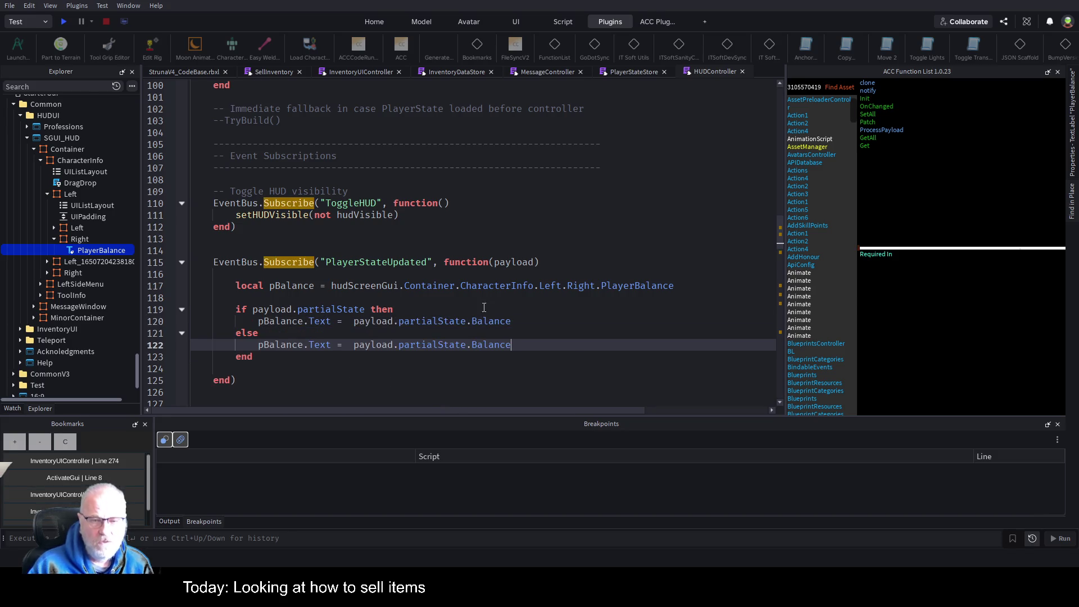
Step: After checking SetAll's newState field, make the else branch use payload.newState.Balance and save
left_click(621, 75)
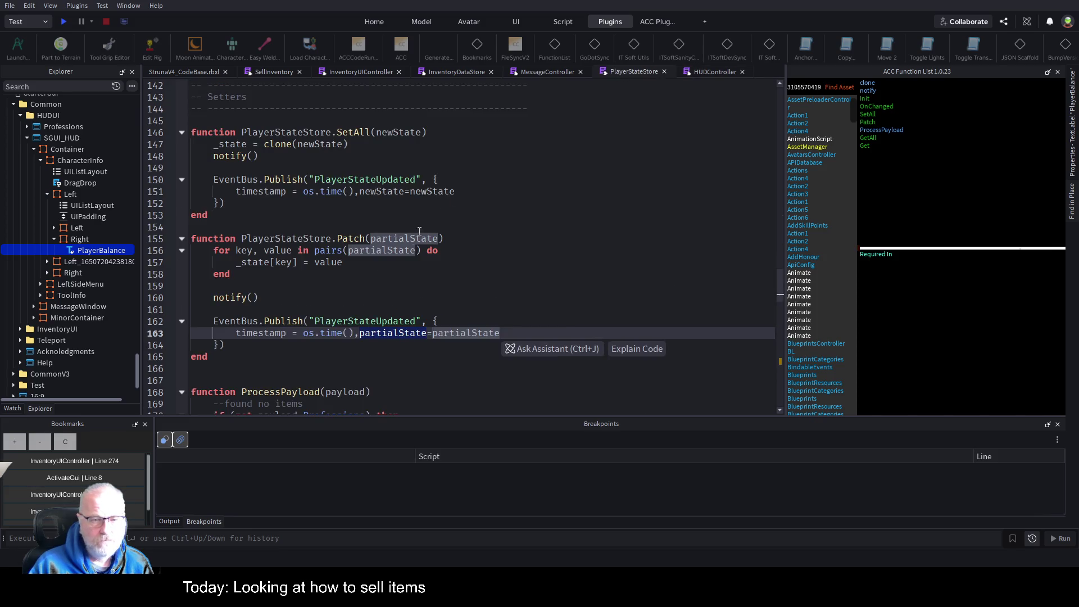
left_click(501, 132)
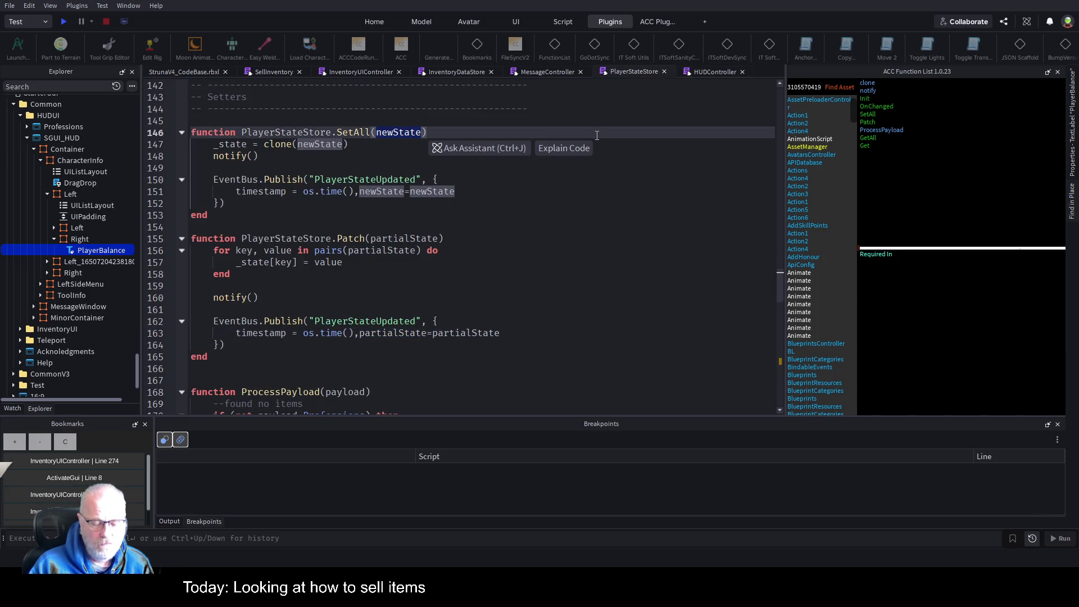
left_click(396, 191)
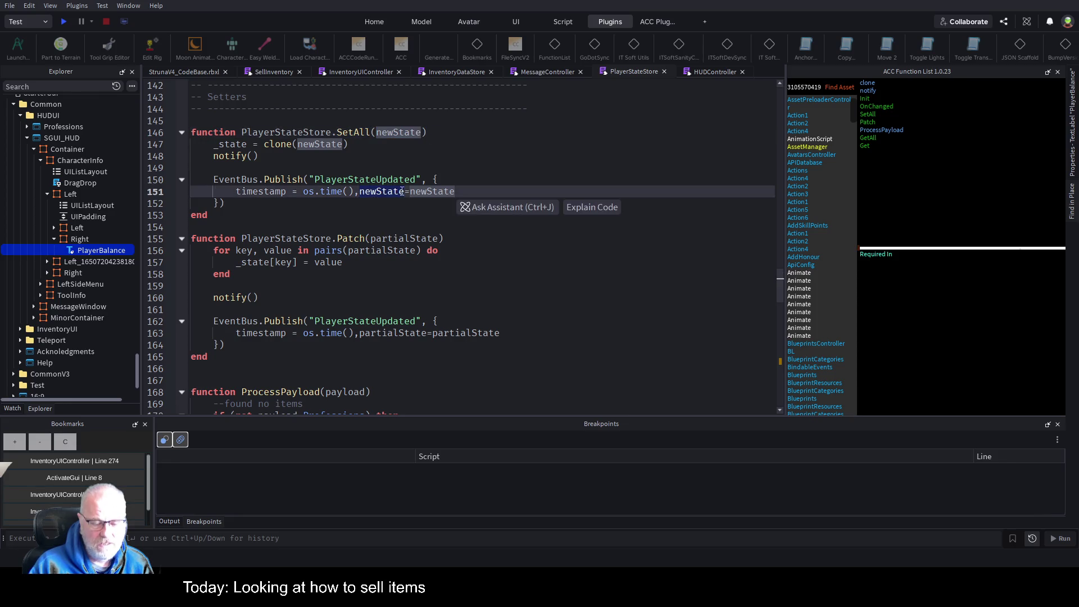
left_click(705, 72)
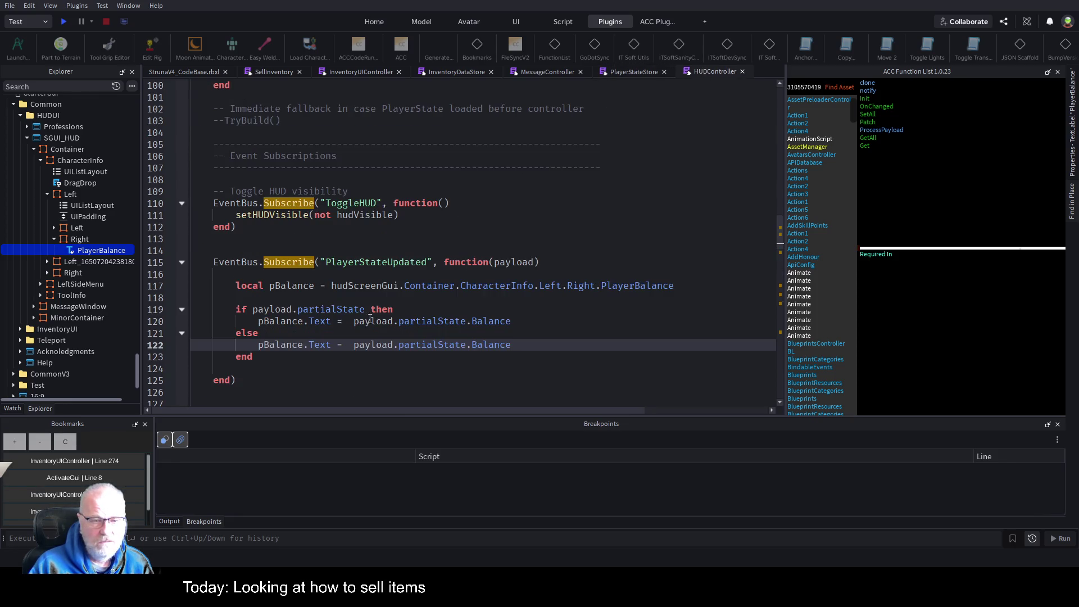
double_click(422, 346)
type("newState")
left_click(537, 293)
key("ctrl+s")
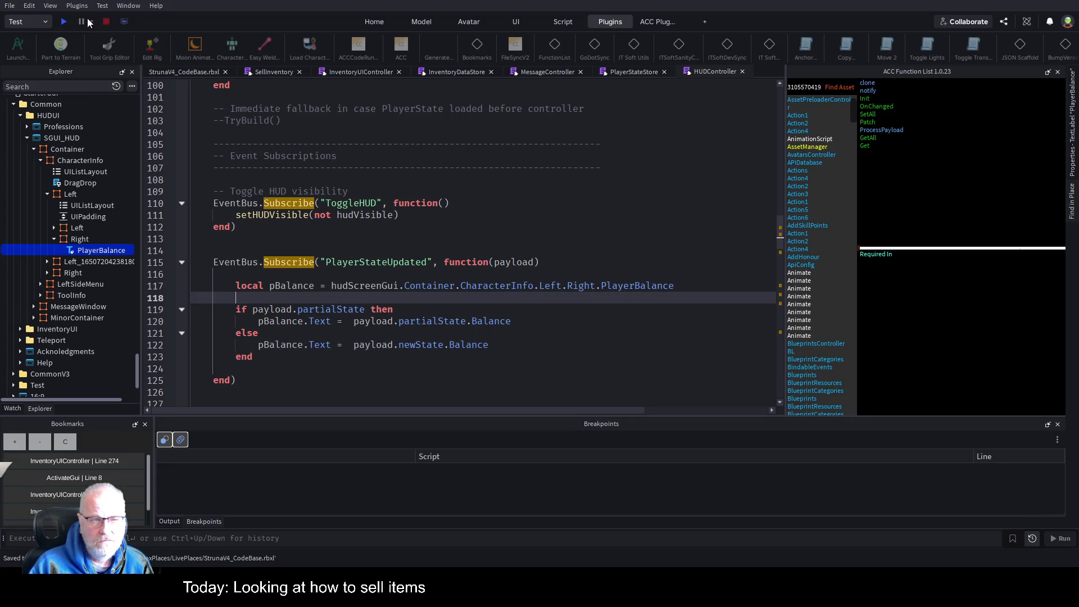
left_click(62, 22)
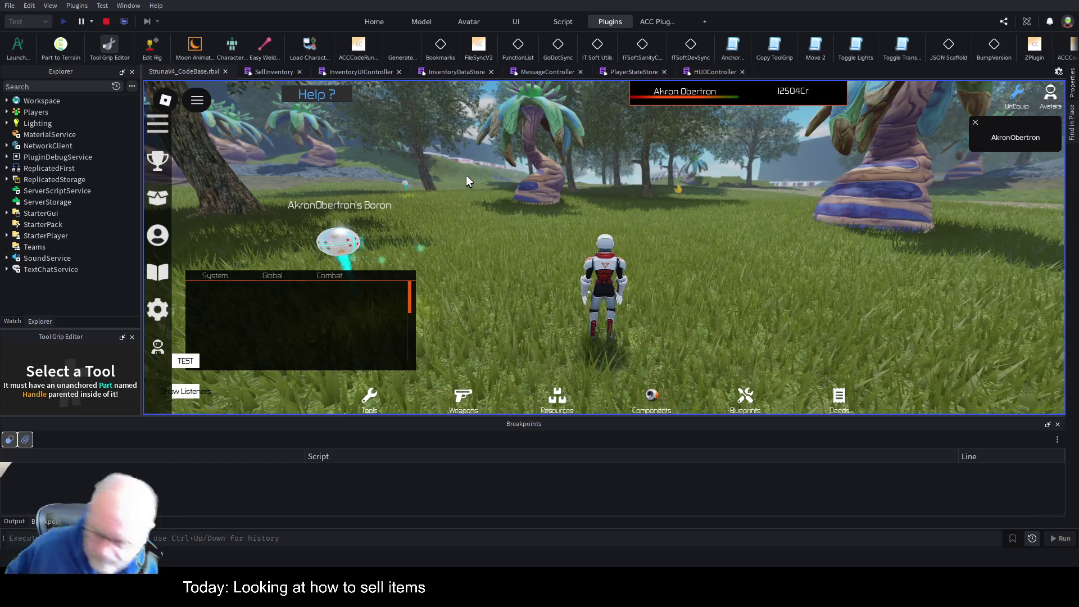
Step: Enlarge the Output log and jump to the 'string expected, got nil' error at HUDController:120
scroll(554, 214, "down", 5)
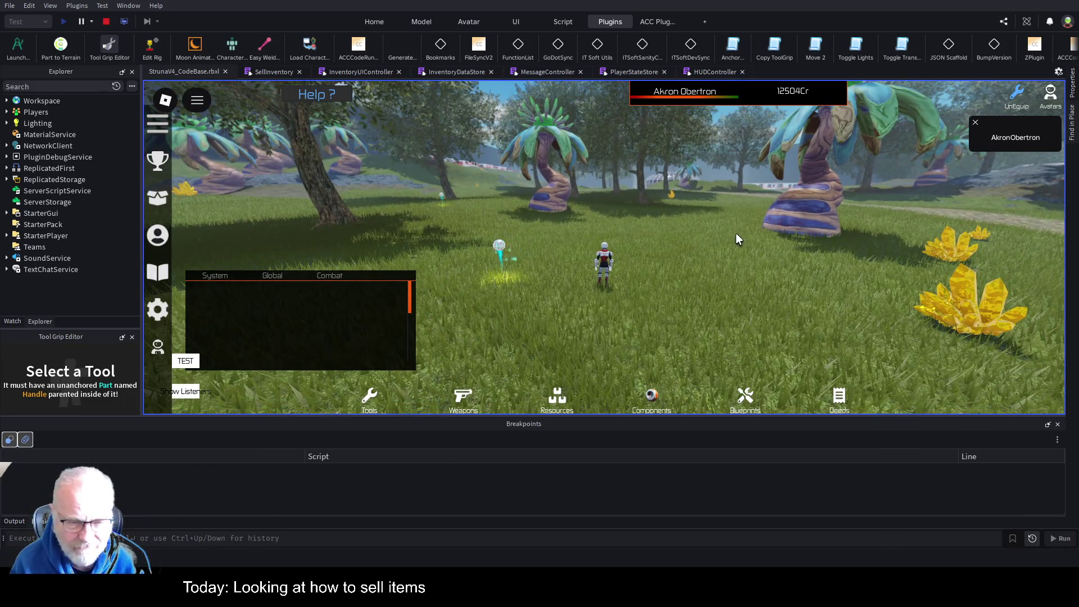
left_click(14, 520)
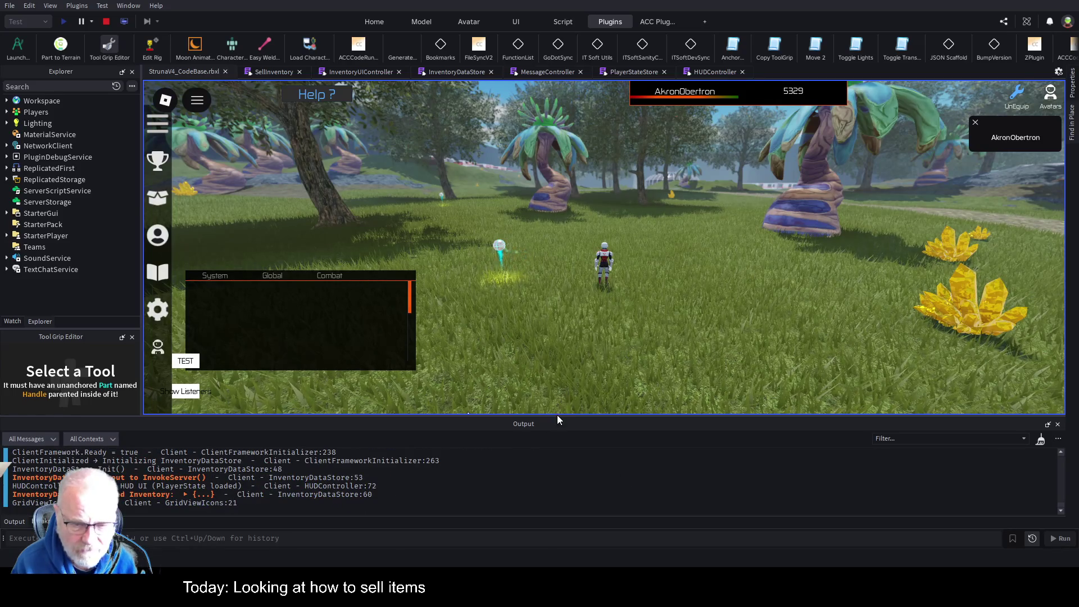
mouse_move(569, 415)
left_mouse_down()
mouse_move(582, 373)
mouse_move(579, 278)
left_mouse_up()
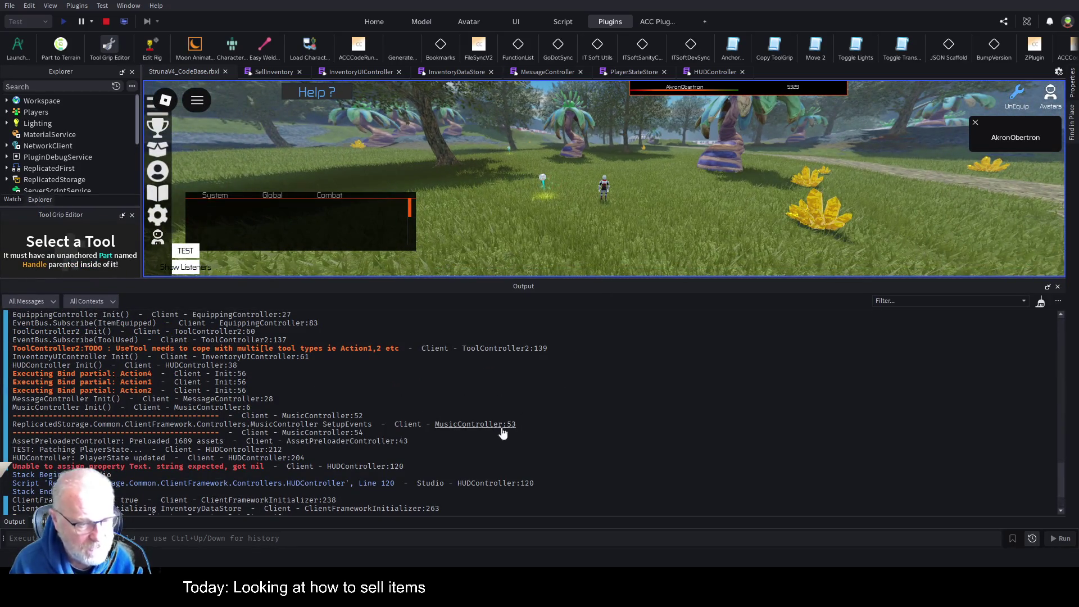
left_click(256, 470)
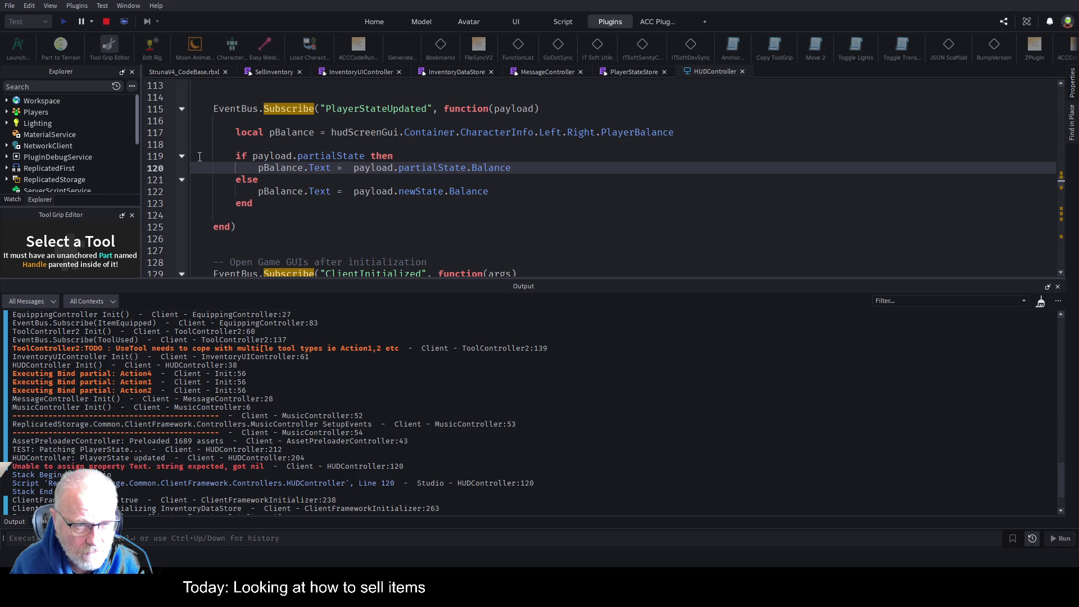
Step: Add a breakpoint on HUDController line 119 and stop the play test
left_click(166, 157)
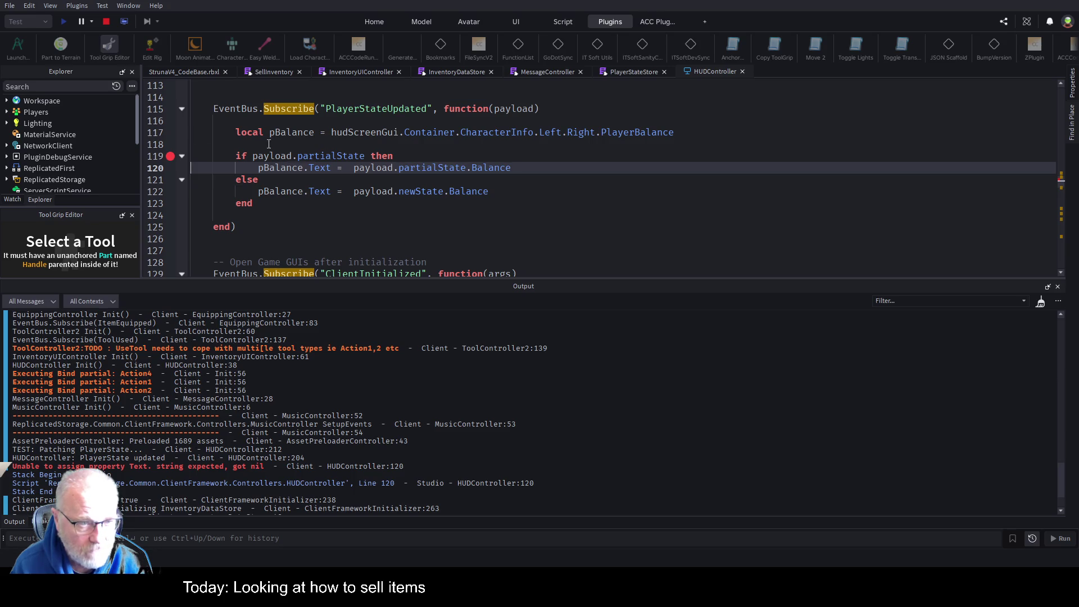
left_click(105, 25)
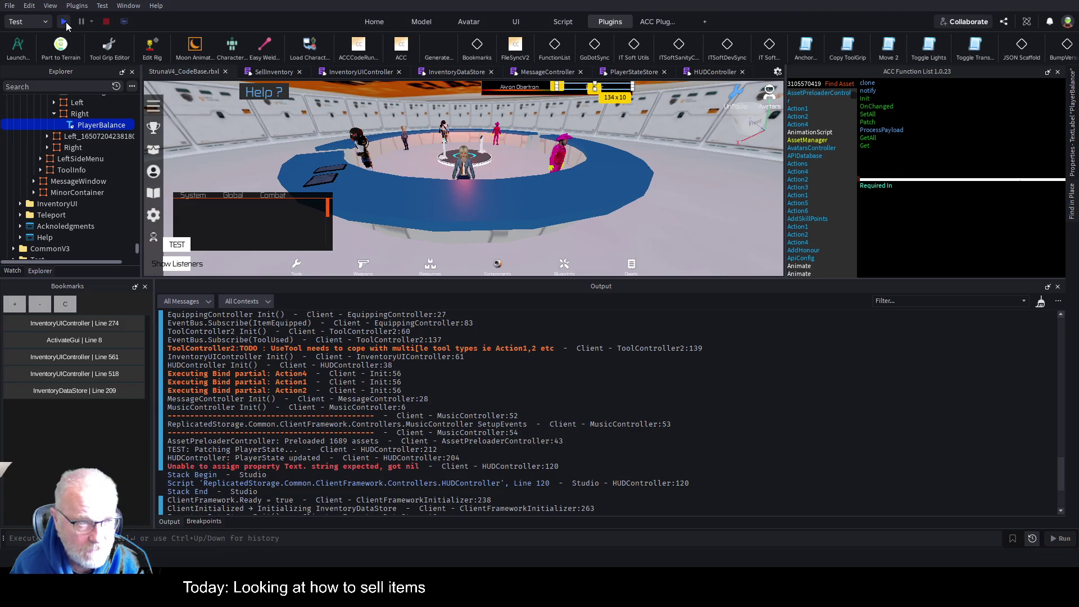
Step: Replay to the line 119 breakpoint, check in Watch that partialState has only HPCurrent 74, then stop
left_click(64, 22)
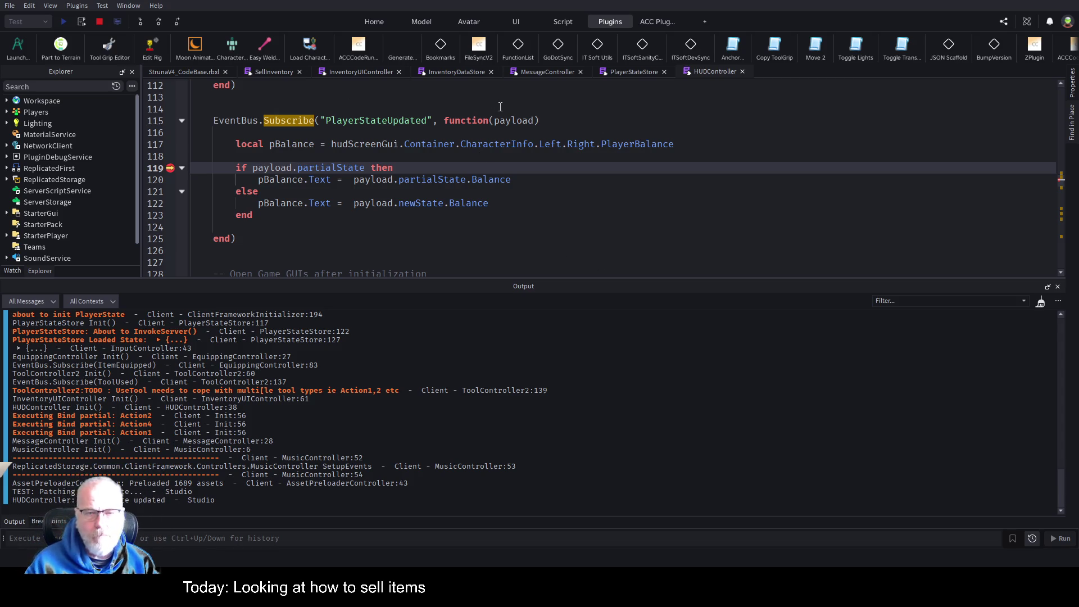
left_click(19, 271)
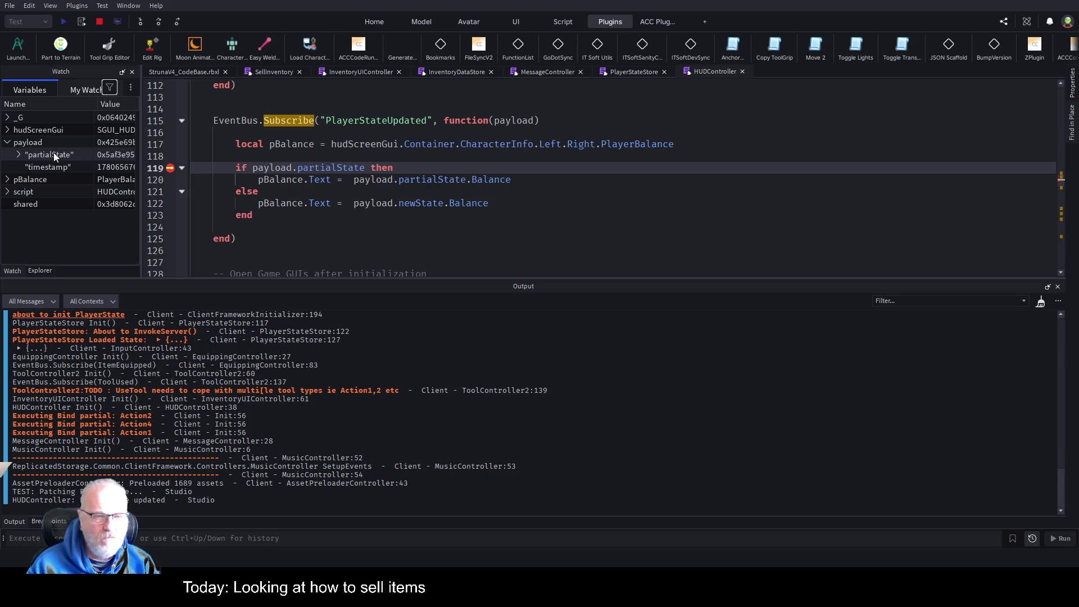
left_click(17, 159)
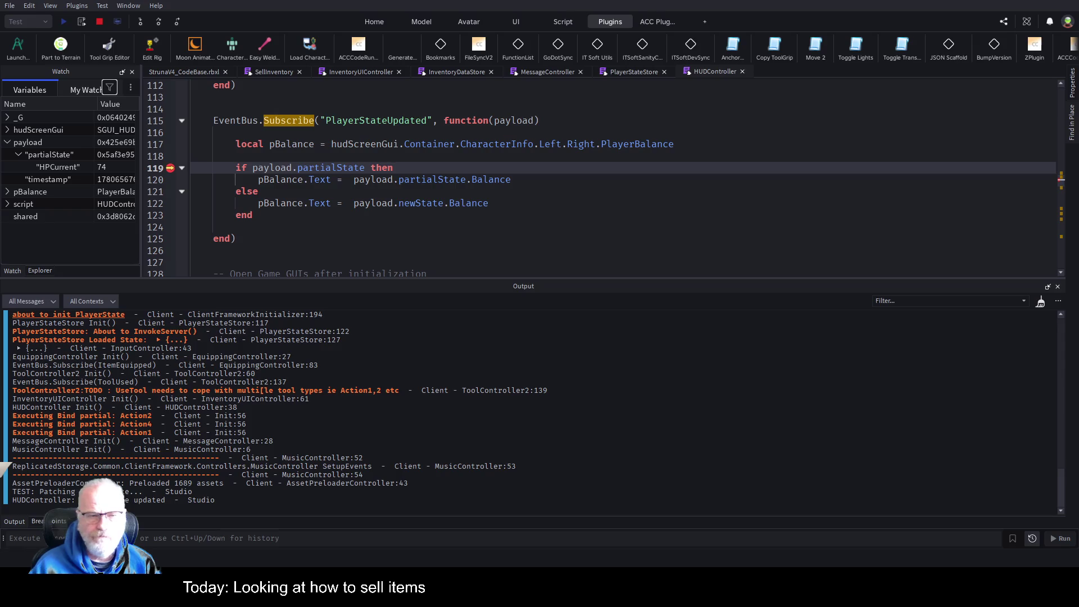
left_click(101, 22)
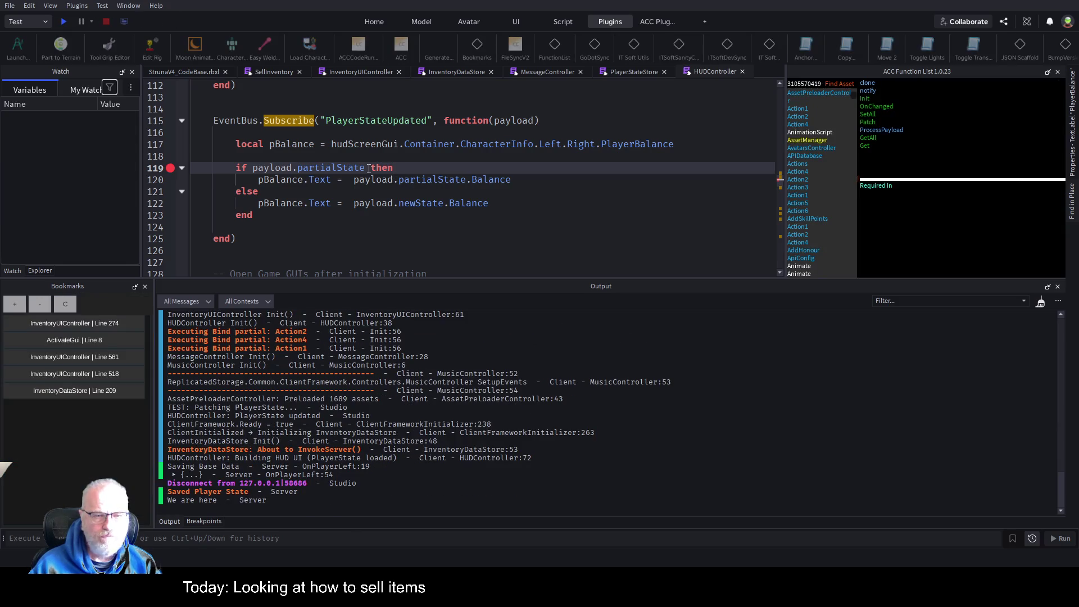
Step: Extend the line 119 condition with 'and payload.partialState.Balance'
type("and")
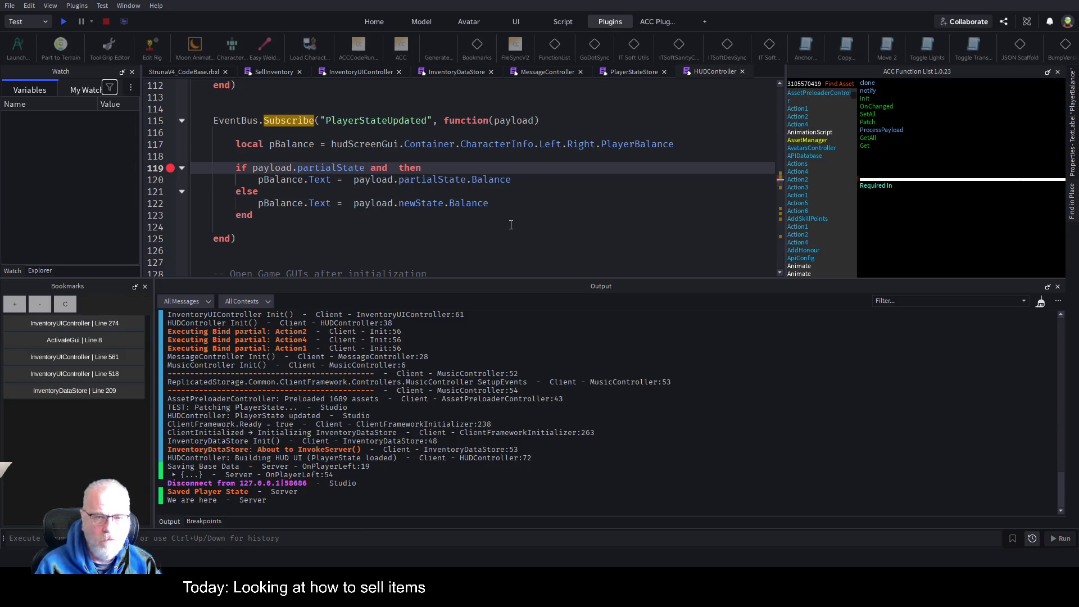
key("Down")
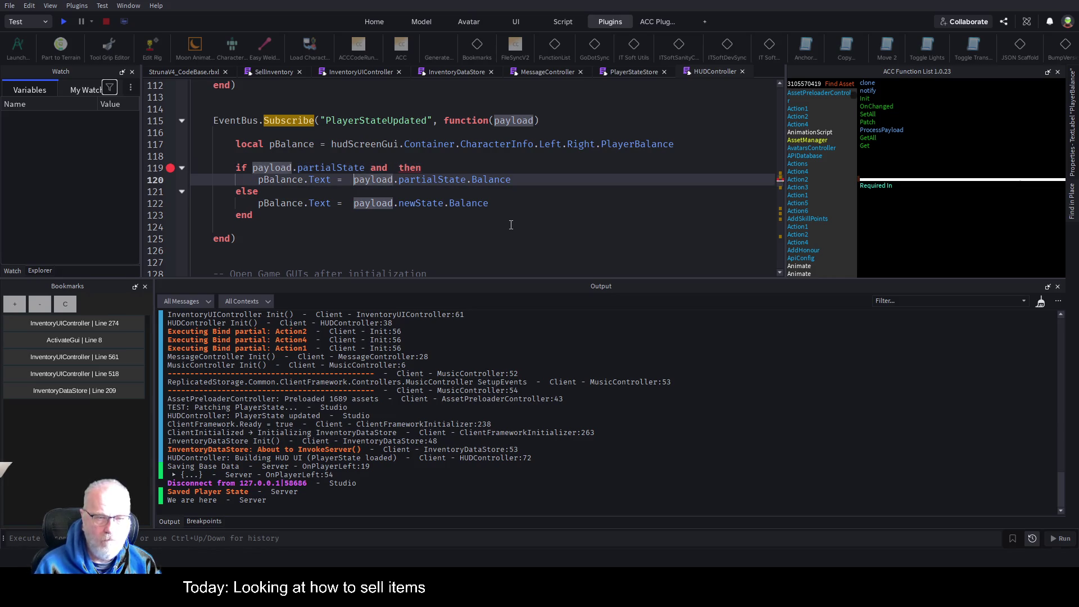
key("shift+End")
key("ctrl+c")
key("Up")
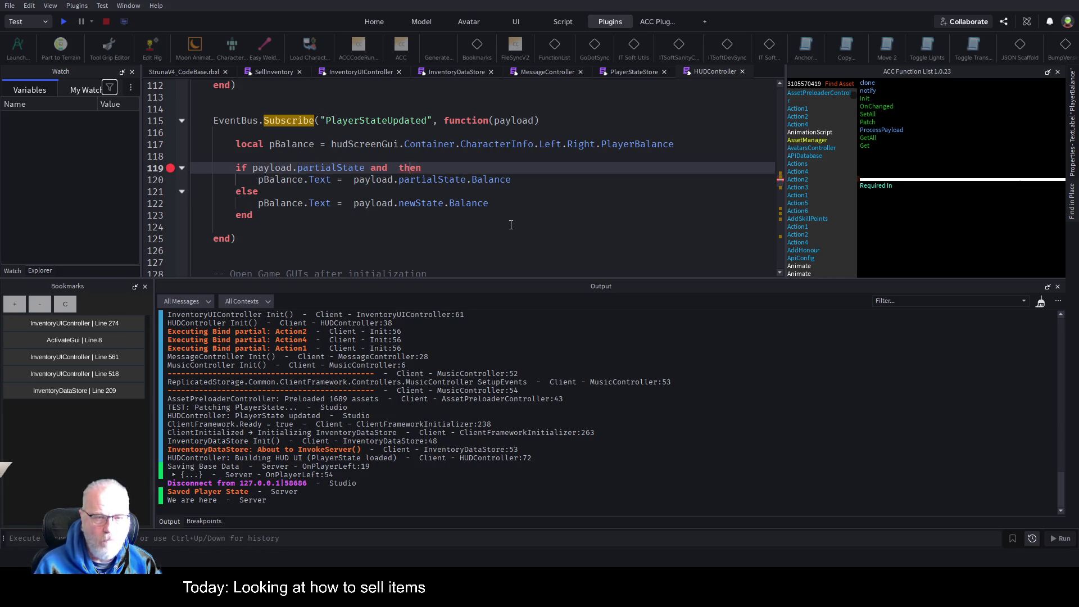
key("ctrl+v")
key("Down")
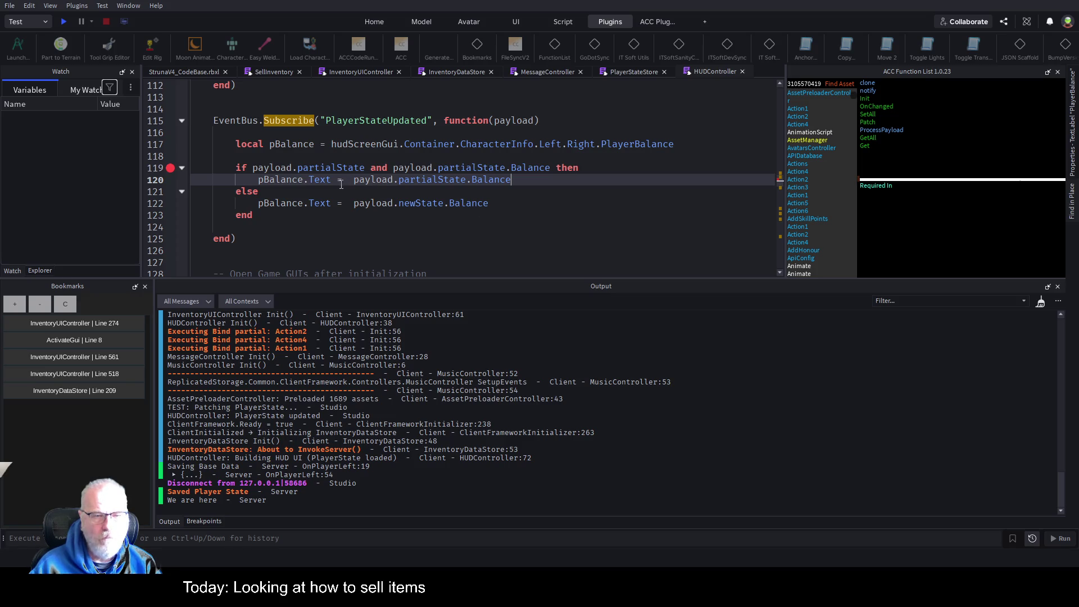
key("Down")
Step: Turn the else into 'else if payload.newState.Balance then' and save
type("if")
key("Down")
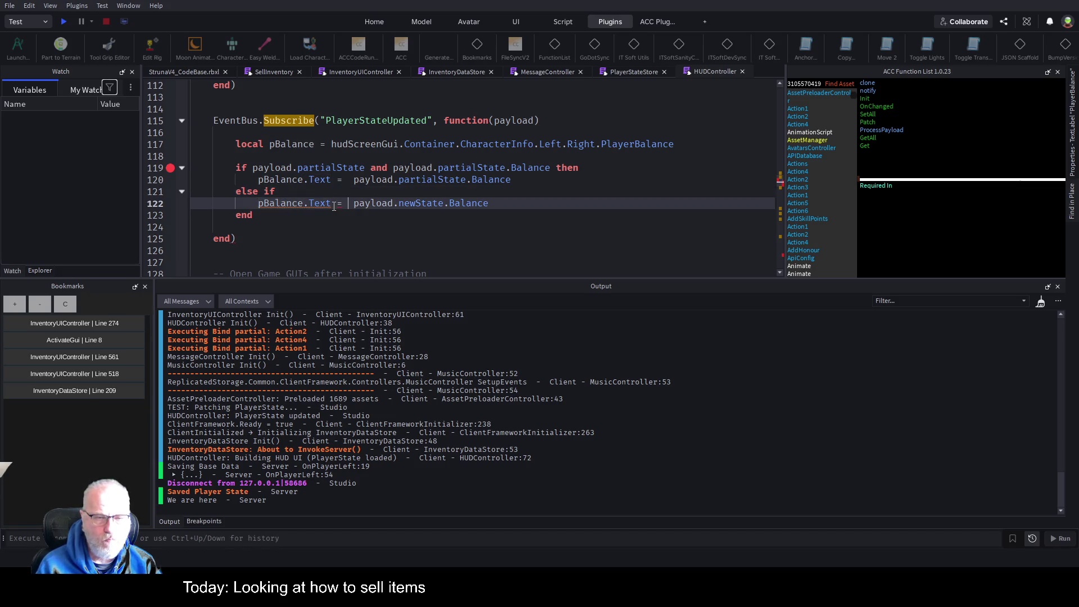
key("Up")
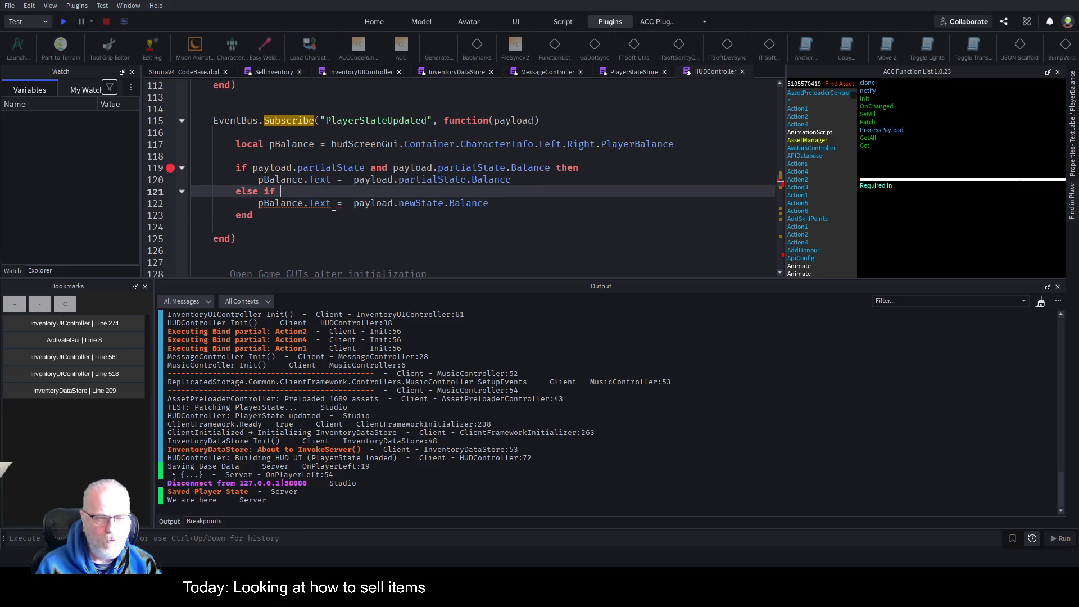
type("payload.newState.Balance")
key("Down")
key("ctrl+s")
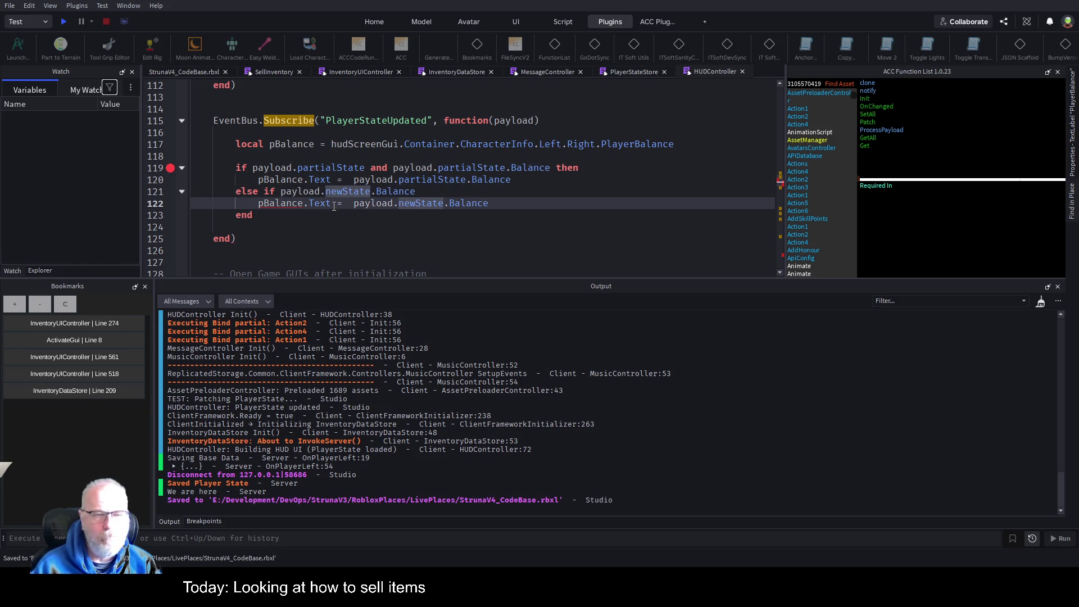
left_click(467, 191)
type("then")
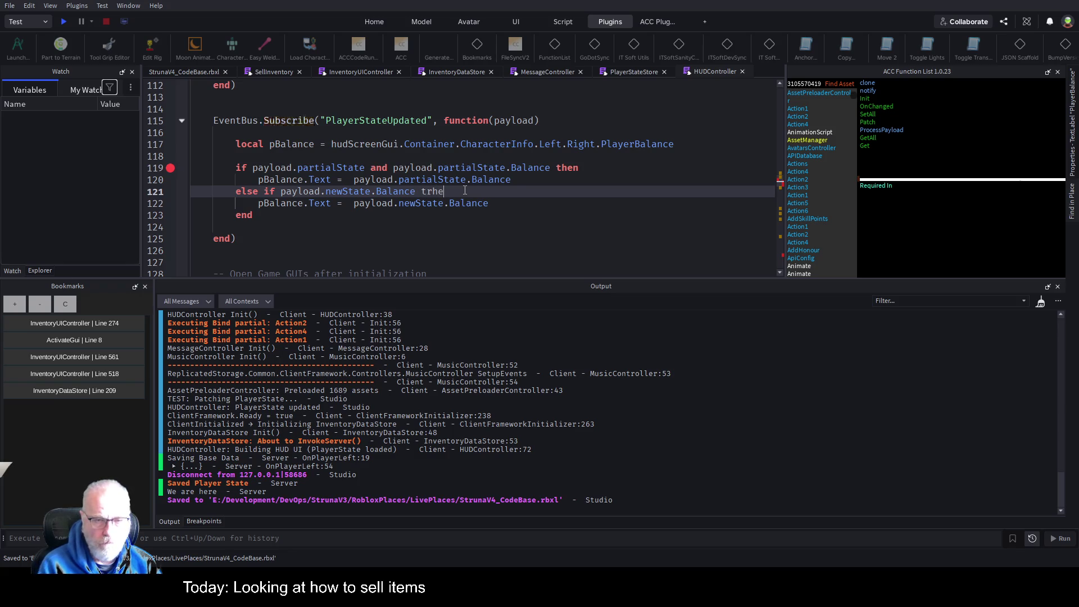
key("BackSpace")
key("BackSpace")
key("BackSpace")
type("hen")
key("ctrl+s")
Step: Add an 'else if payload.newState.HPCurrent then' branch after the balance assignment
key("Down")
key("End")
key("Return")
type("else if ")
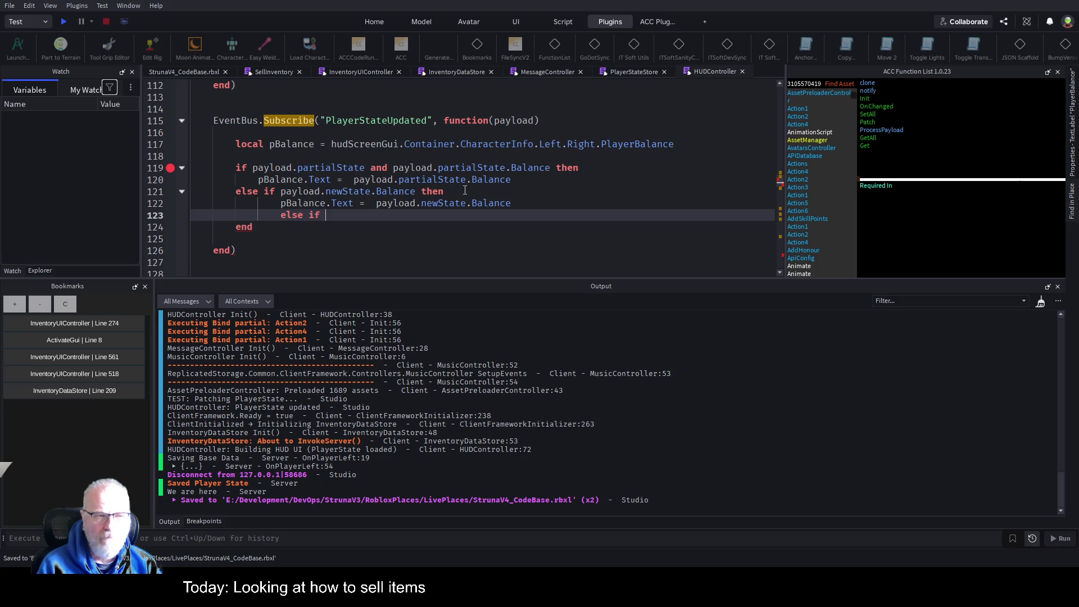
type("payload.newState.Balance")
key("BackSpace")
key("BackSpace")
key("BackSpace")
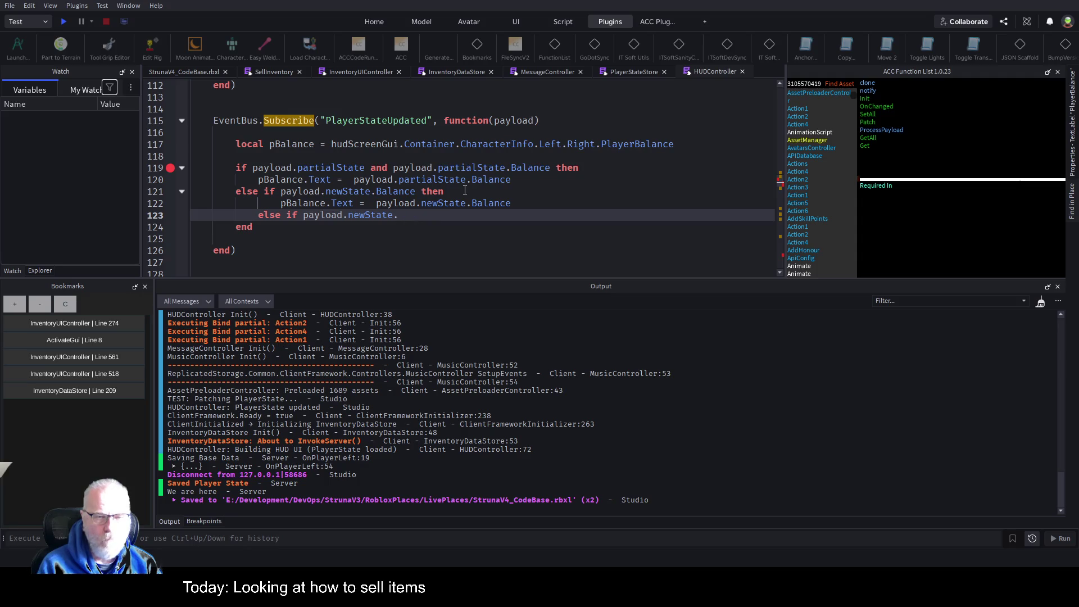
type("HPCurren")
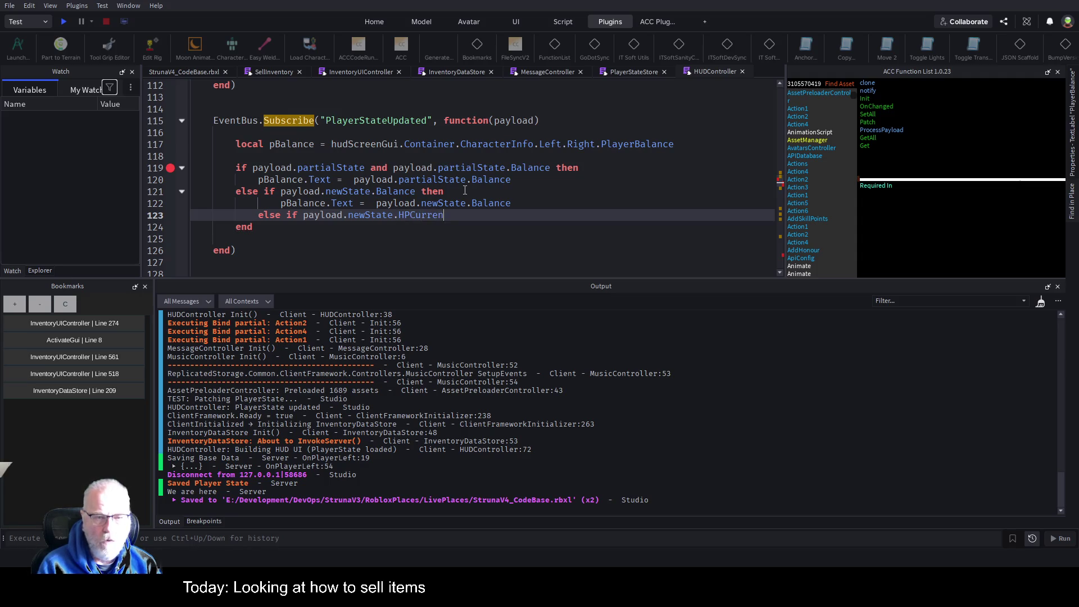
type("t then")
key("Return")
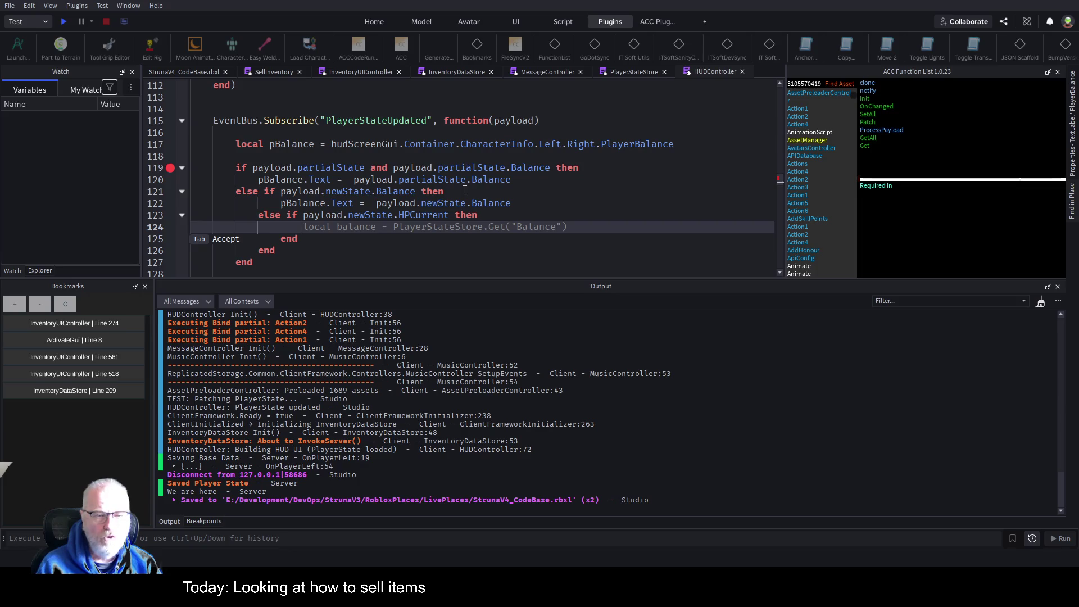
key("Escape")
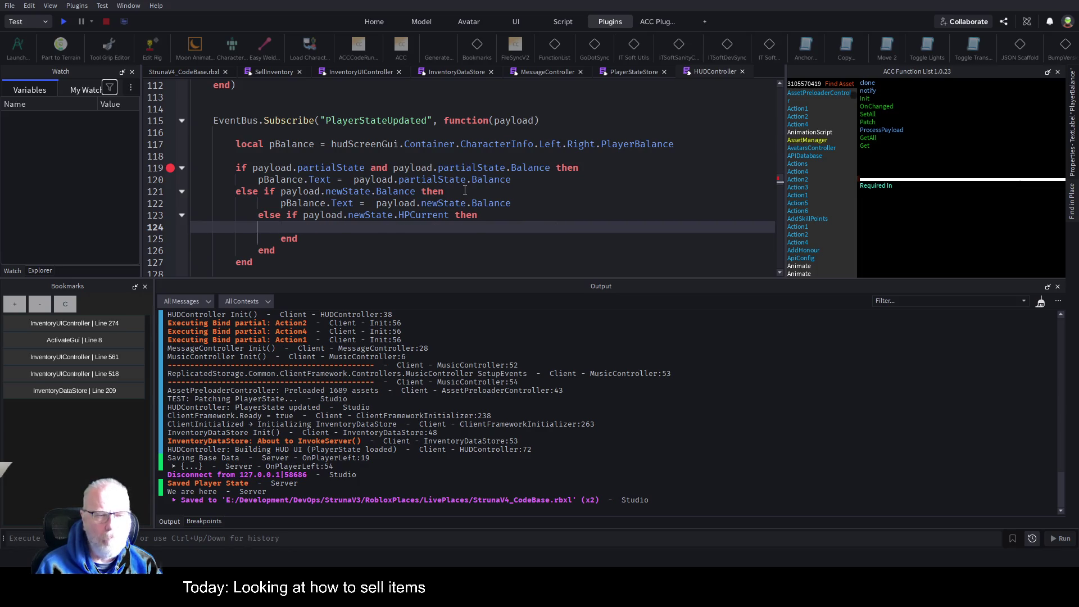
Step: Split both else-if lines into else with a nested, indented if
key("Up")
key("Up")
key("Up")
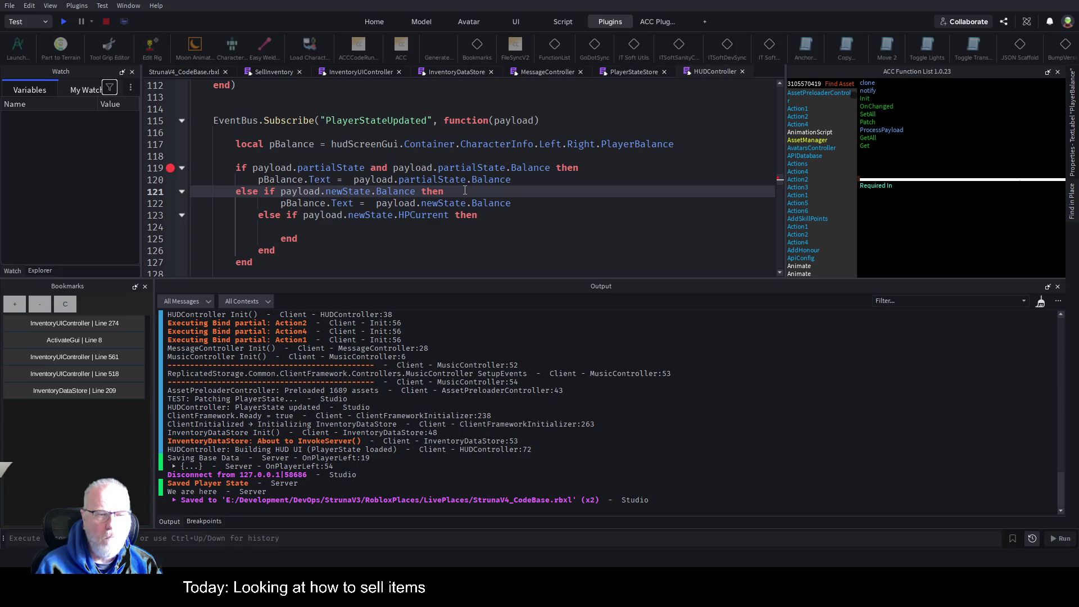
key("Return")
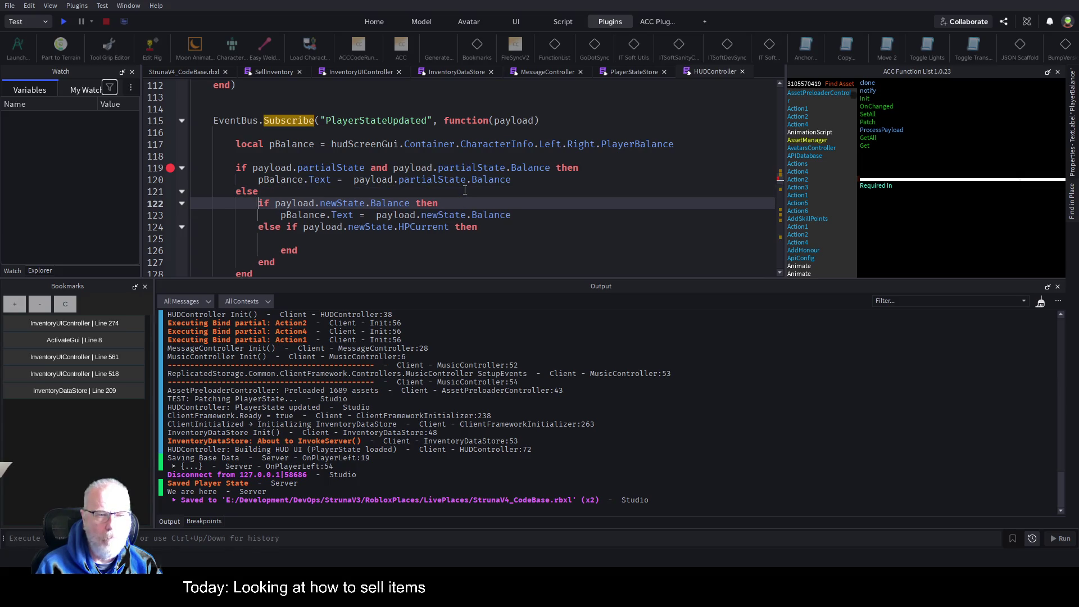
key("Down")
key("Down")
key("Return")
key("Down")
key("Down")
key("Down")
key("Up")
key("Up")
key("Up")
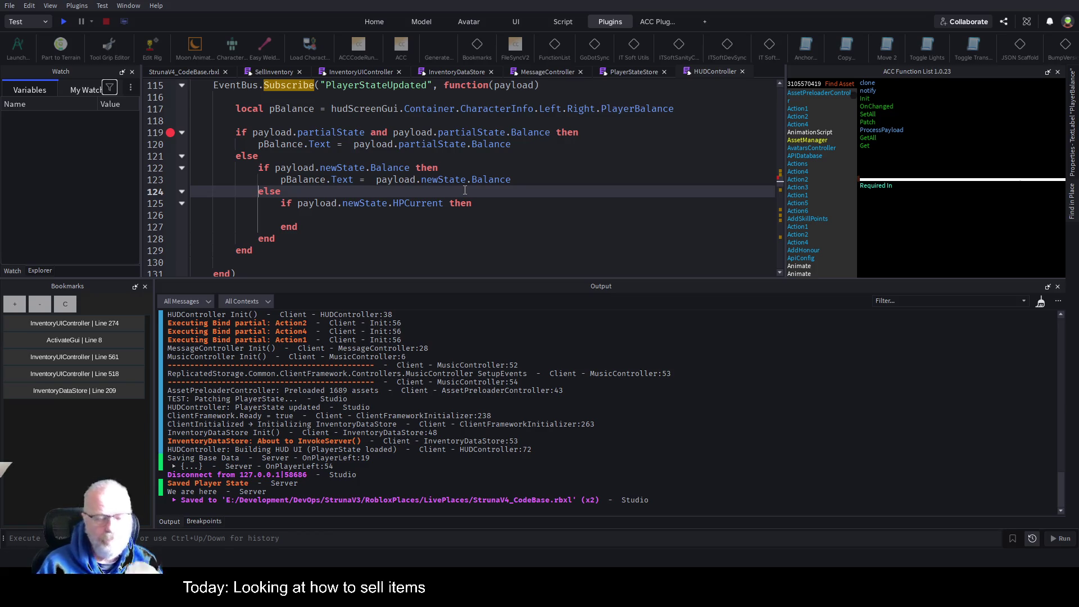
Step: Add the '--put HP somewhere' comment inside the HPCurrent branch and save
key("Down")
key("Down")
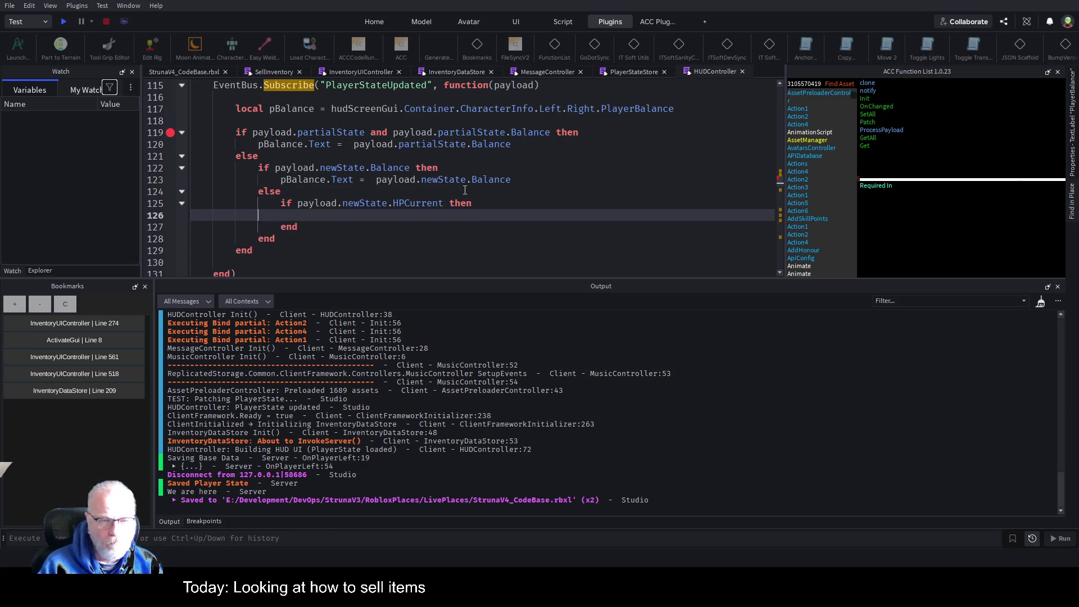
type("--put")
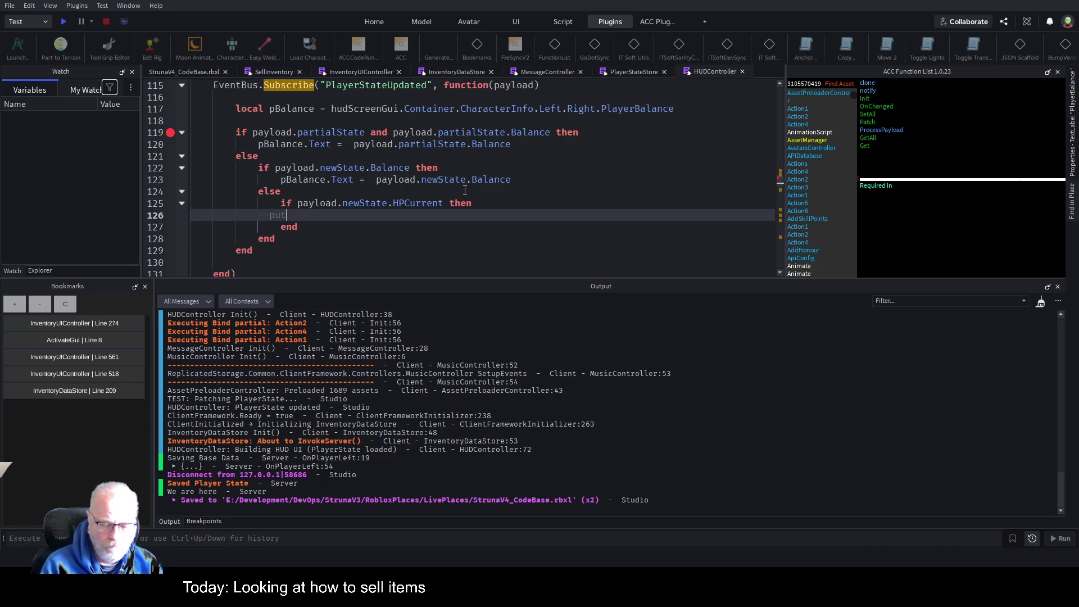
type(" HP somewhere")
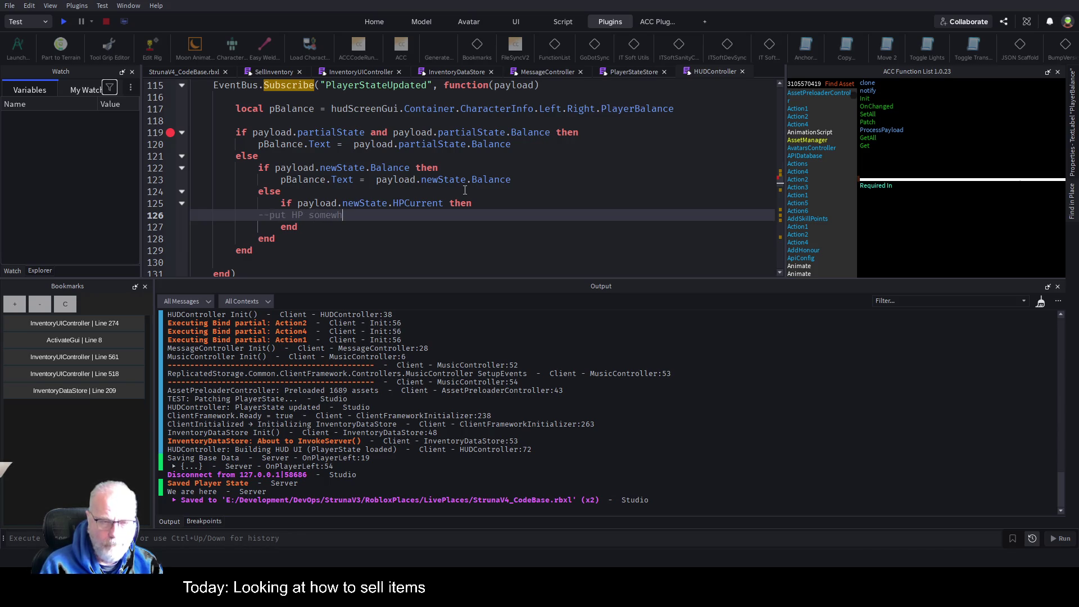
key("ctrl+s")
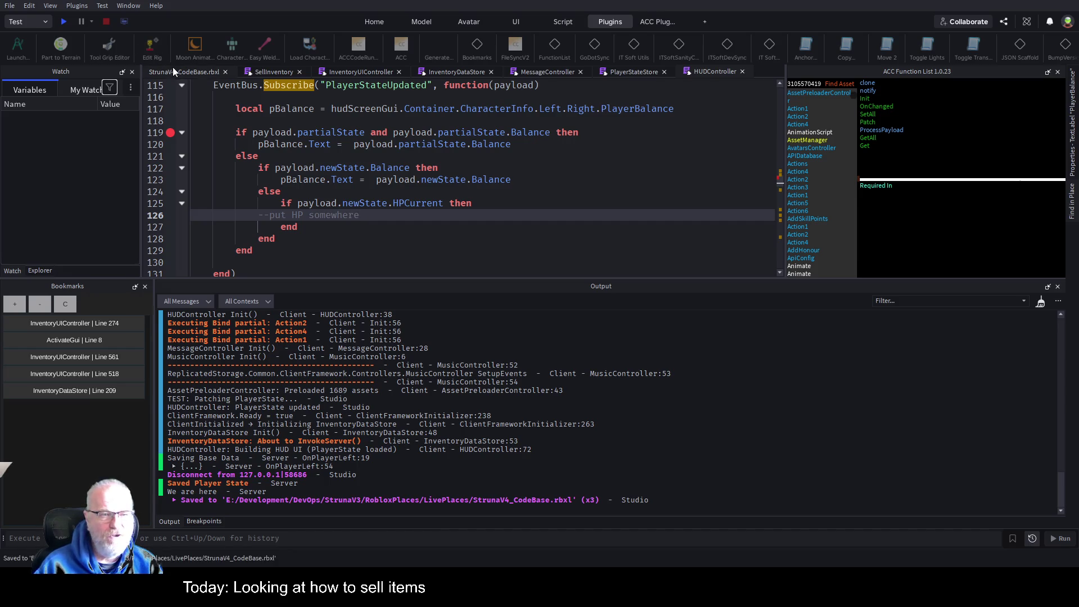
left_click(175, 72)
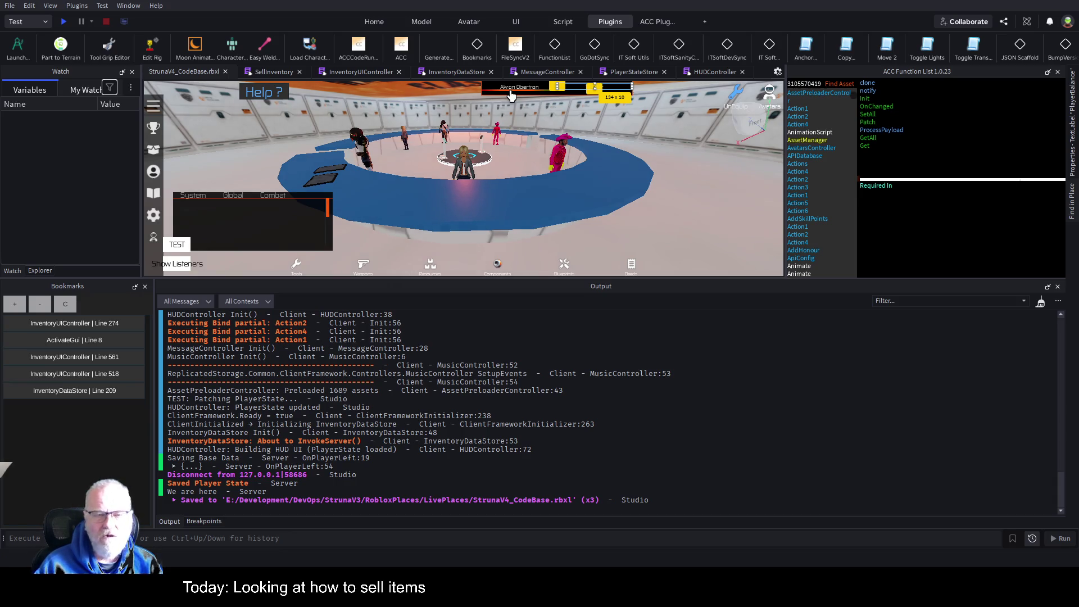
Step: Start a play test, enlarge the game view and Output panel, and wait for the line 119 breakpoint
left_click(61, 23)
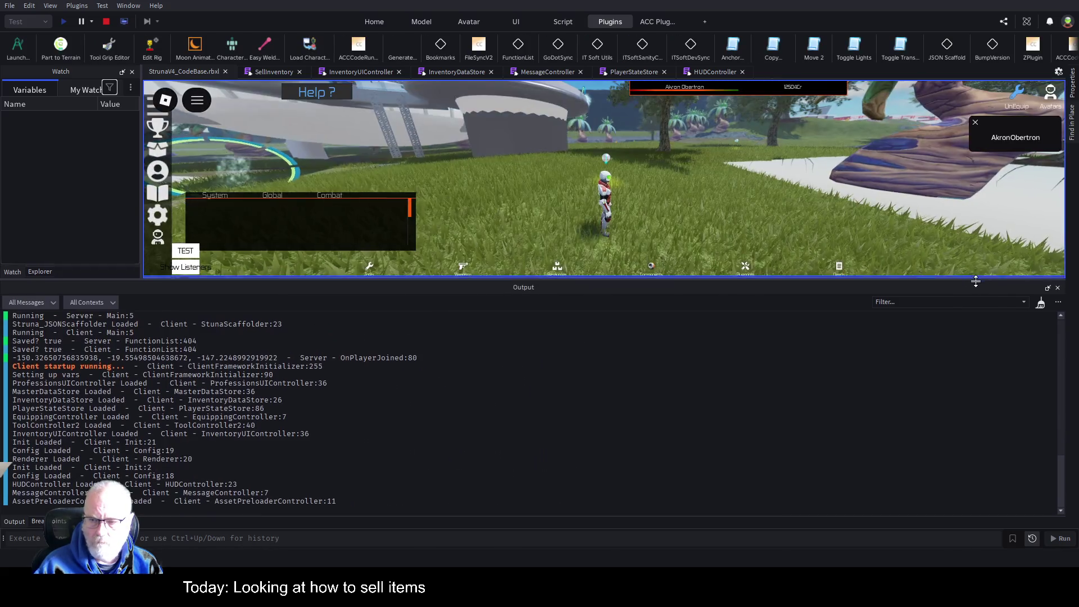
left_click_drag(975, 281, 975, 448)
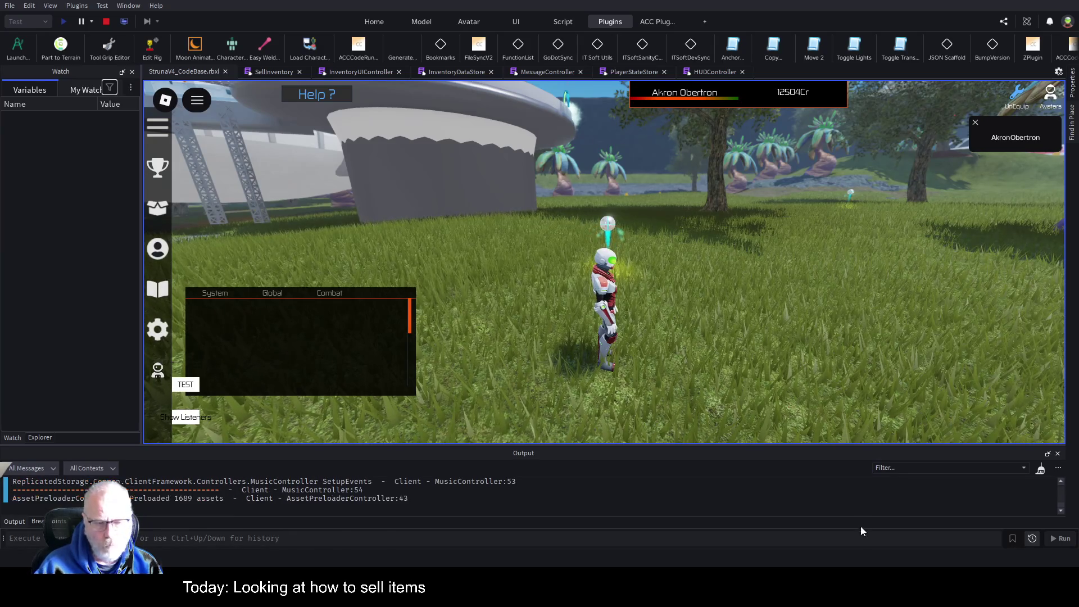
left_click_drag(691, 446, 727, 255)
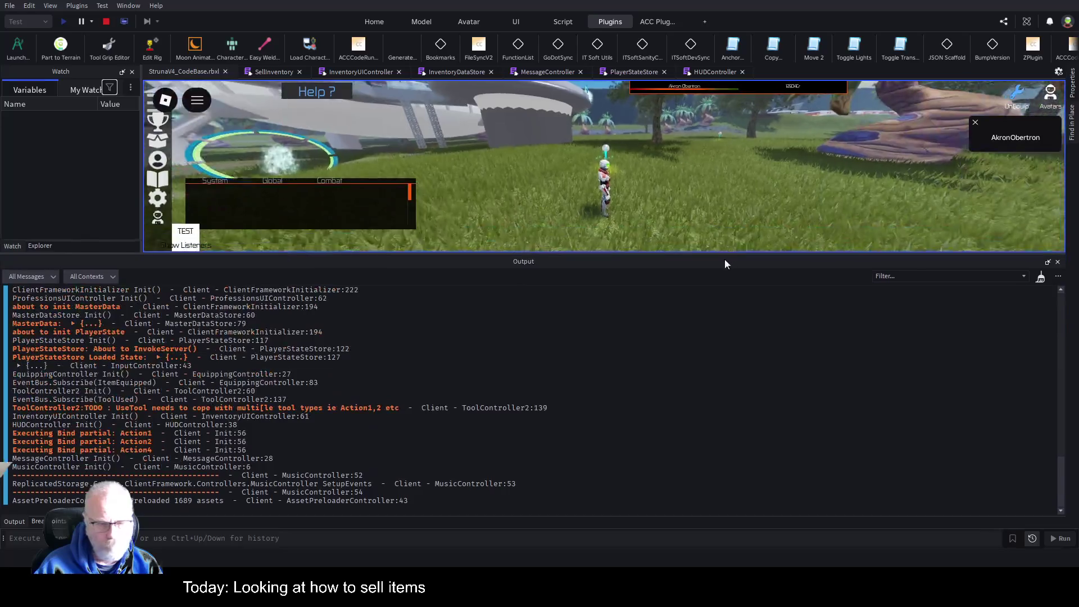
scroll(521, 368, "up", 15)
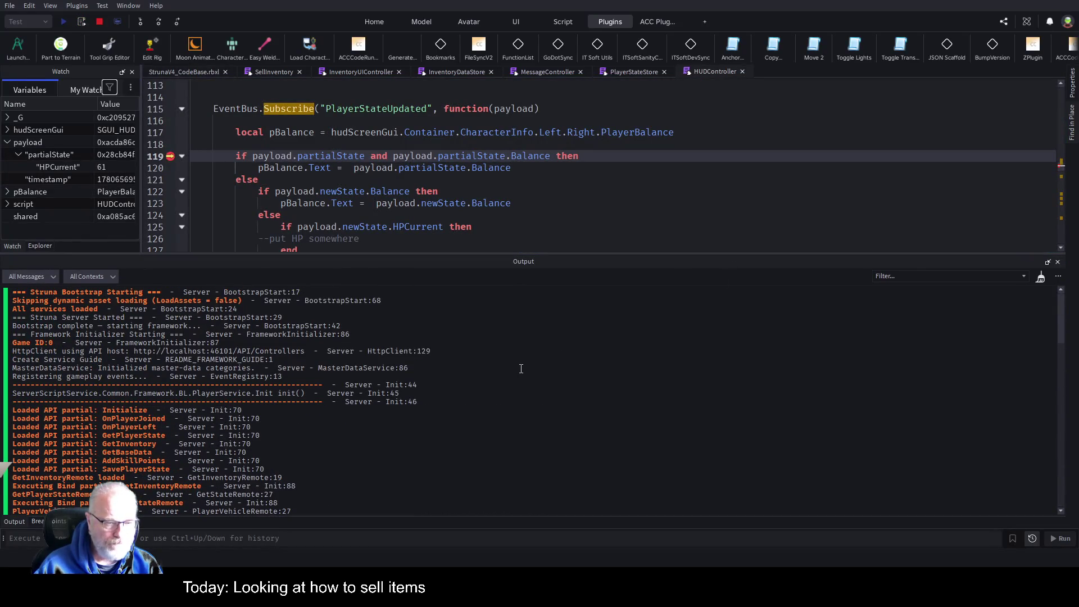
Step: Clear the Output log and shrink the panel to show more of the script
scroll(521, 368, "down", 15)
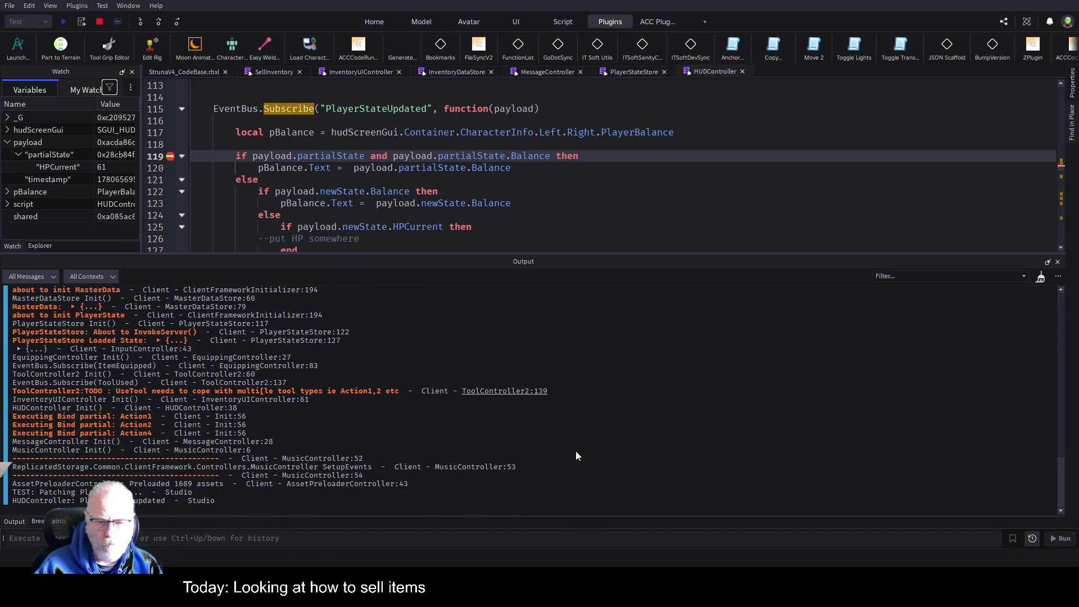
key("ctrl+k")
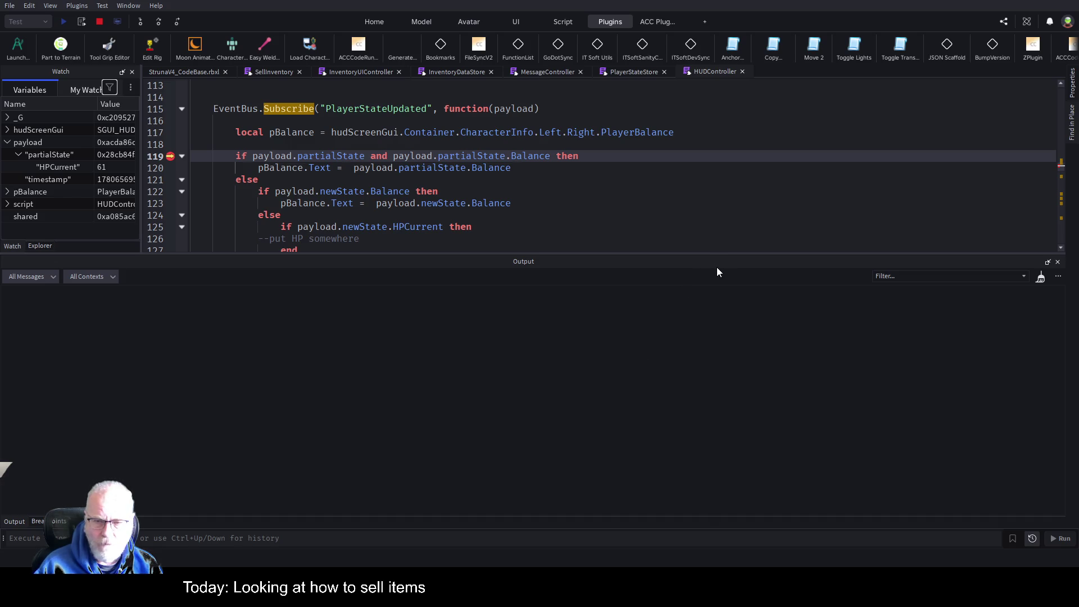
left_click_drag(730, 256, 681, 436)
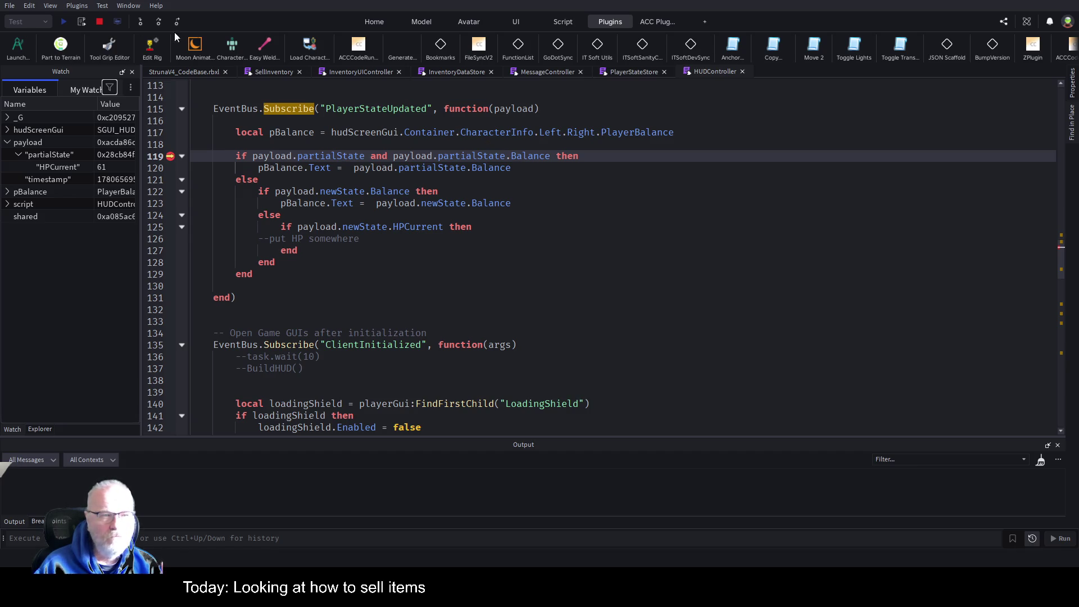
Step: Step over to line 122, resume the game, and disable the line 119 breakpoint
left_click(159, 22)
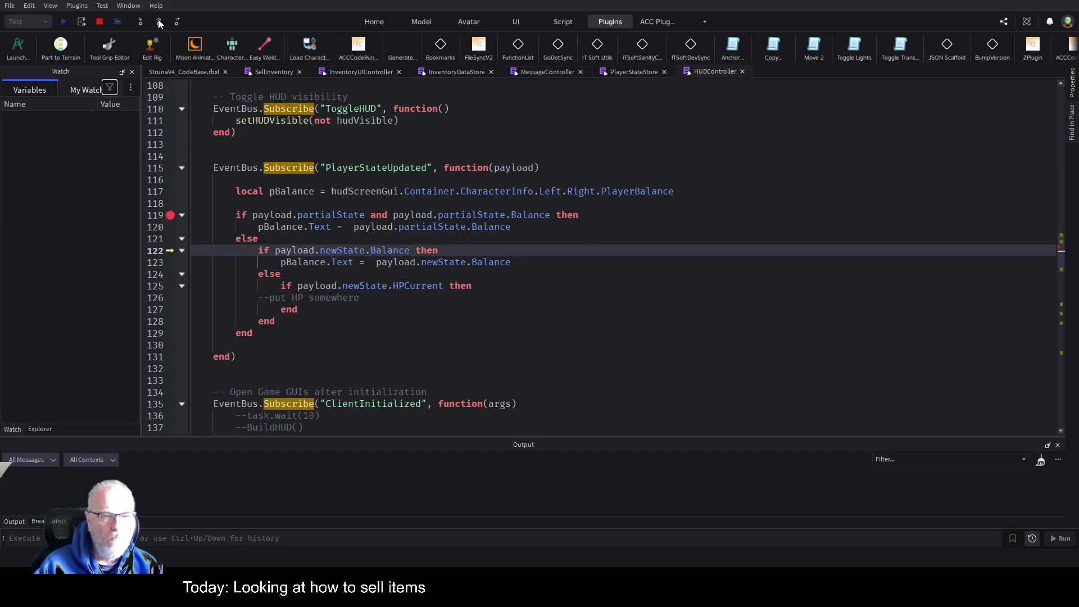
left_click(159, 23)
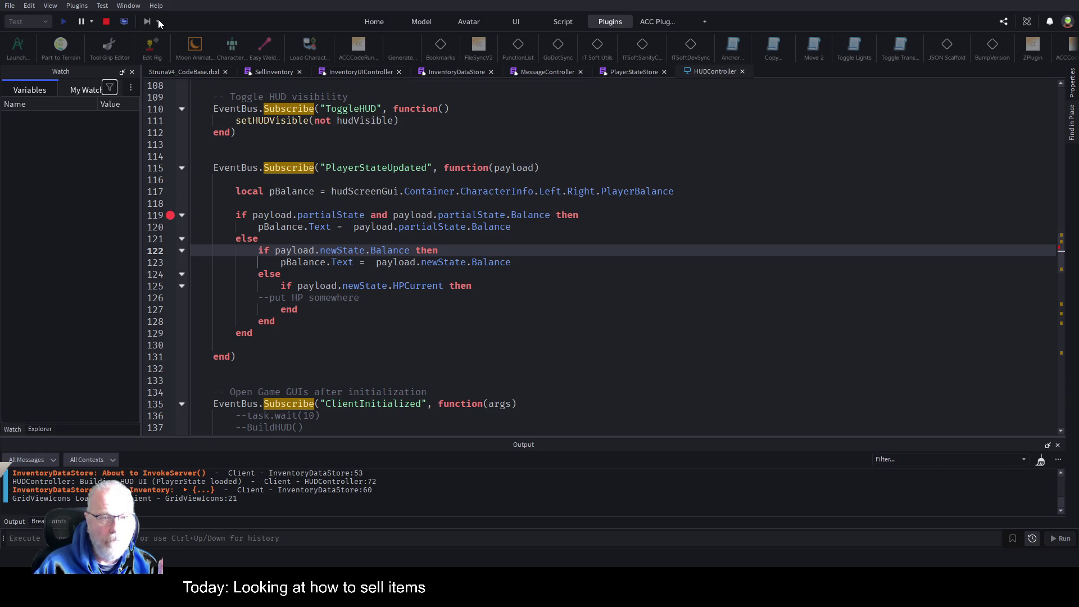
left_click(170, 215)
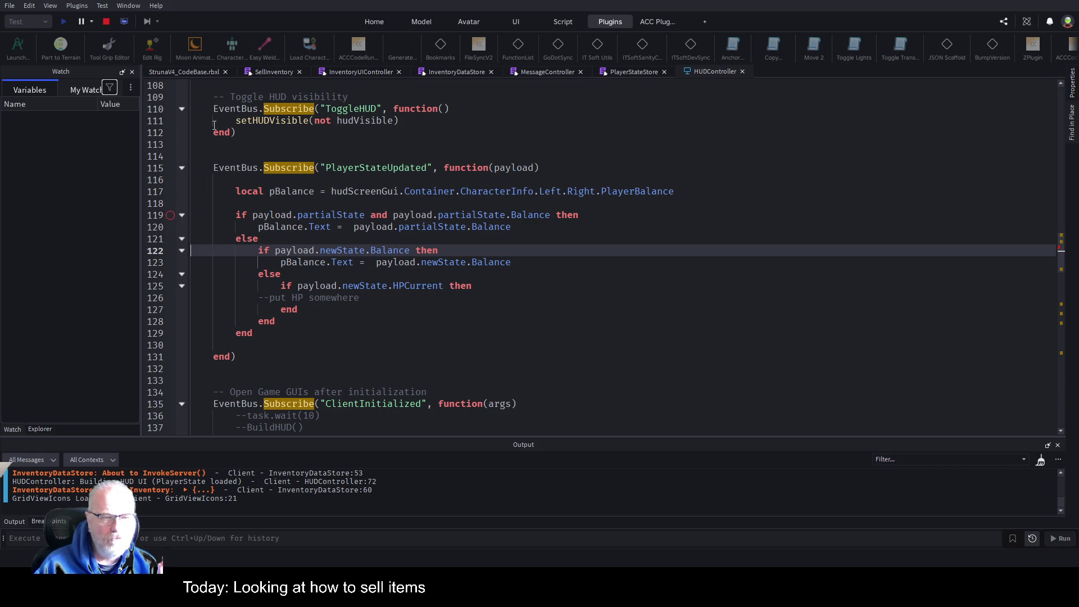
left_click(204, 70)
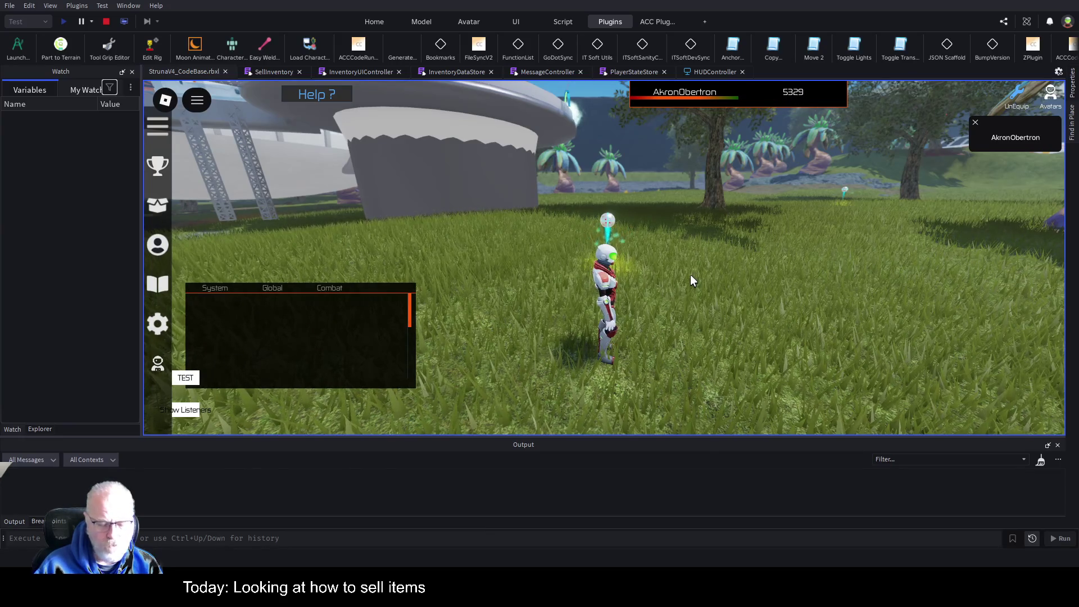
Step: Sell Mendelevium from the Resources inventory, then jump to the HUDController:122 nil 'Balance' error
key("i")
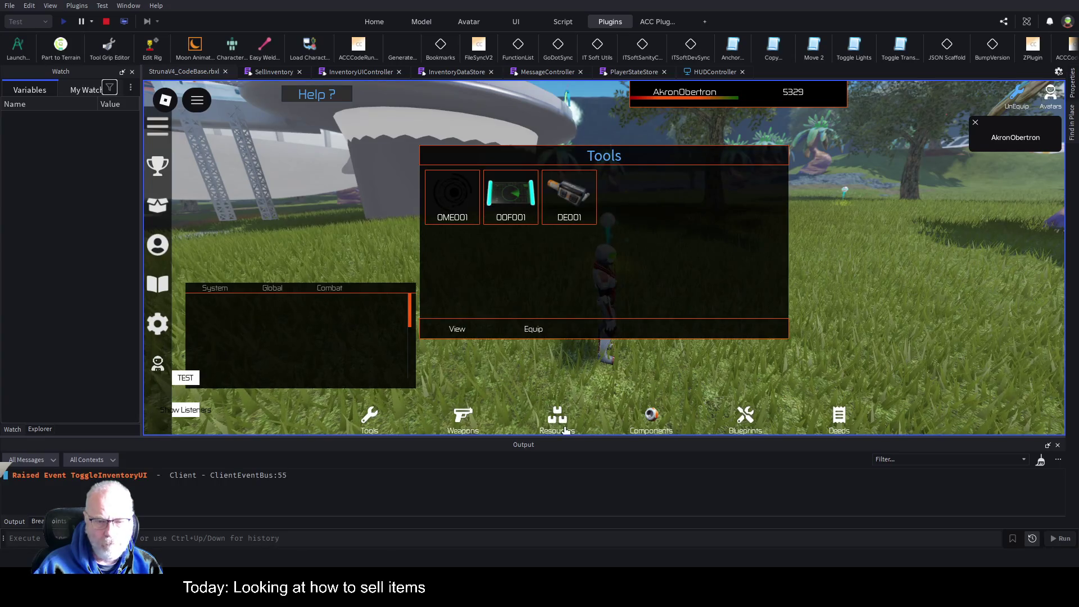
left_click(557, 419)
left_click(455, 199)
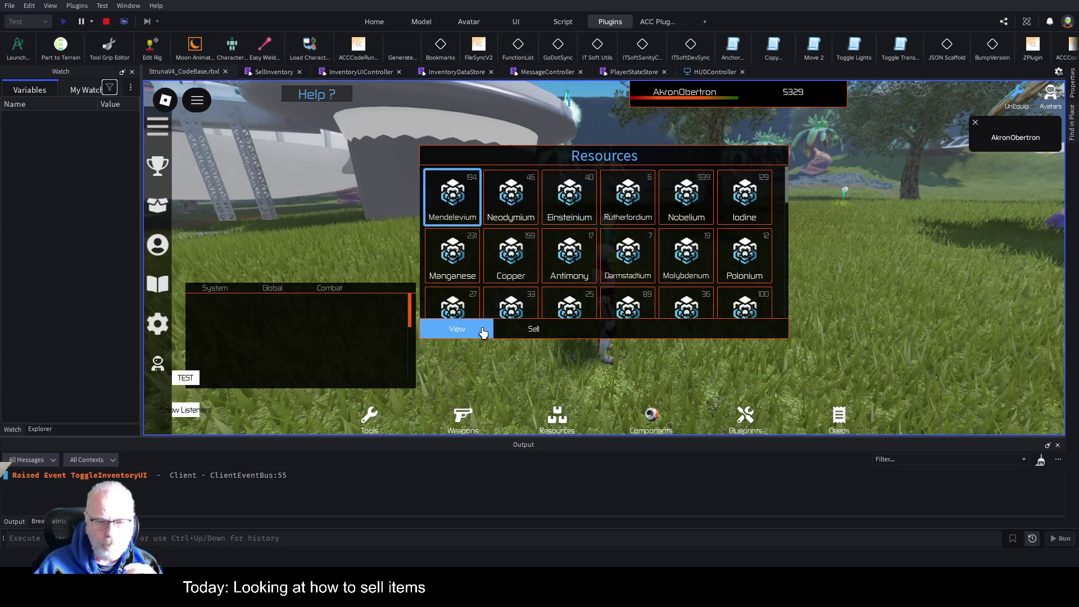
left_click(465, 333)
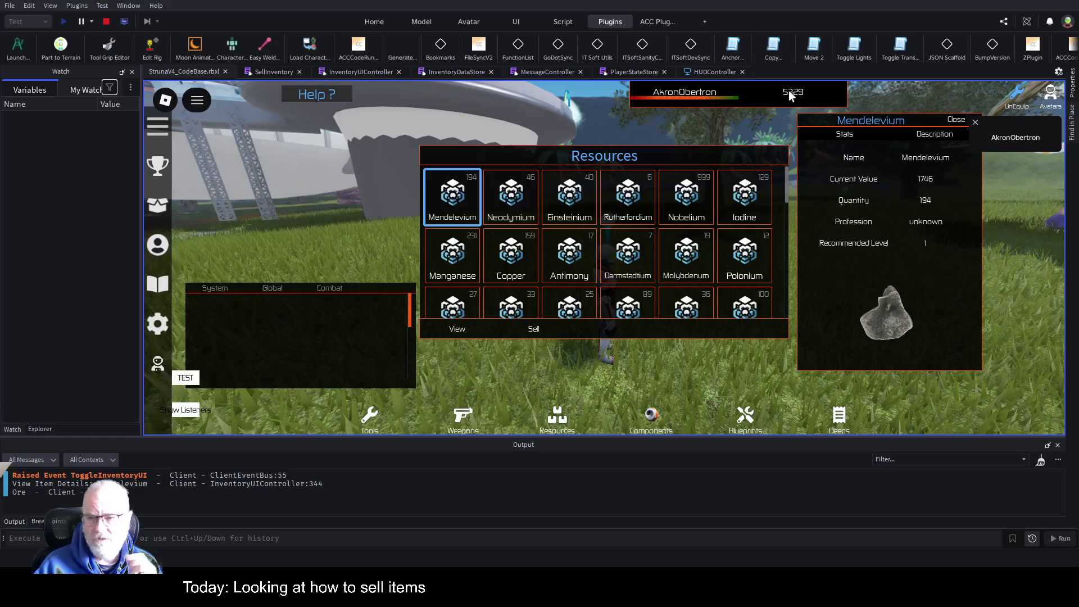
left_click(533, 328)
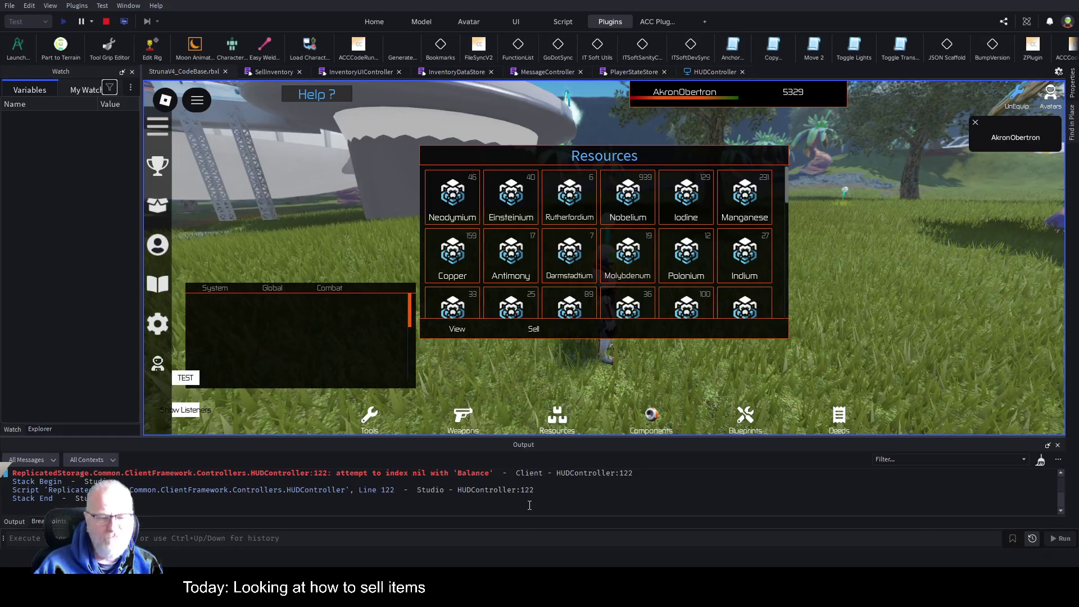
left_click(476, 475)
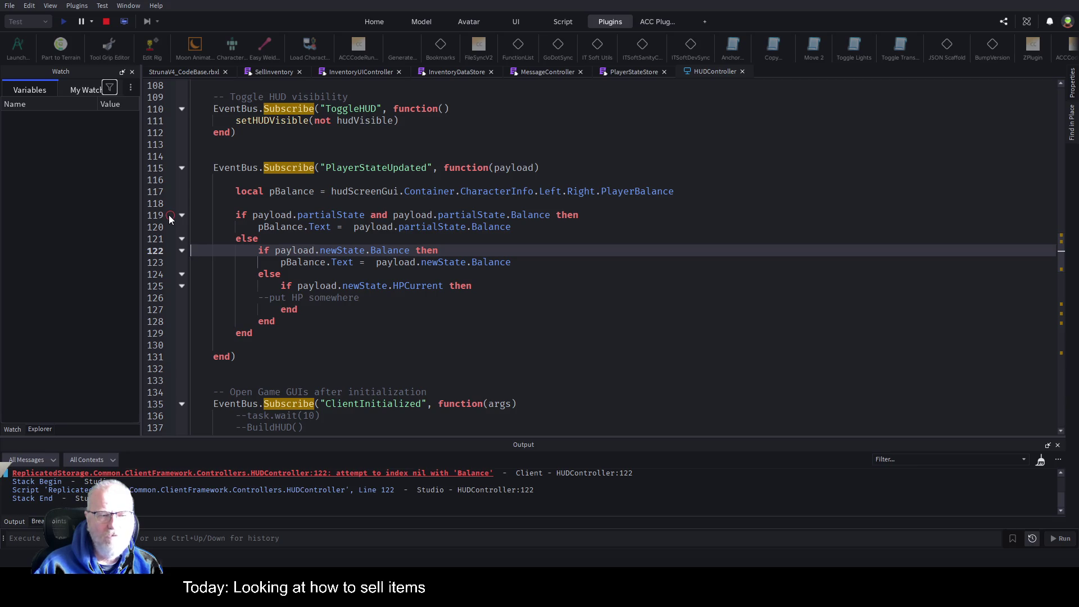
Step: Sell Neodymium in the running game to trigger another balance update
left_click(204, 69)
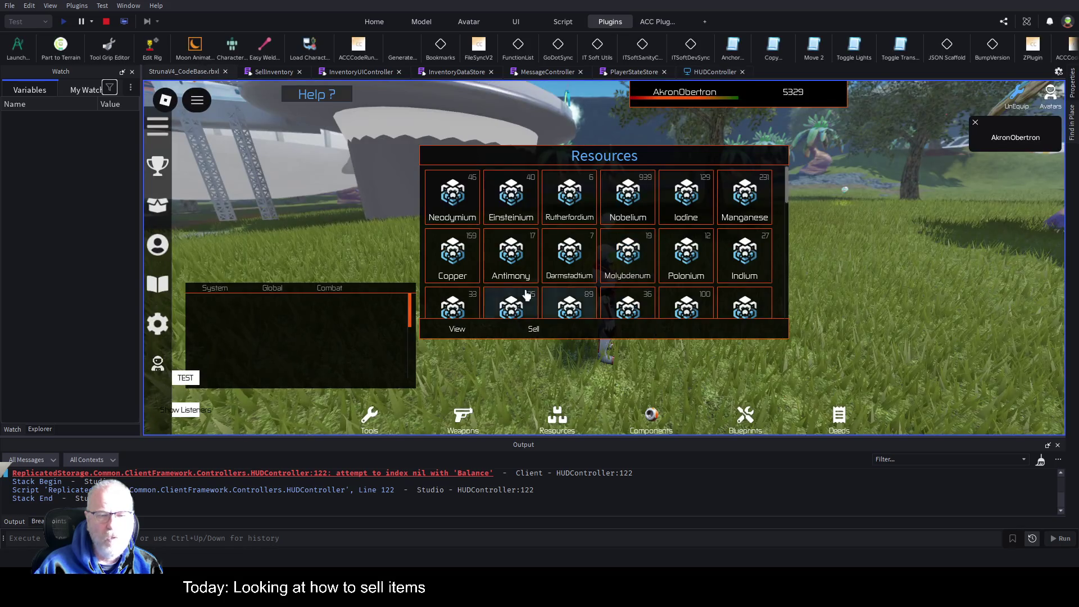
left_click(452, 199)
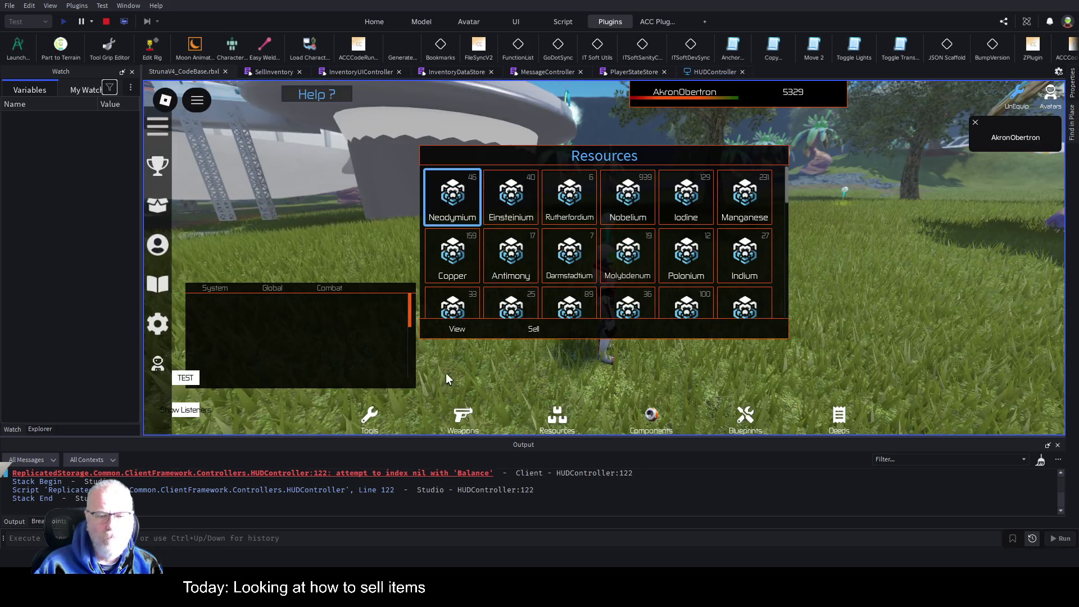
left_click(537, 328)
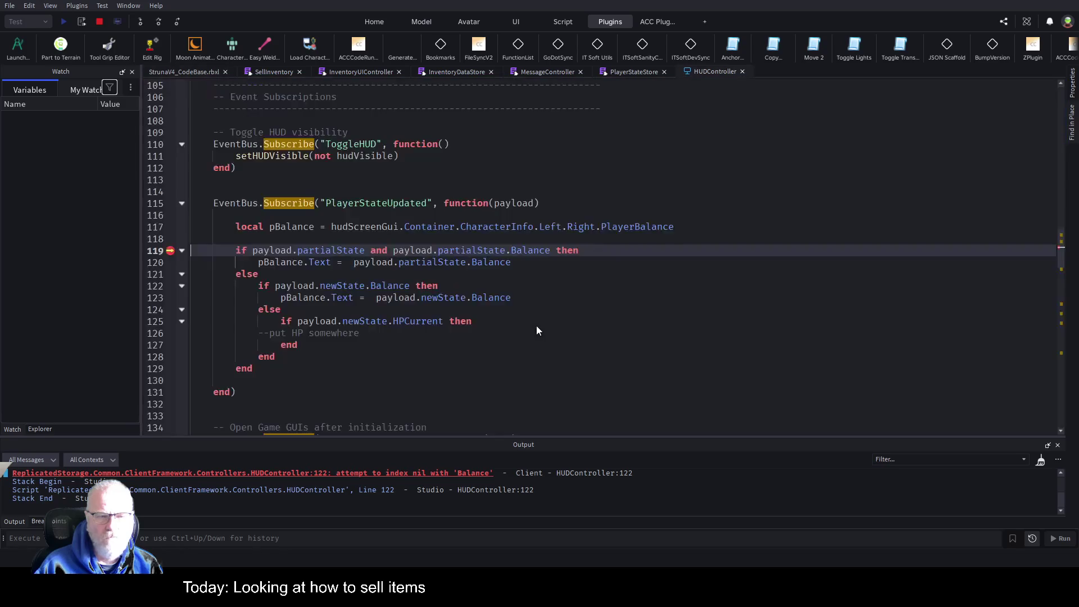
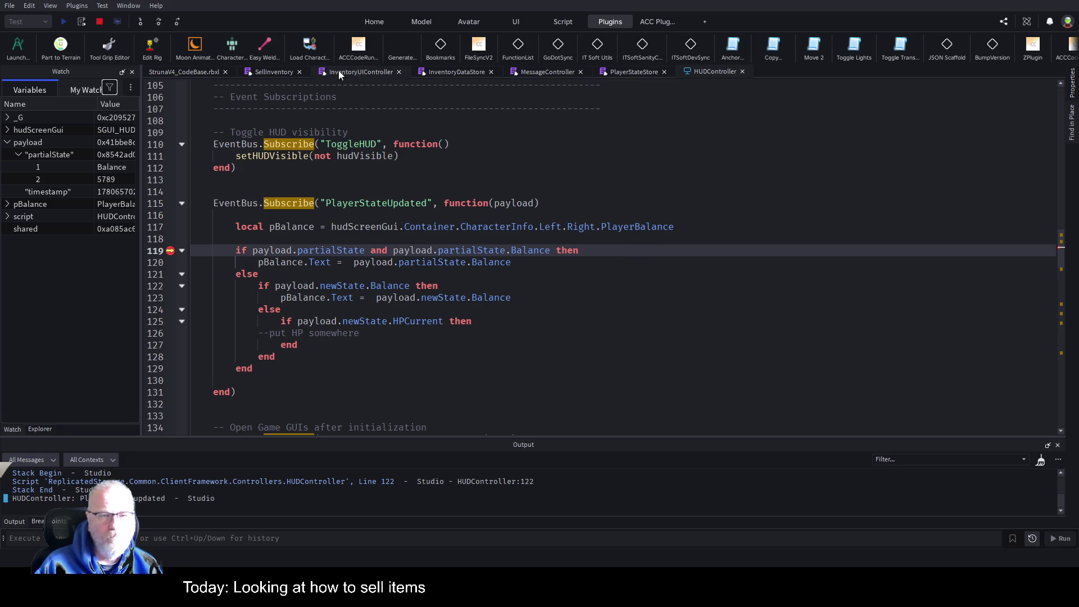
Step: Open PlayerStateStore and highlight partialState in Patch's publish call
left_click(638, 74)
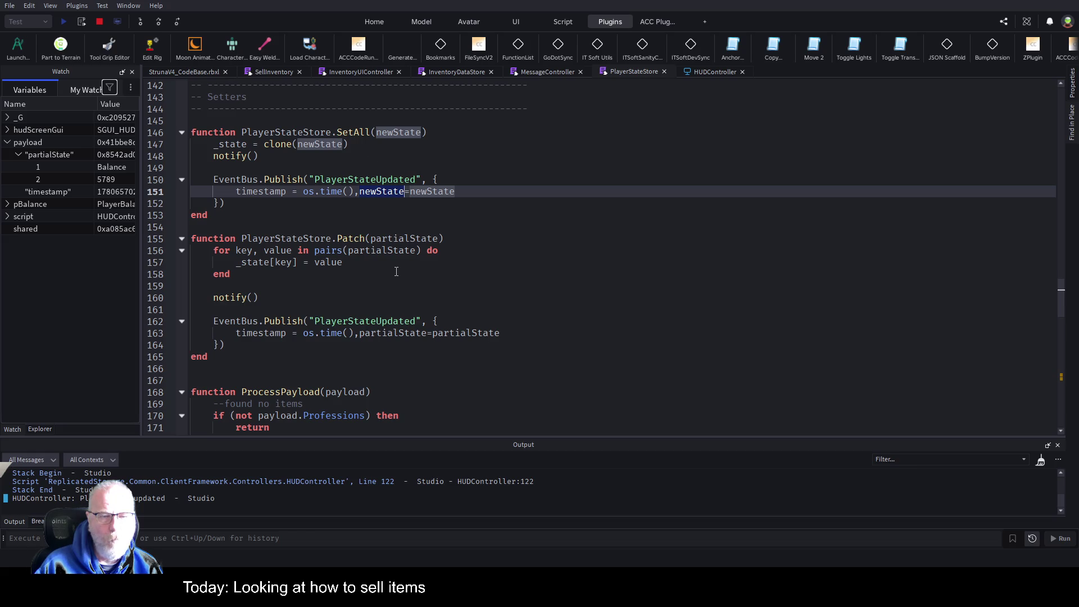
double_click(388, 250)
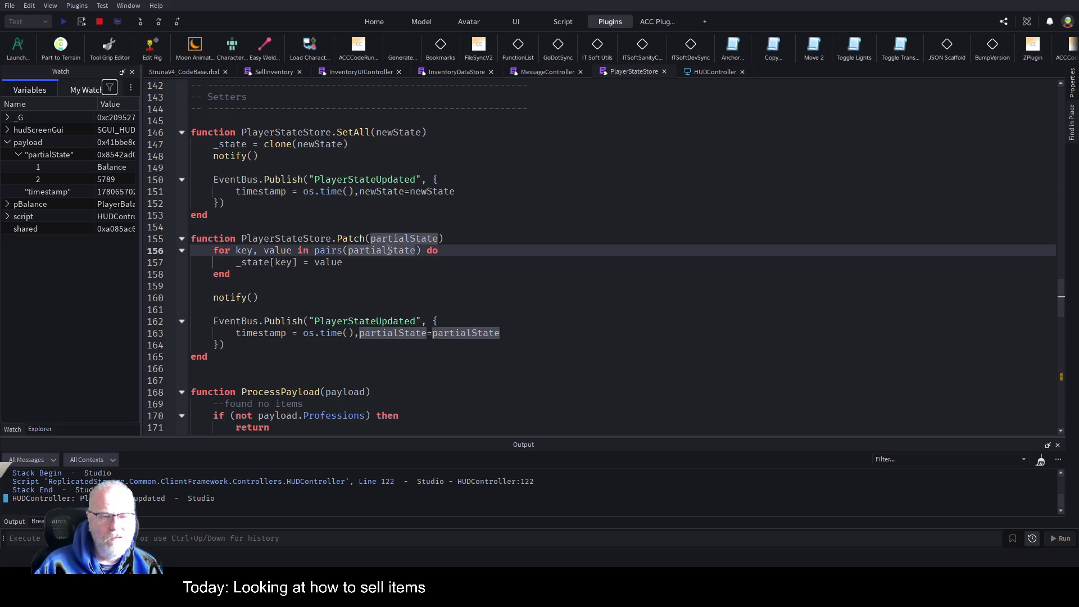
left_click(394, 301)
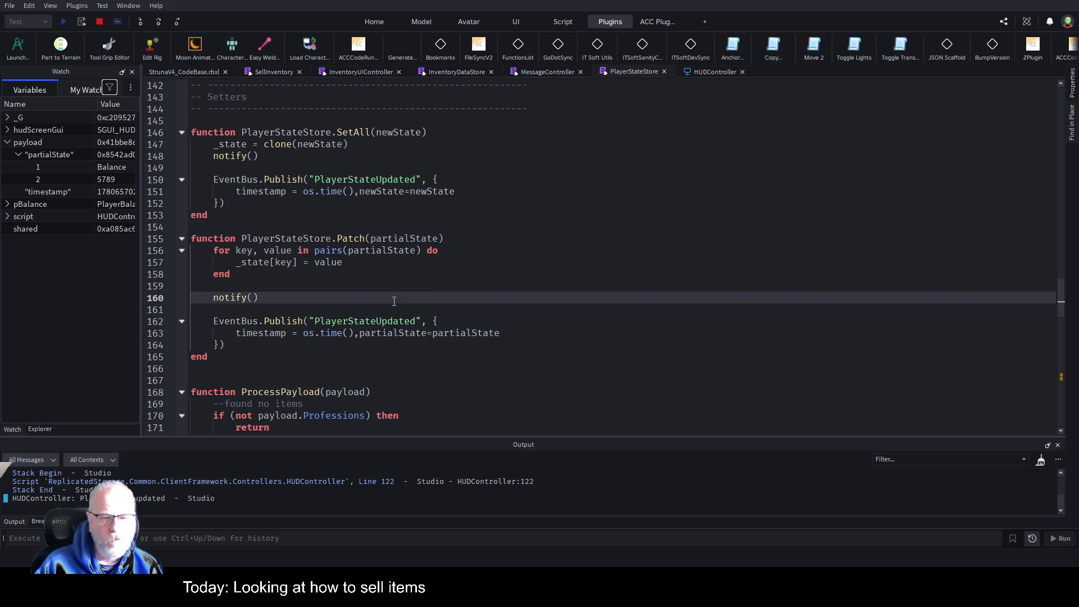
double_click(467, 334)
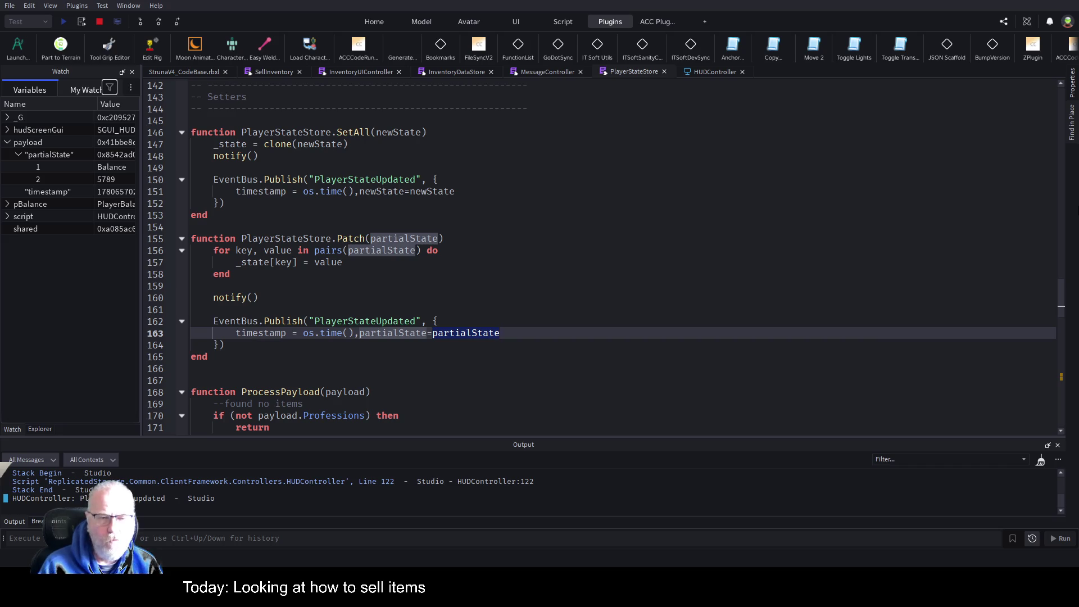
Step: Briefly add a brace after the equals sign, remove it, and move to the top of Patch
key("Right")
left_click(428, 333)
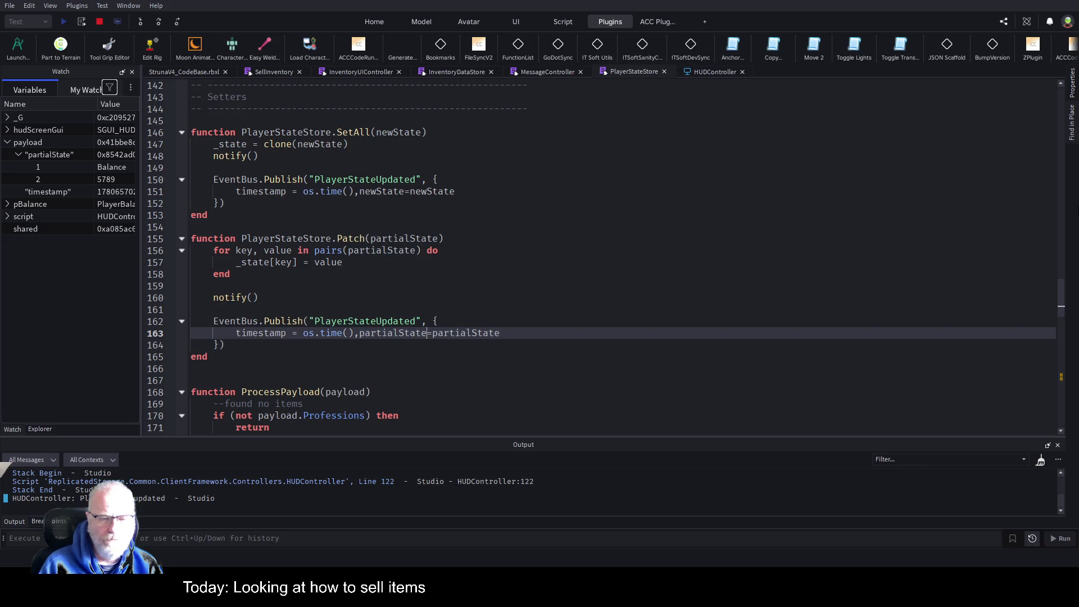
key("Right")
type("{")
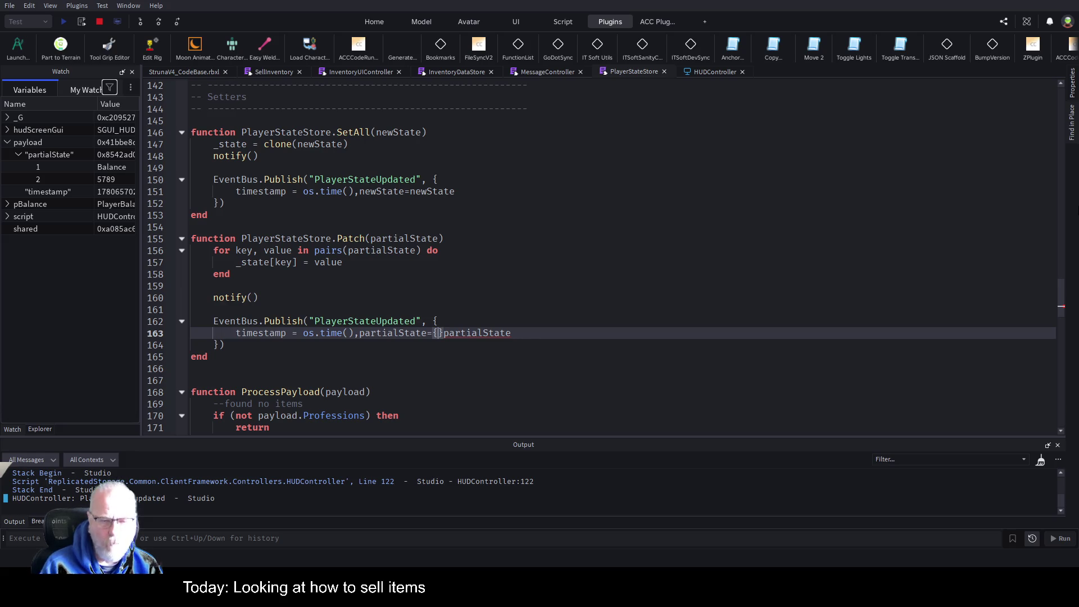
key("BackSpace")
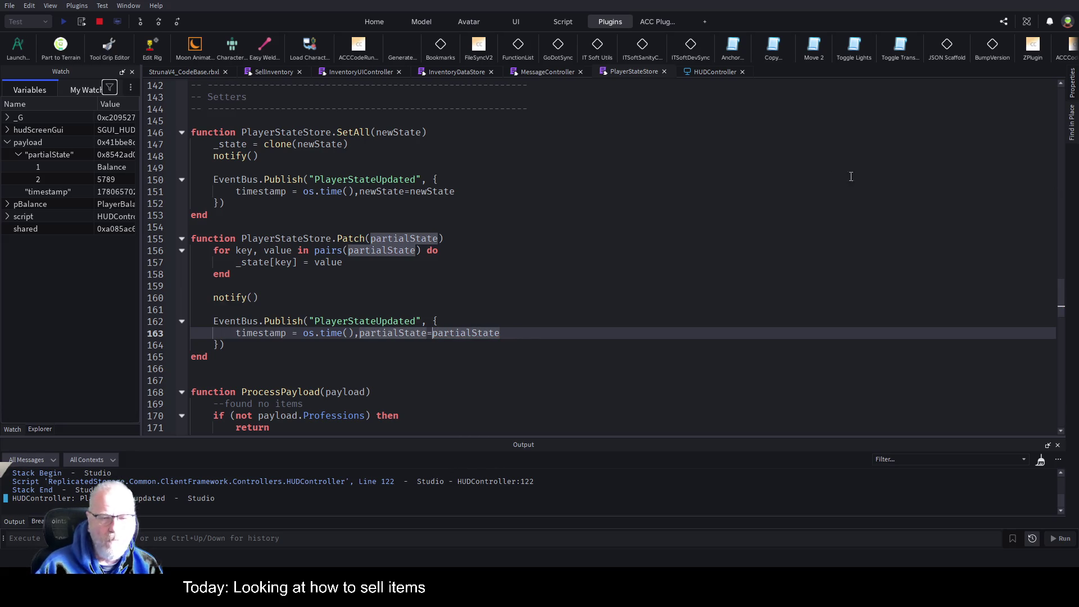
left_click(531, 216)
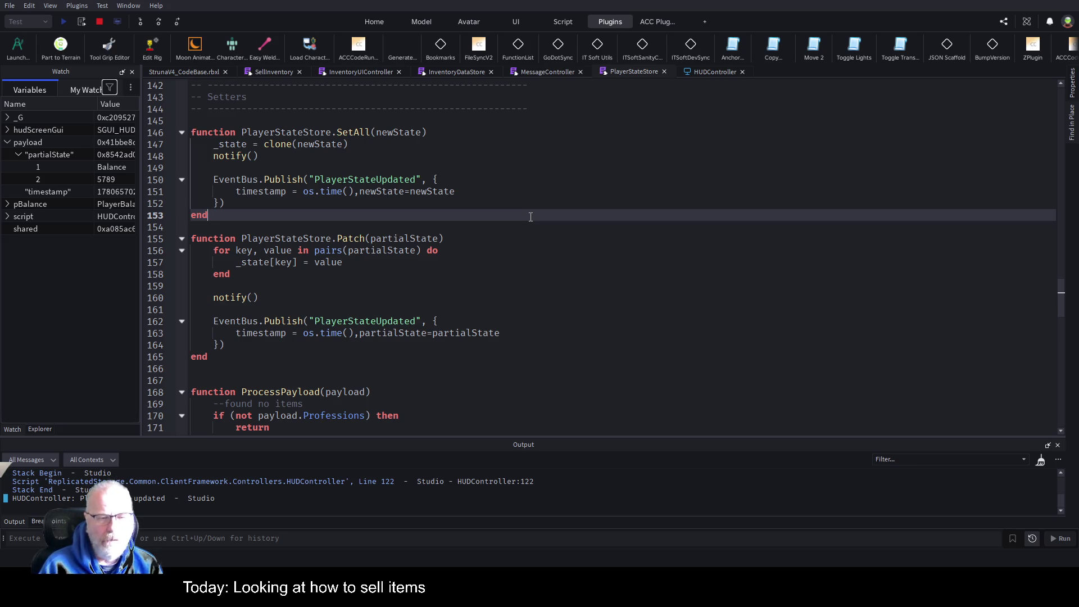
key("Down")
key("Down")
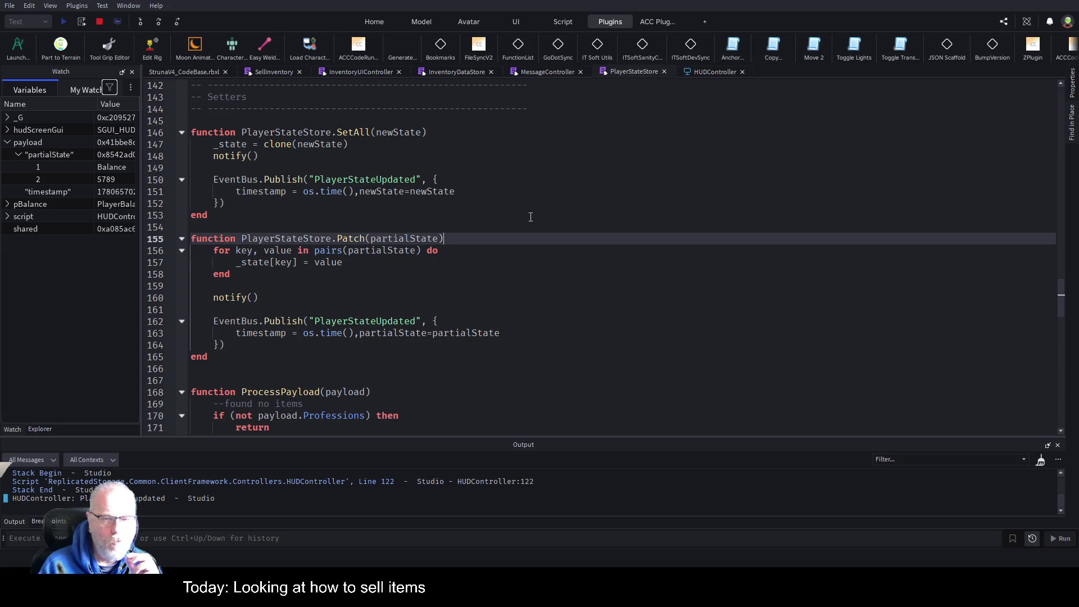
Step: Add 'local tmp =' at the top of Patch and 'tmp[key]=value' inside the loop
key("End")
key("Return")
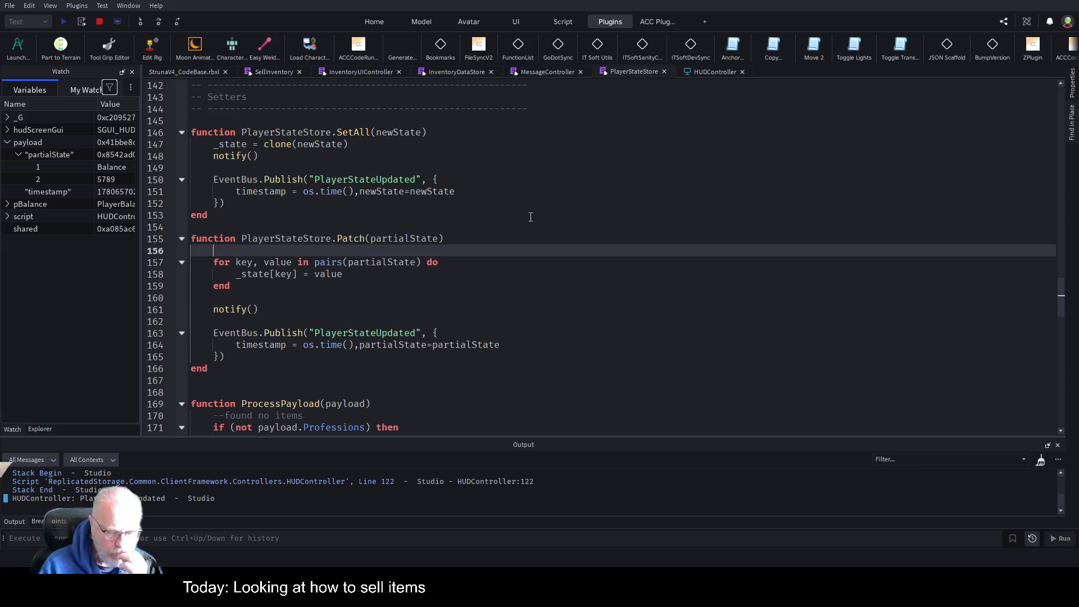
type("local ")
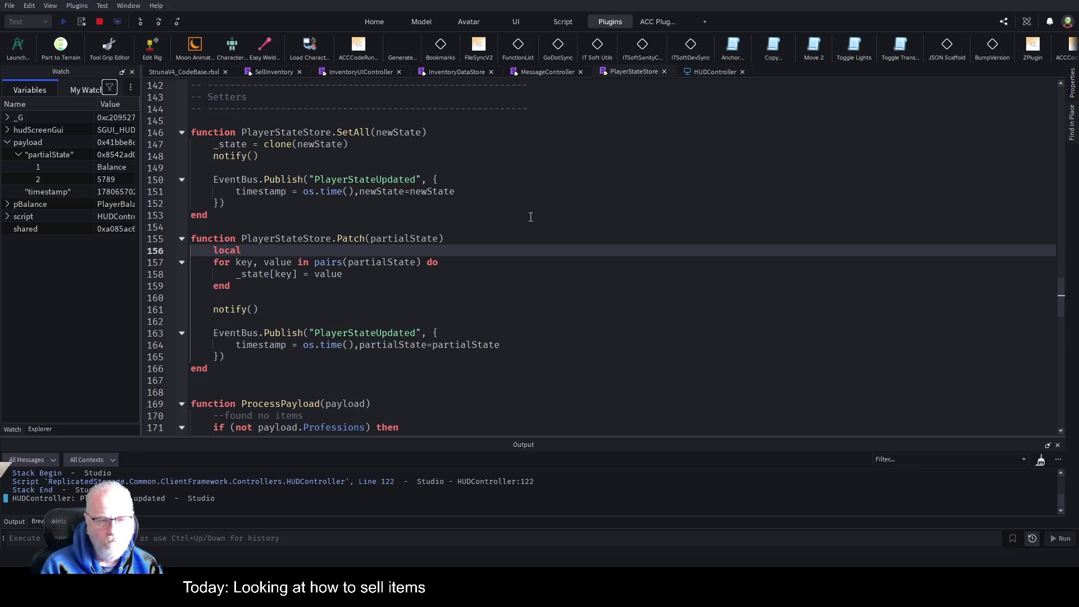
type("tm")
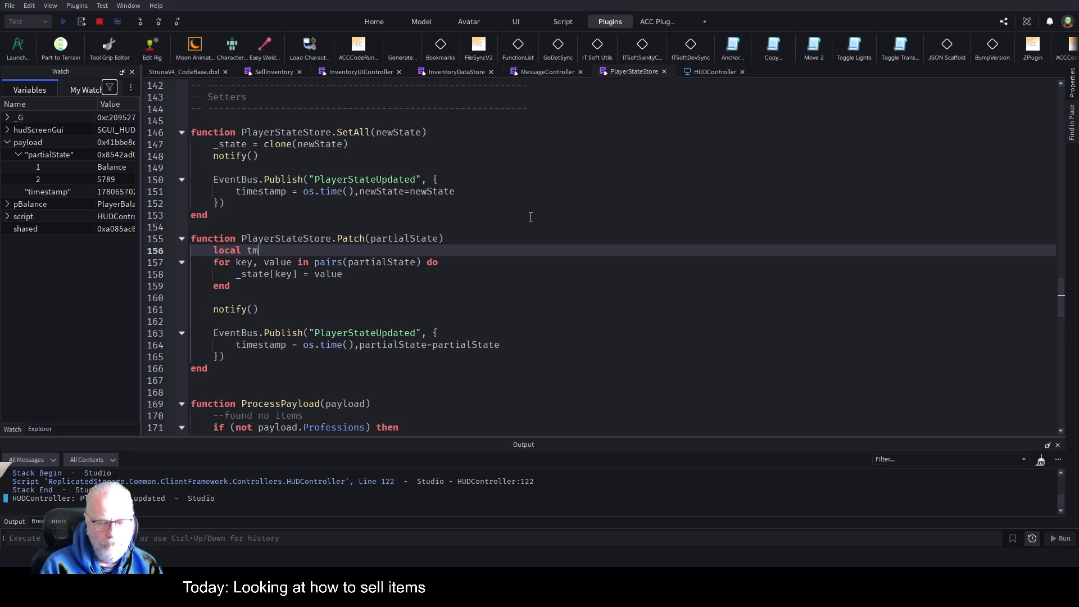
type("p = {")
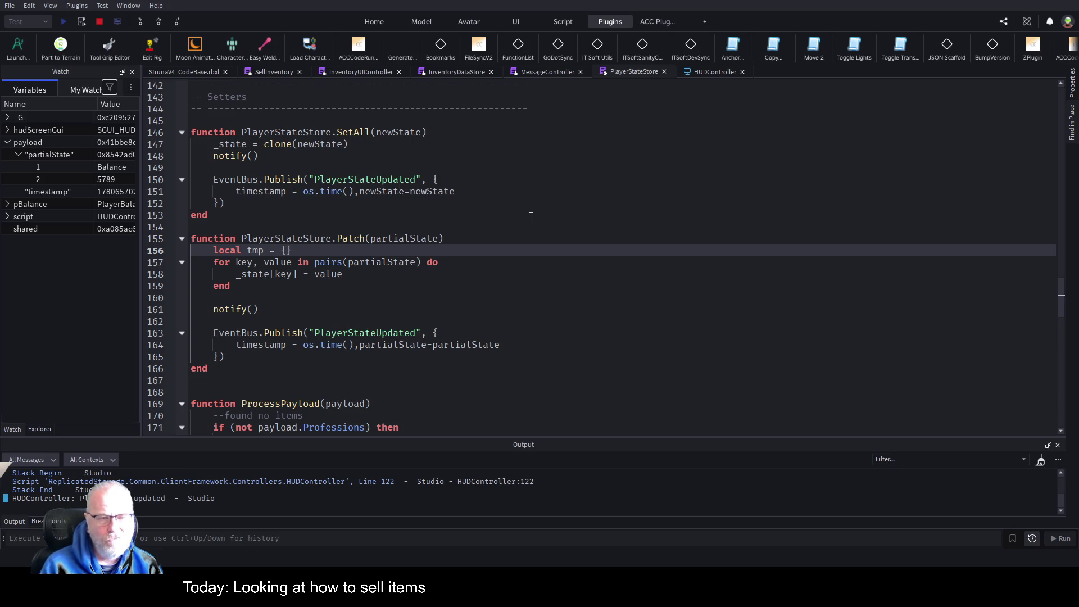
key("Down")
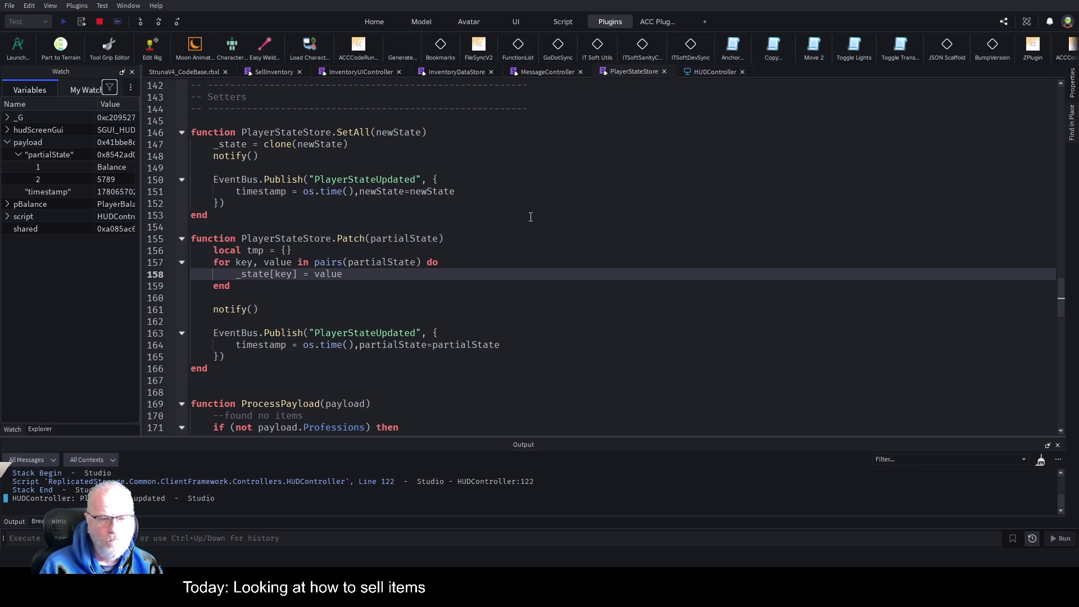
key("Return")
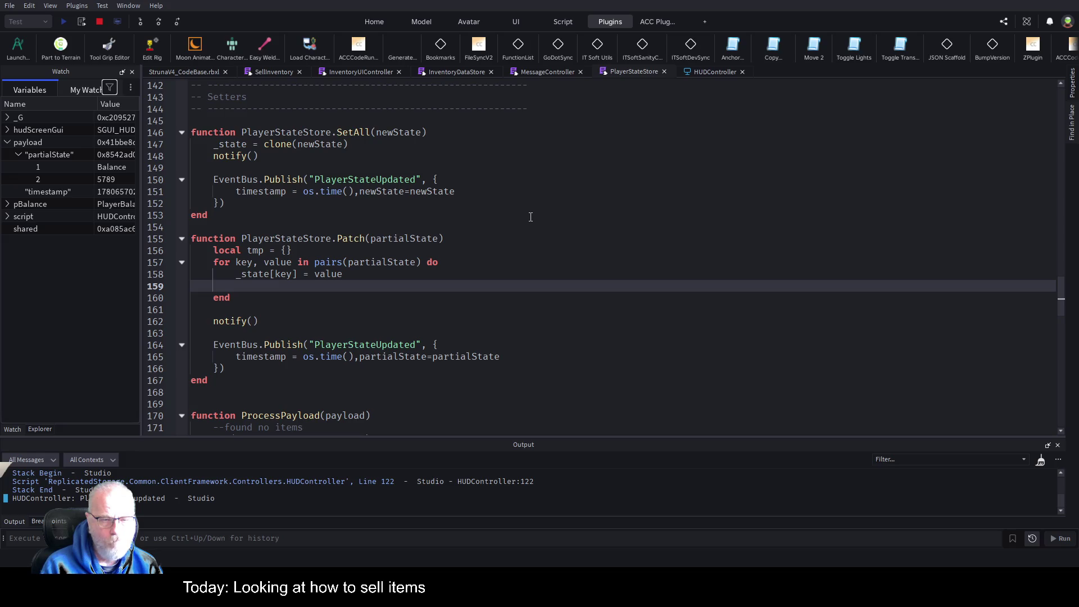
type("pri")
key("BackSpace")
key("BackSpace")
key("BackSpace")
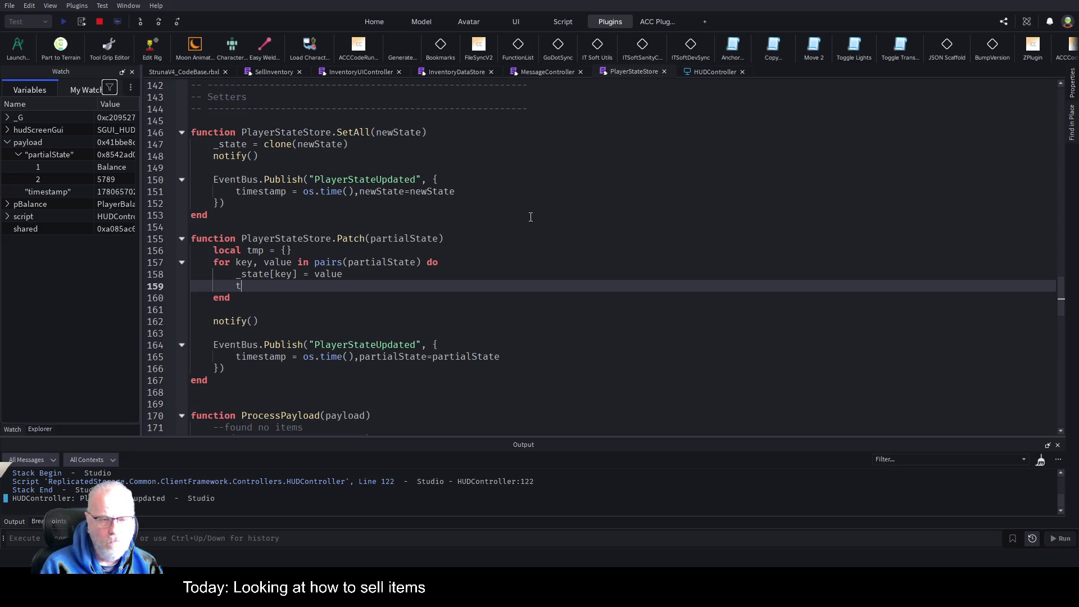
type("tmp")
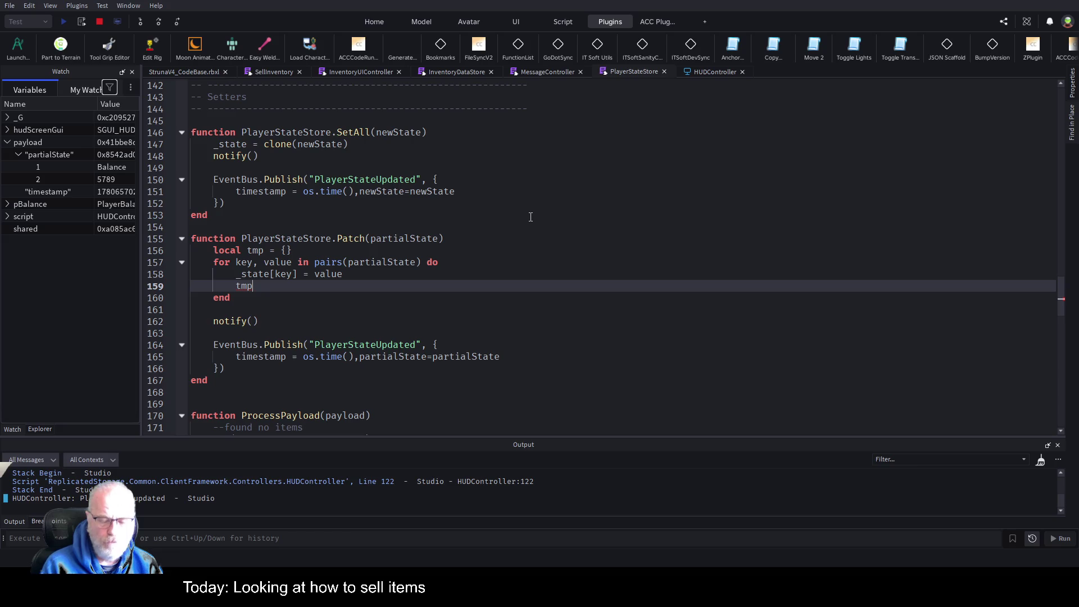
type("[key]=")
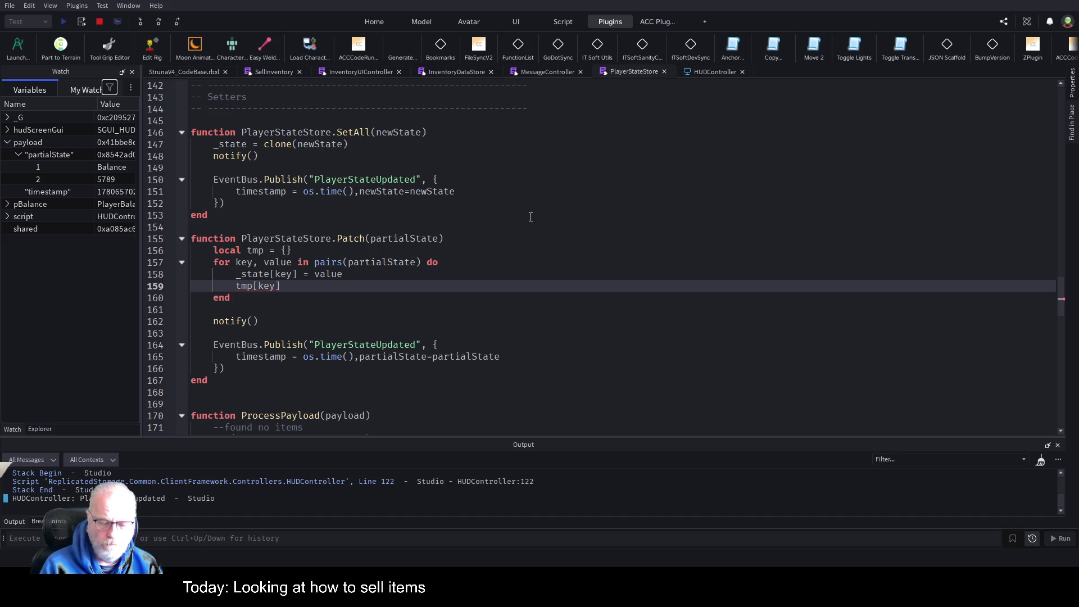
type("val")
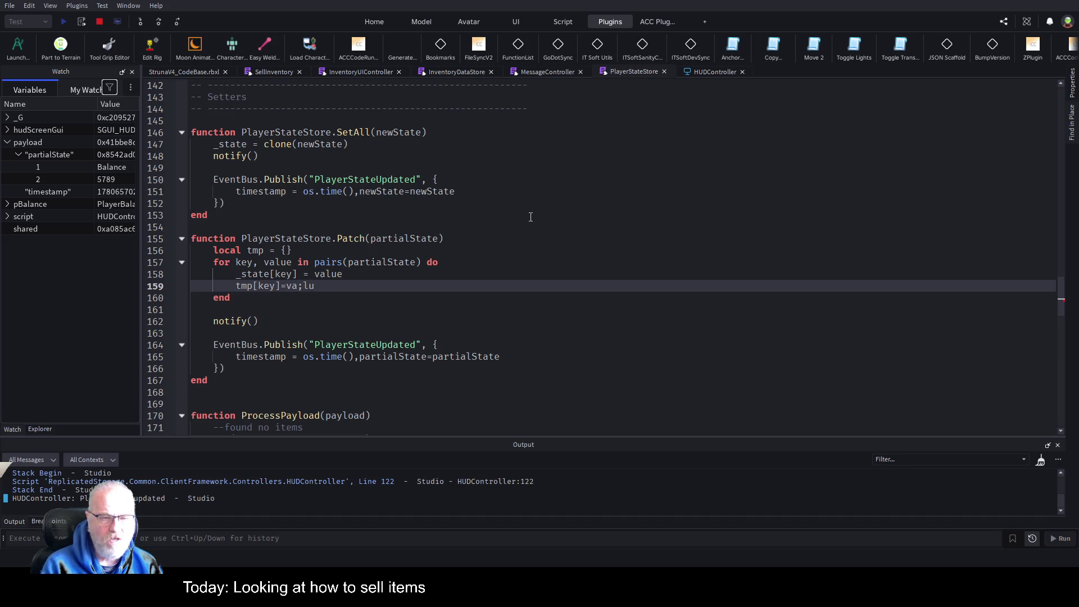
type("ue")
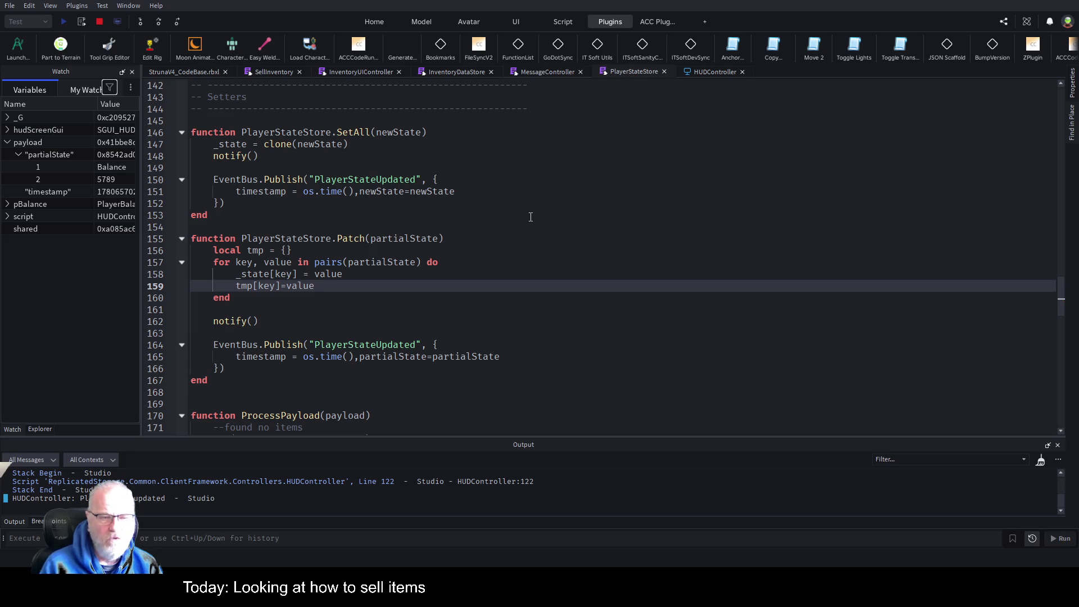
Step: Rename tmp to changedValues in both the table declaration and the loop assignment
key("Up")
key("Up")
key("Up")
key("ctrl+Left")
key("ctrl+Left")
key("ctrl+BackSpace")
type("changed")
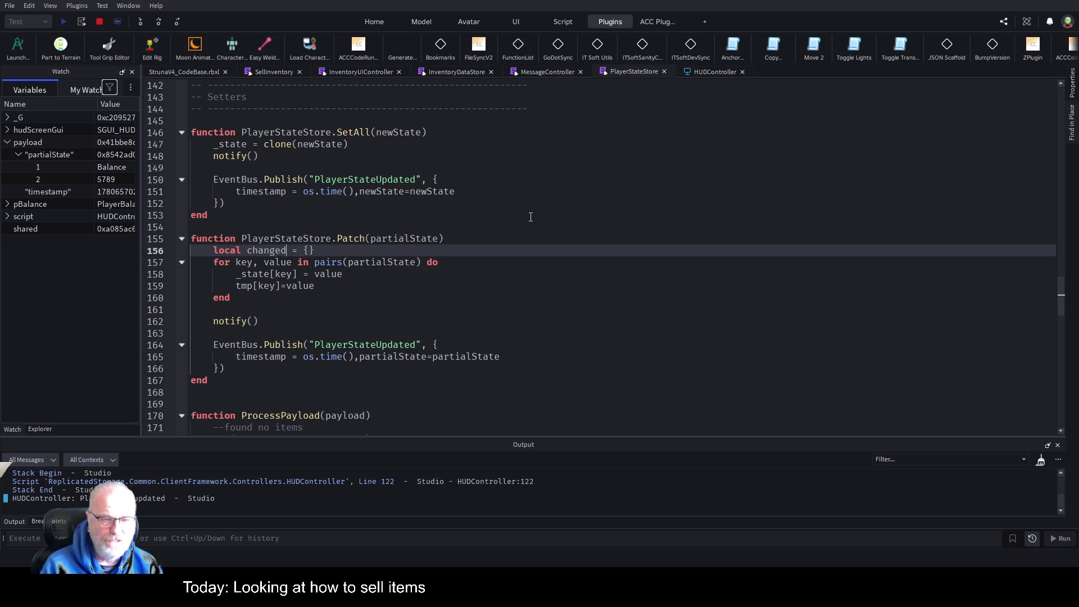
key("Down")
key("Down")
key("Up")
key("Up")
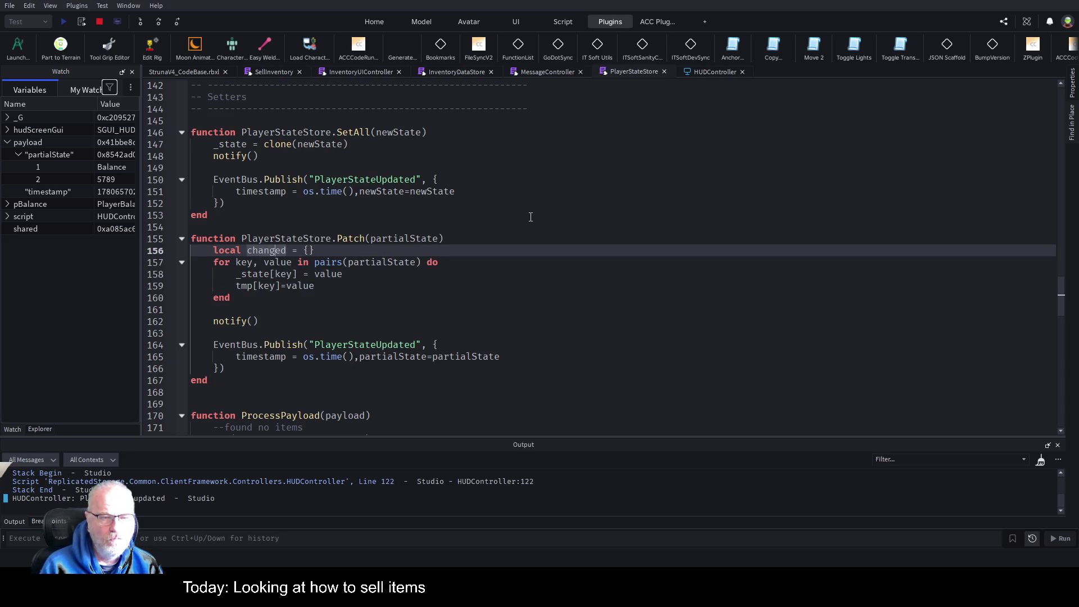
type("Values")
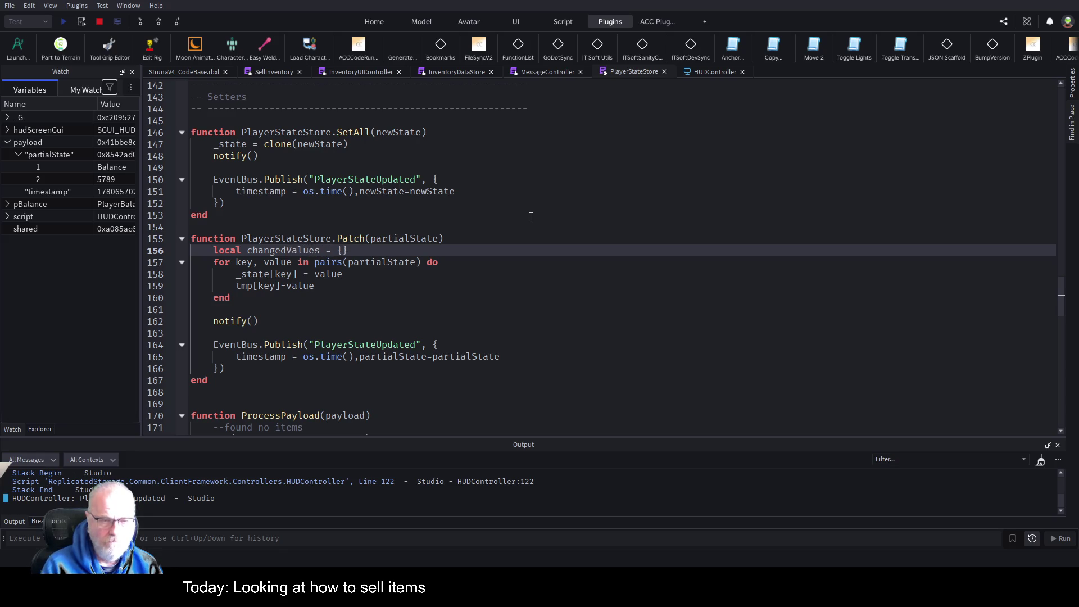
key("shift+Left")
key("shift+Left")
key("shift+Left")
key("ctrl+c")
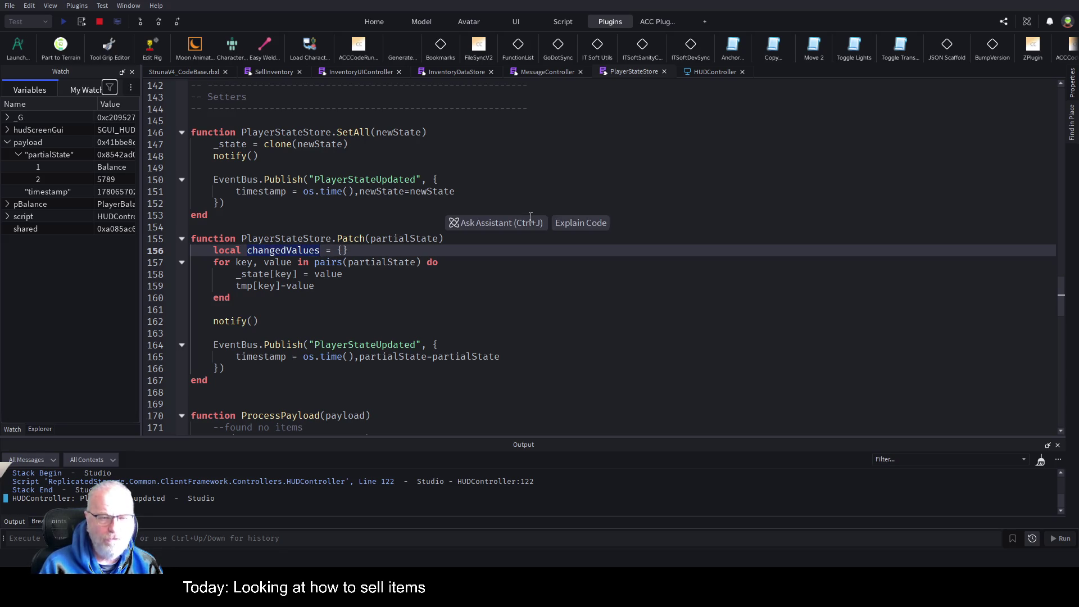
key("Down")
key("Down")
key("Down")
key("Home")
key("Delete")
key("Delete")
key("Delete")
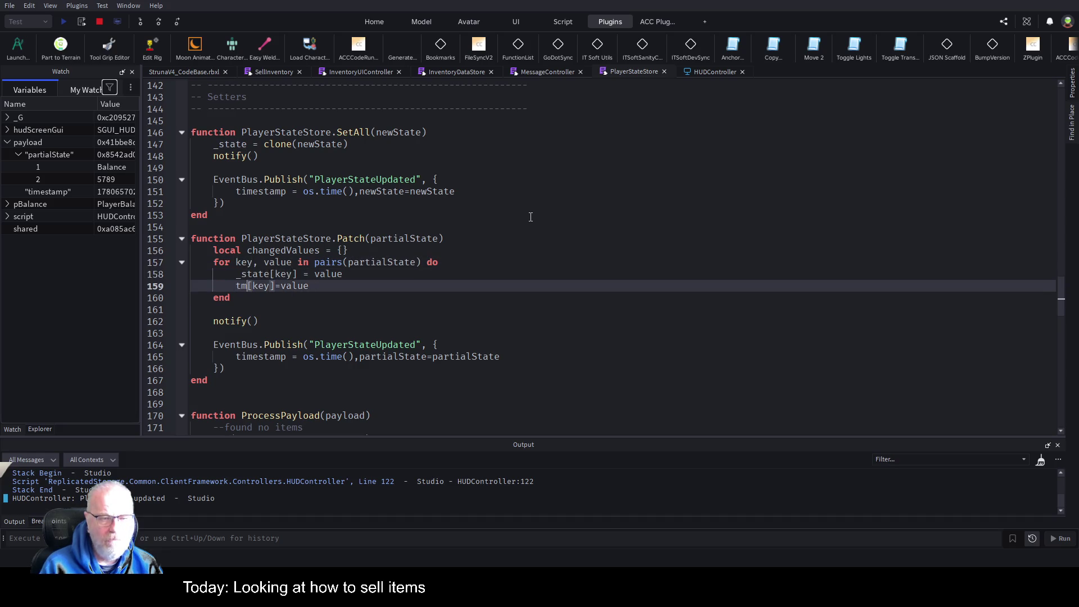
key("ctrl+v")
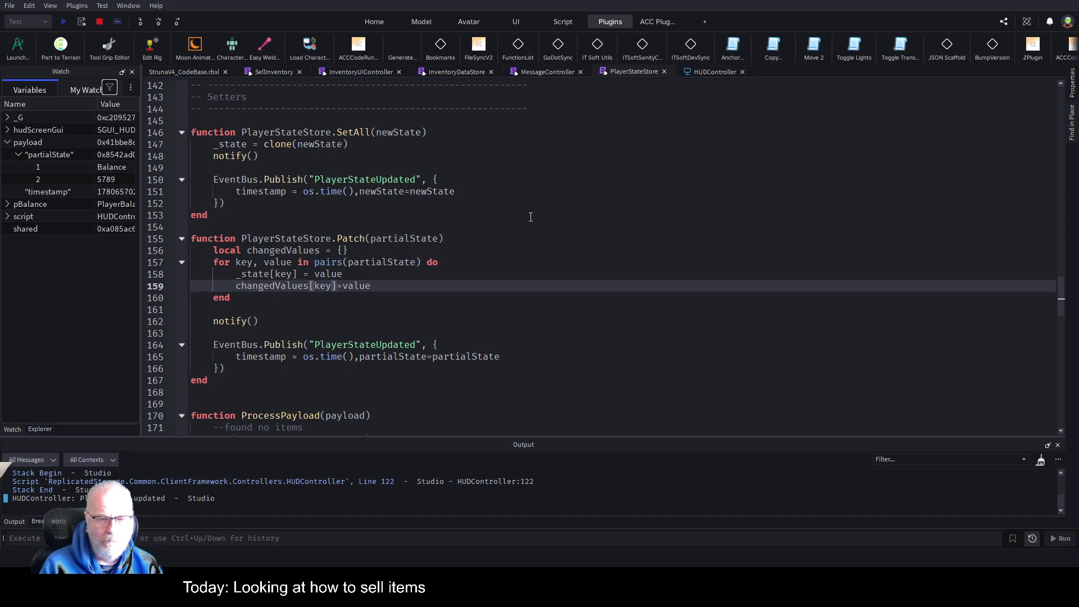
Step: Publish changedValues as partialState in the notify payload, then stop the play test
key("Down")
key("Down")
key("Down")
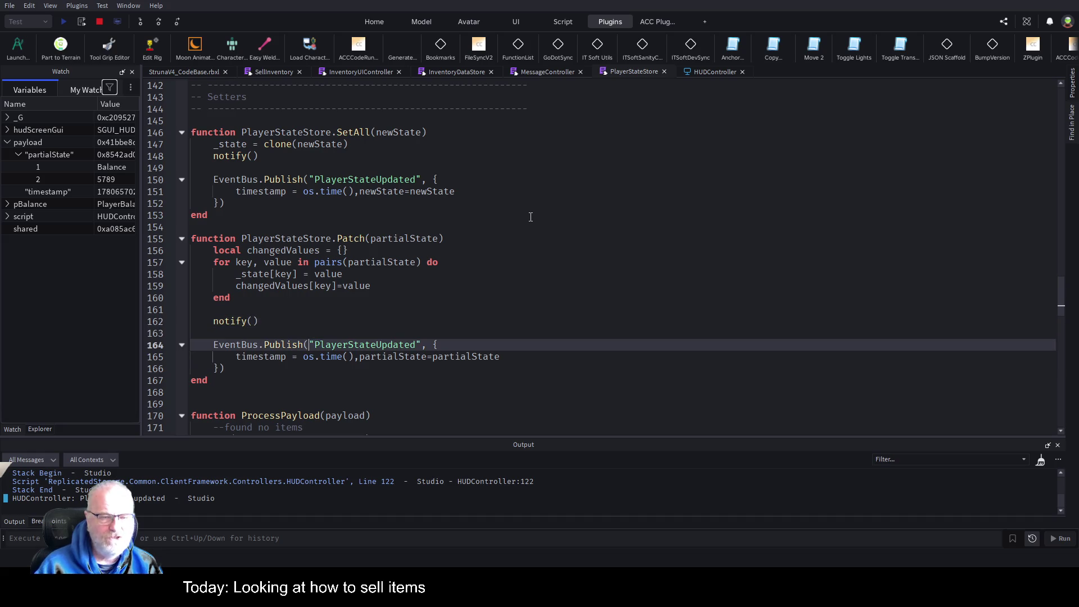
double_click(264, 288)
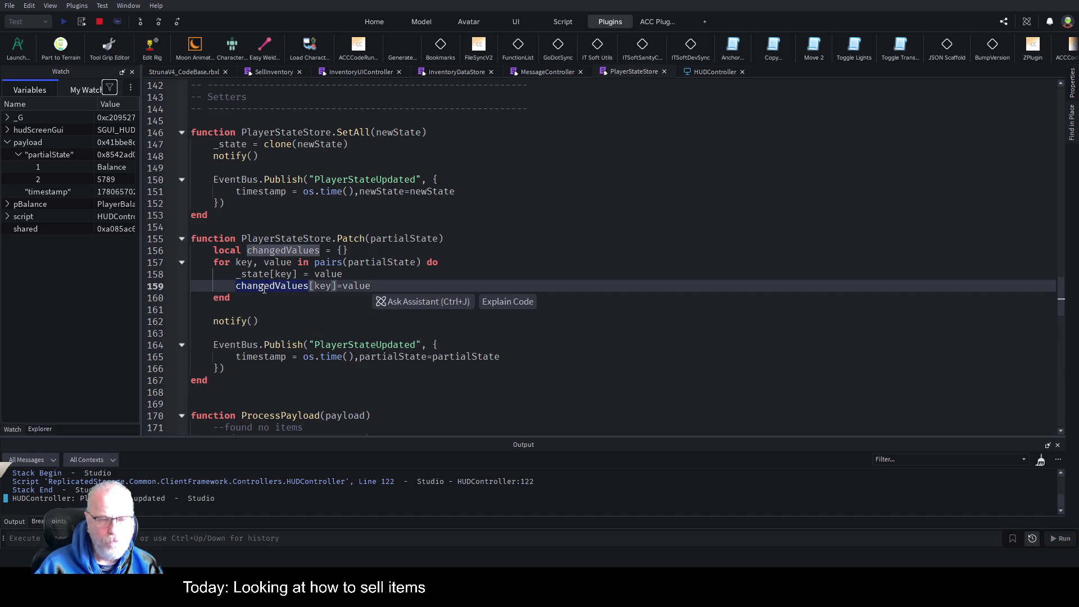
double_click(456, 357)
key("ctrl+v")
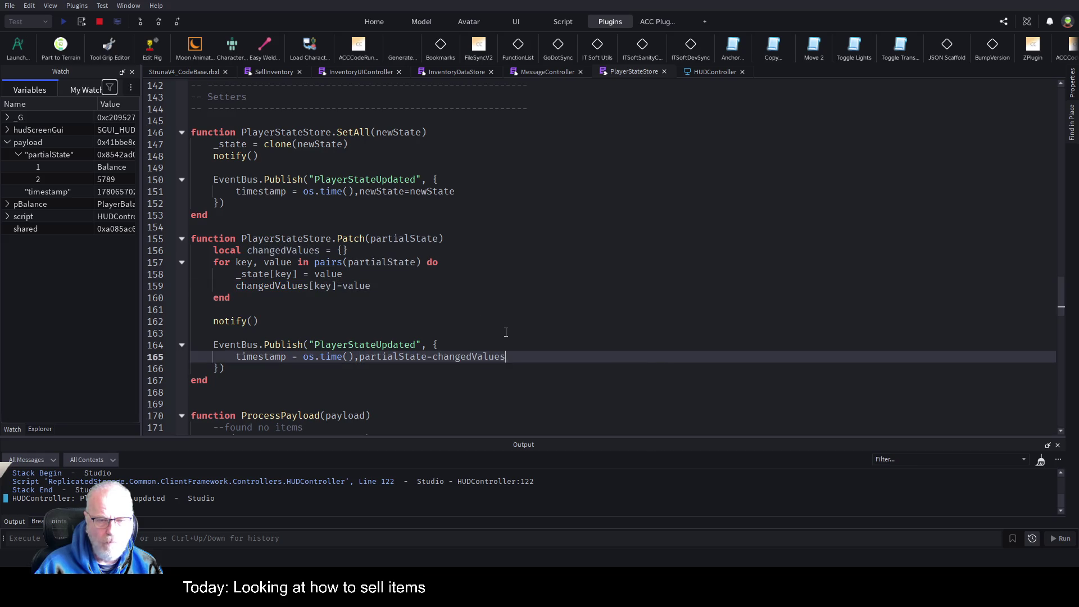
left_click(505, 328)
left_click(100, 21)
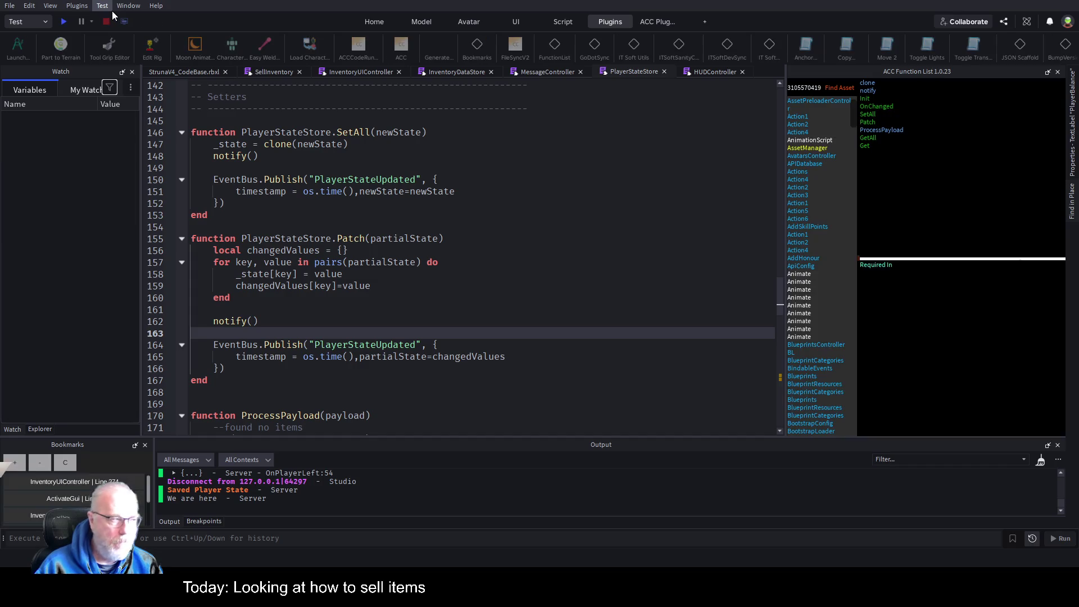
Step: Start a new play test and continue past the HUDController line-119 breakpoint with F5
left_click(64, 22)
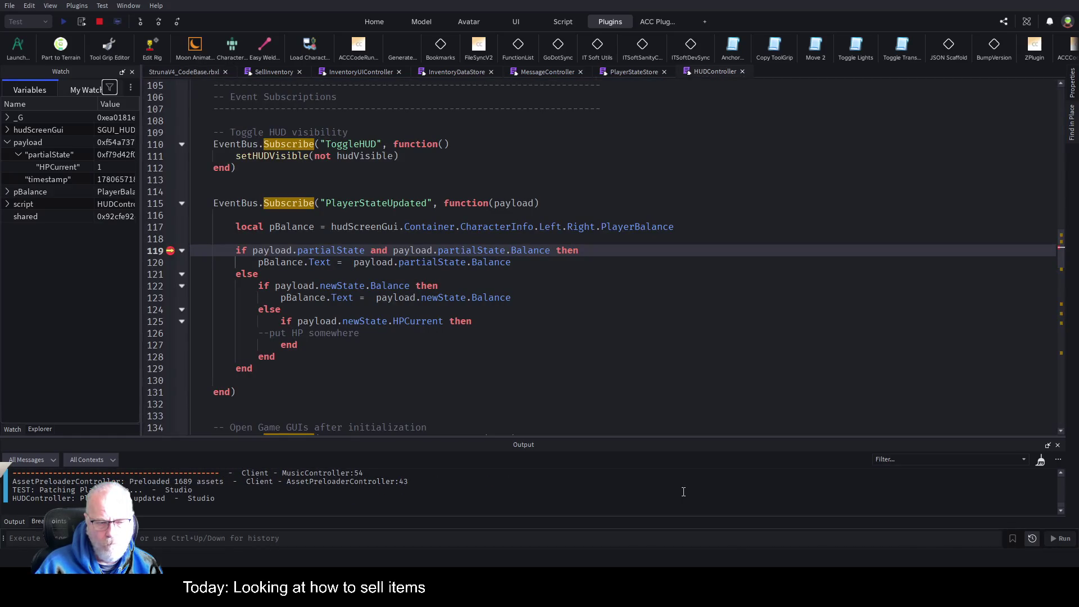
left_click(170, 250)
key("F5")
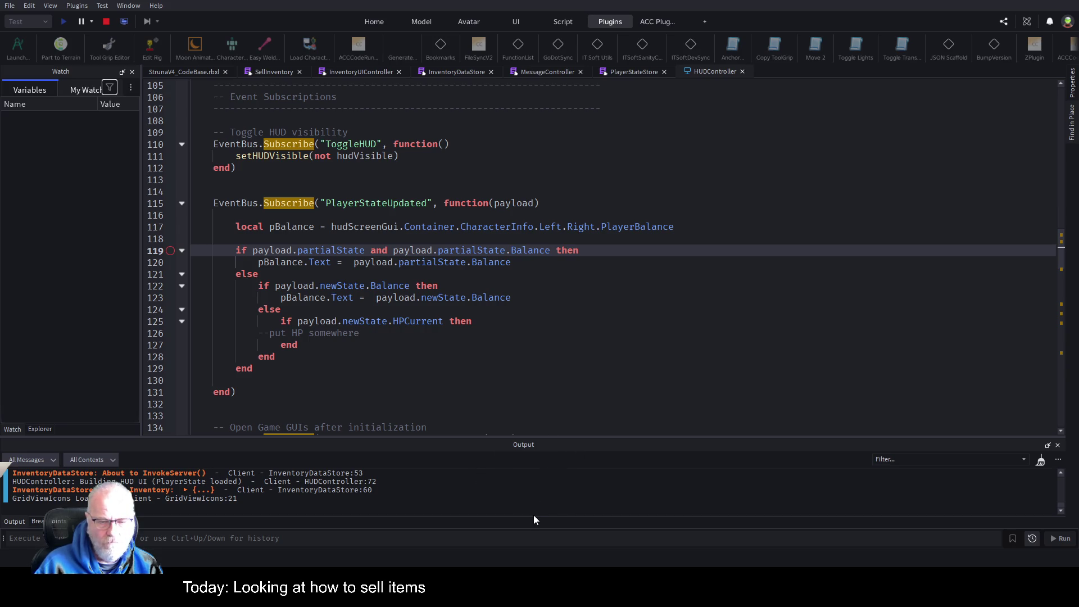
Step: In the game's Resources inventory, sell Mendelevium
left_click(194, 72)
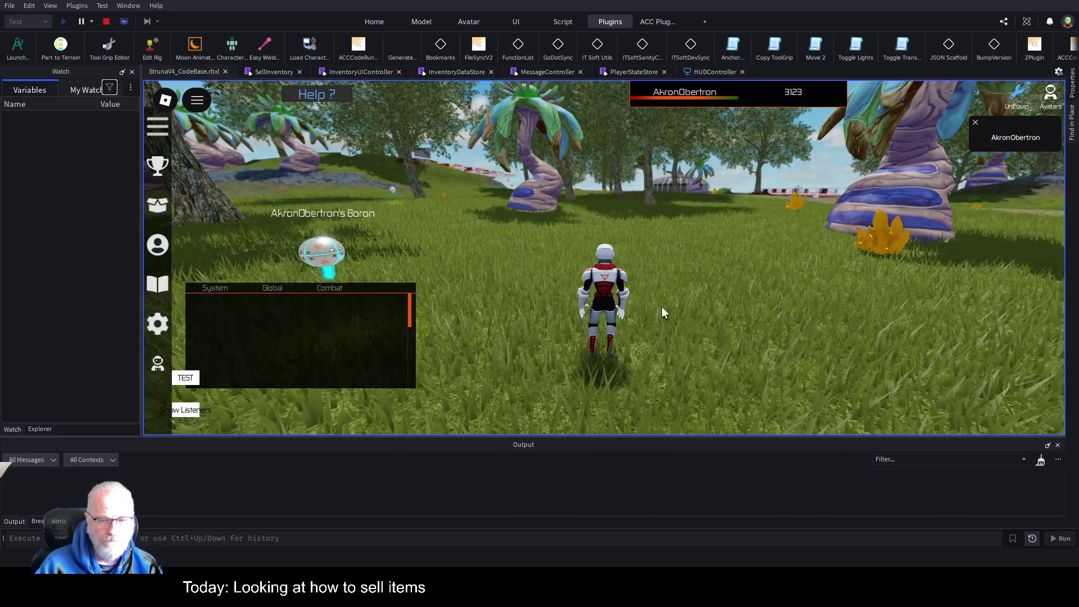
key("a")
key("i")
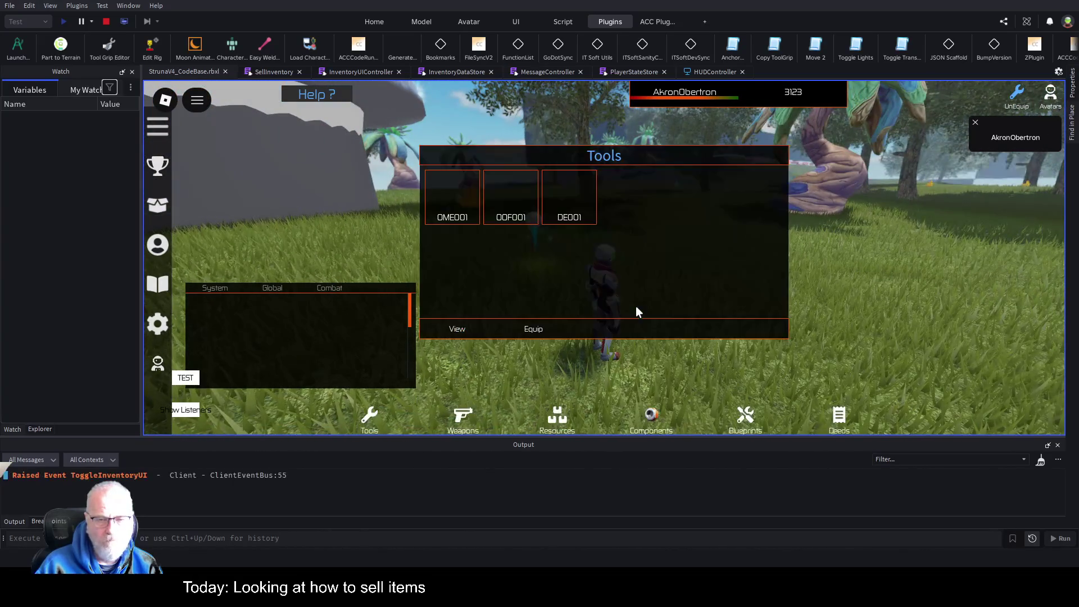
left_click(551, 430)
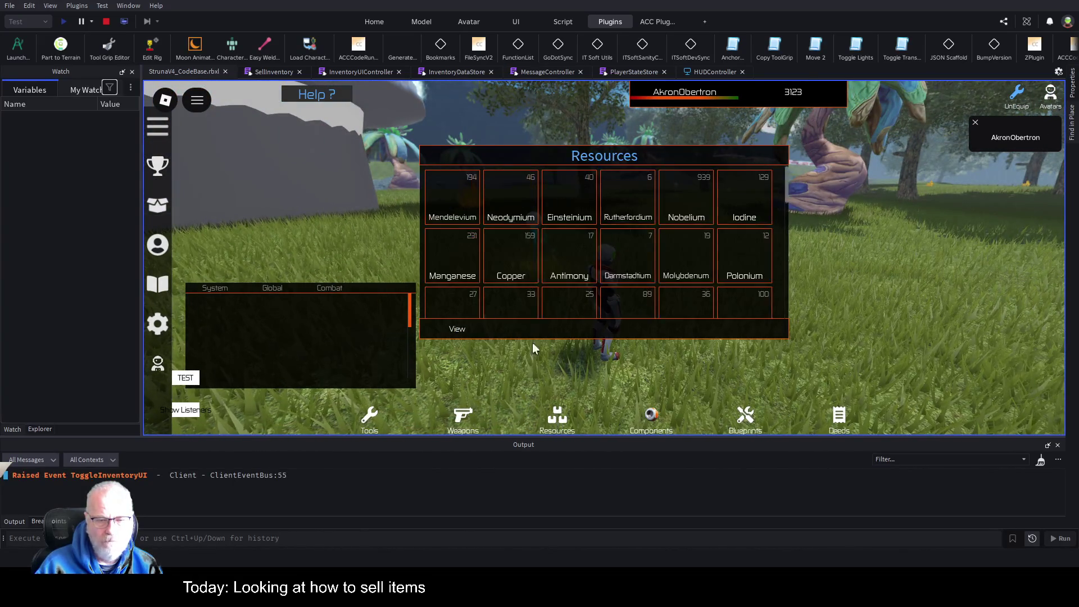
left_click(468, 213)
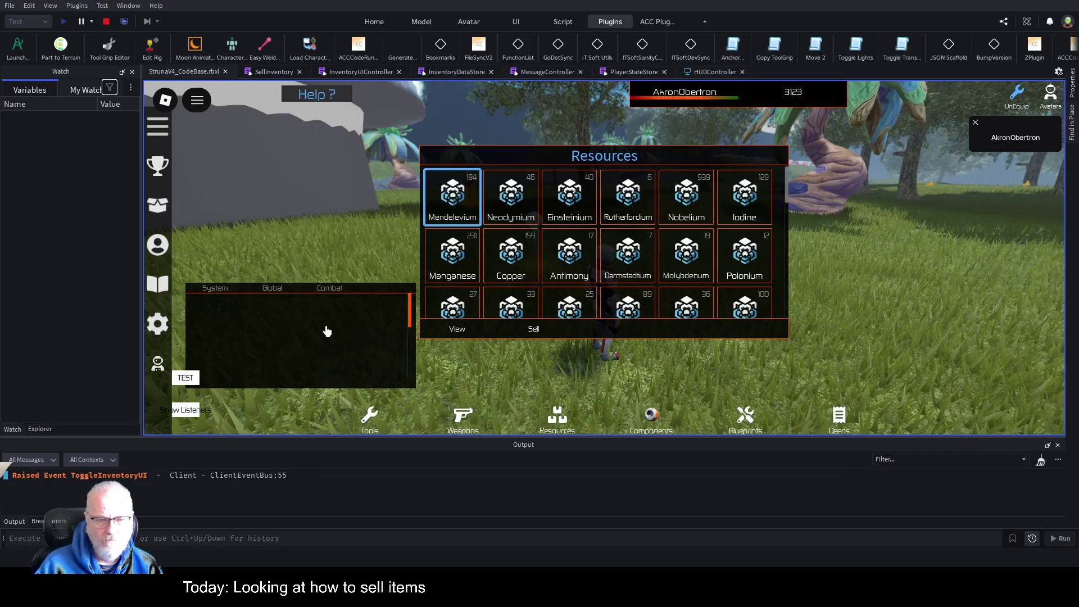
left_click(546, 332)
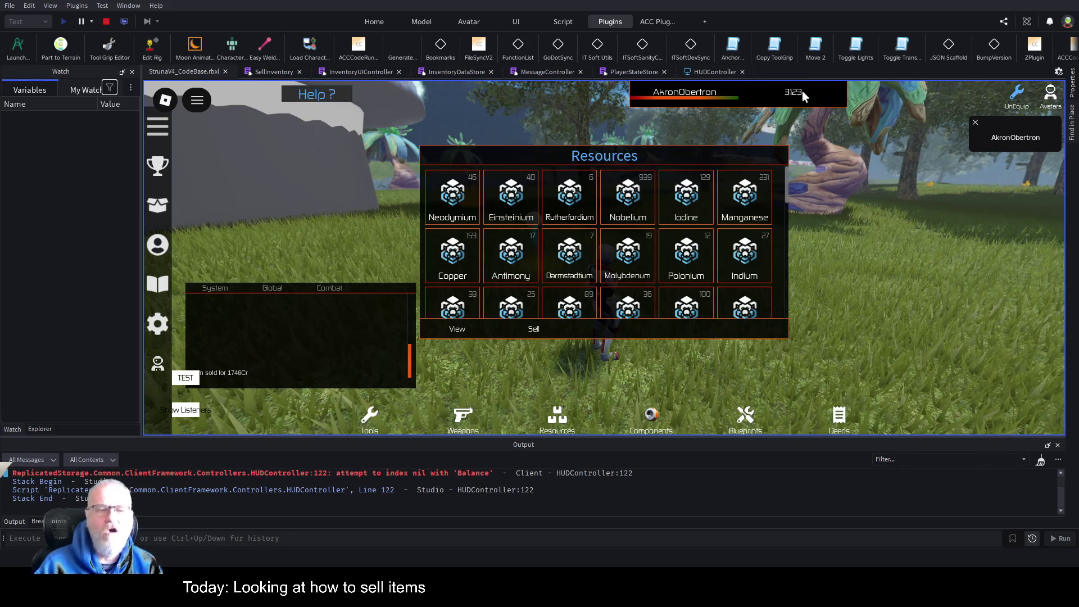
Step: Sell Darmstadtium, check the HUDController line 122 error, then sell Indium
left_click_drag(311, 321, 299, 218)
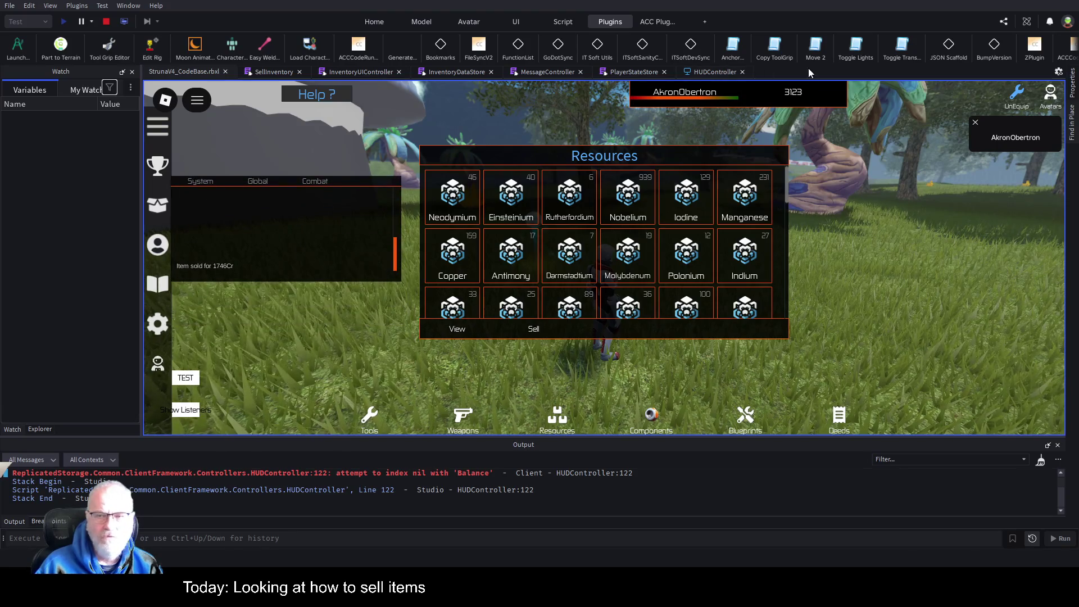
left_click(580, 258)
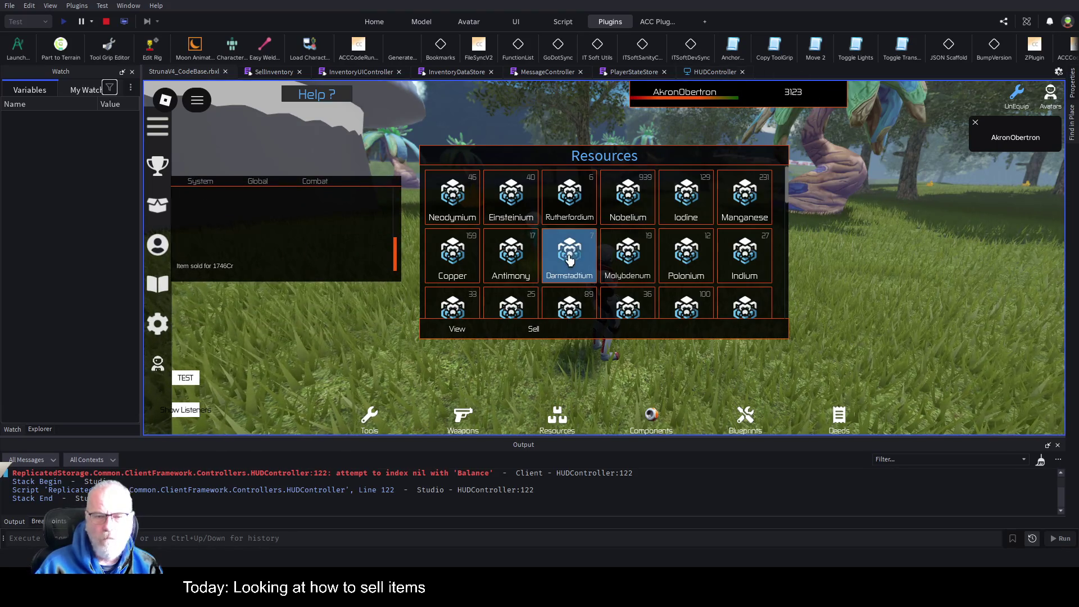
left_click(535, 332)
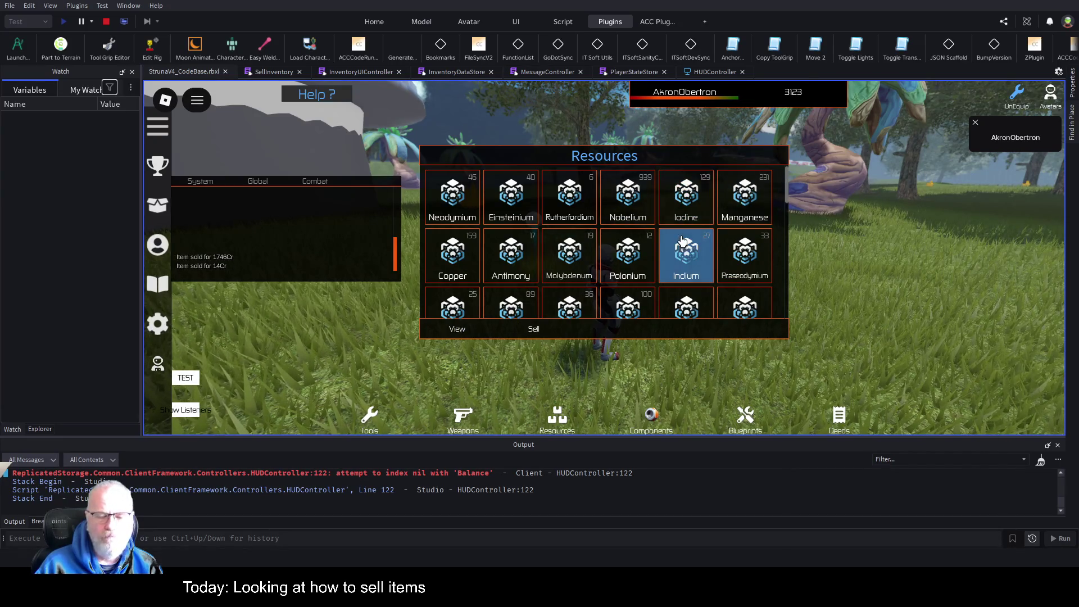
left_click(474, 473)
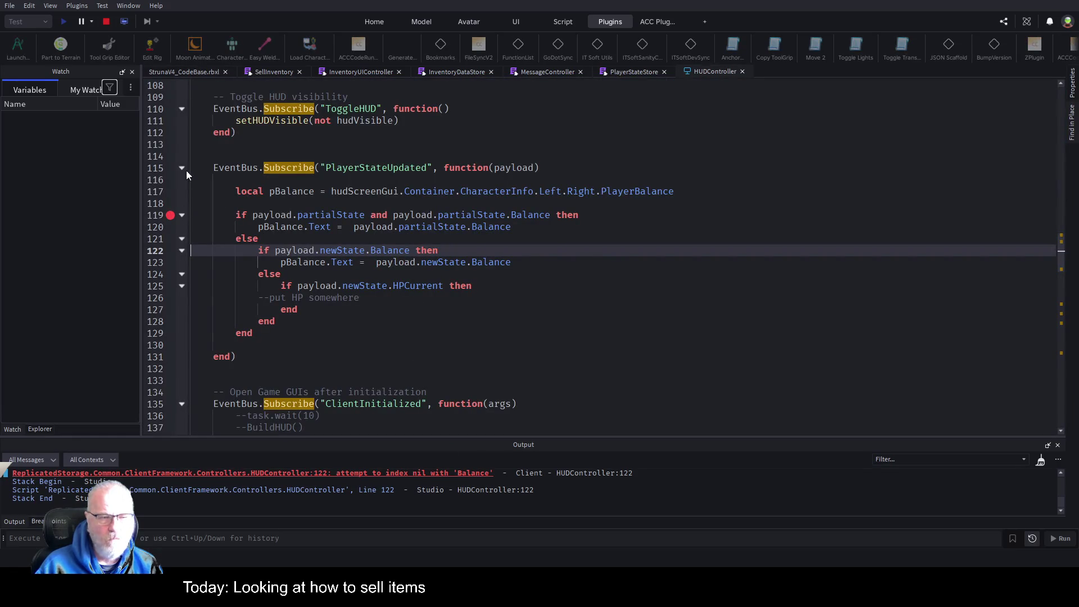
left_click(201, 72)
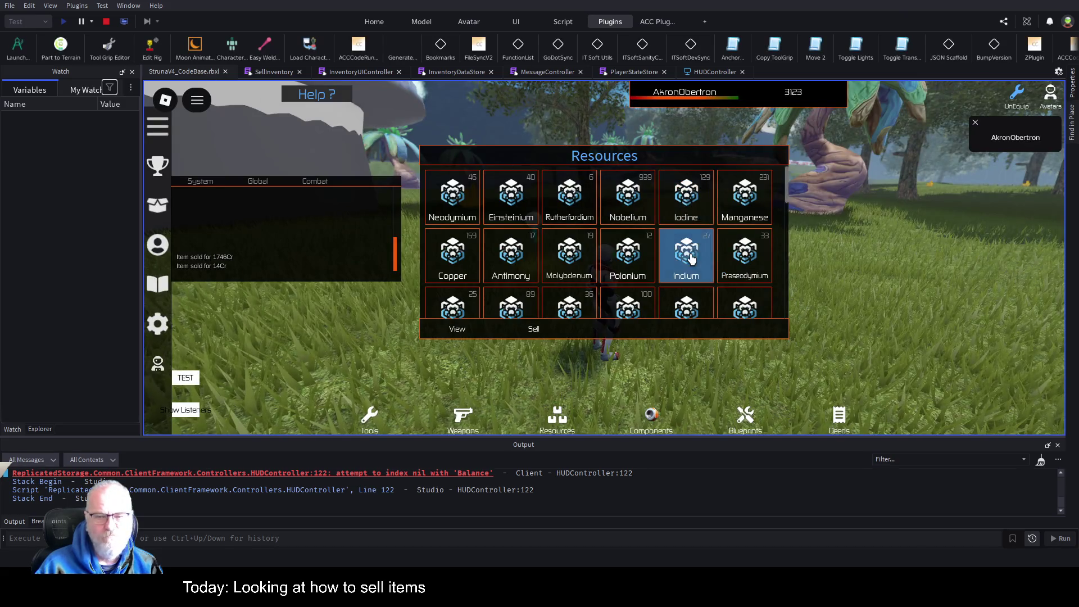
left_click(534, 328)
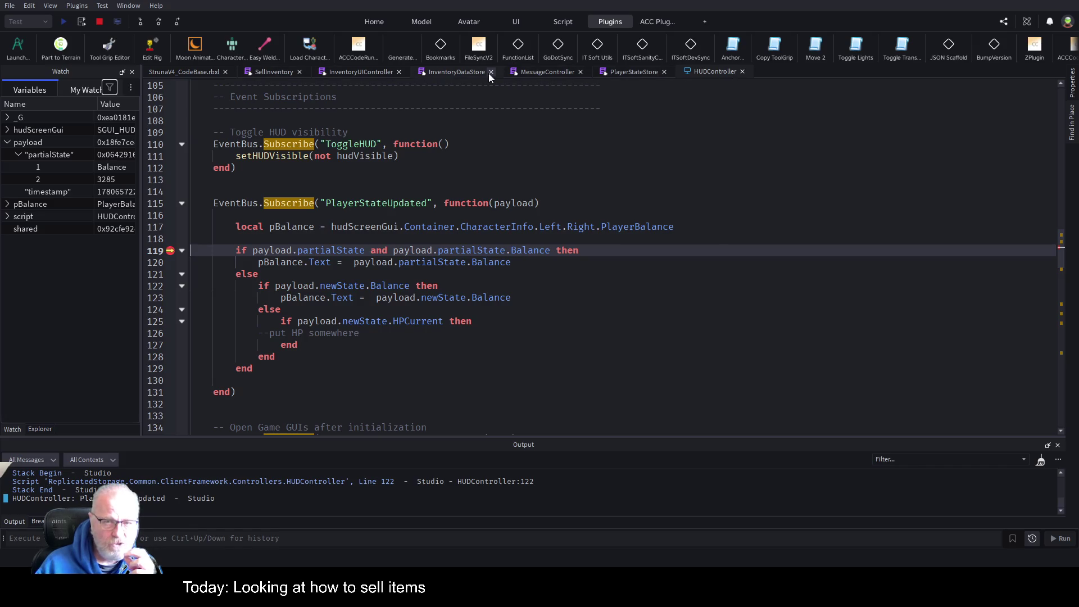
Step: Check InventoryDataStore, InventoryUIController and PlayerStateStore, highlighting changedValues in Patch
left_click(465, 71)
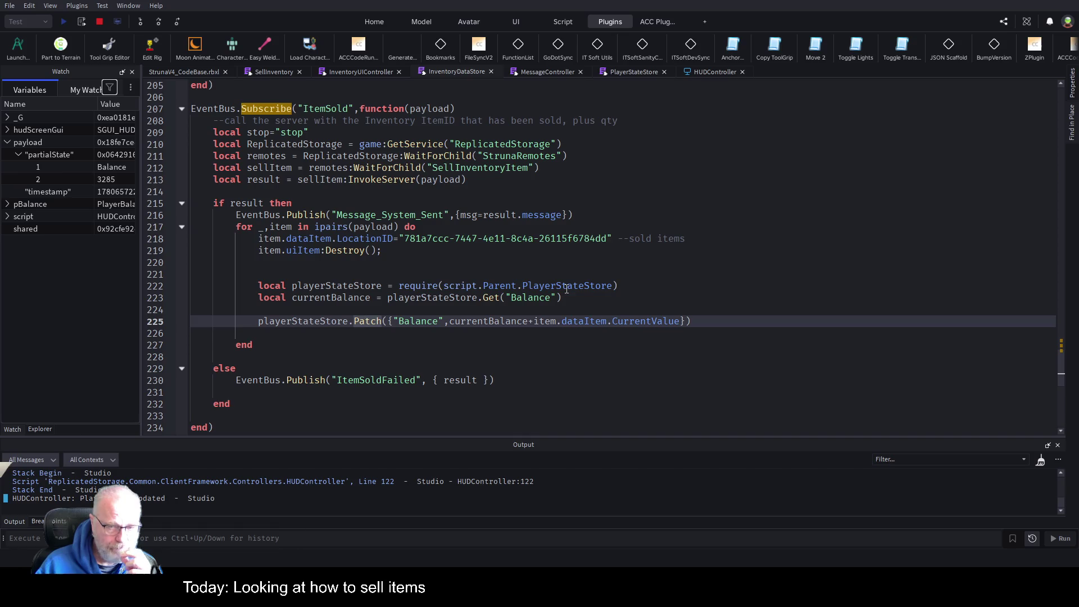
left_click(343, 71)
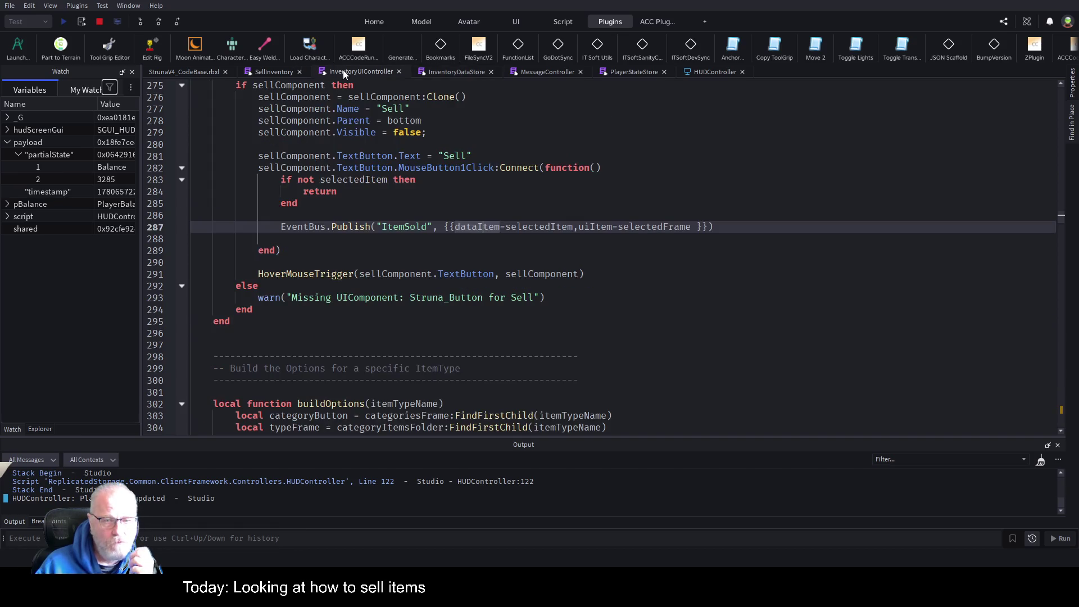
left_click(632, 72)
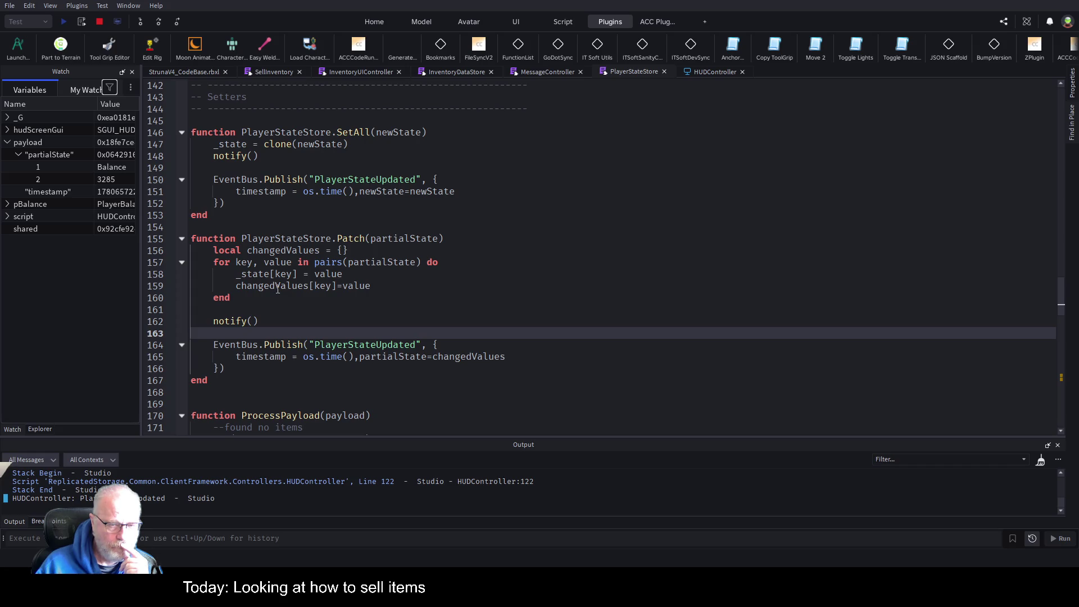
left_click(438, 357)
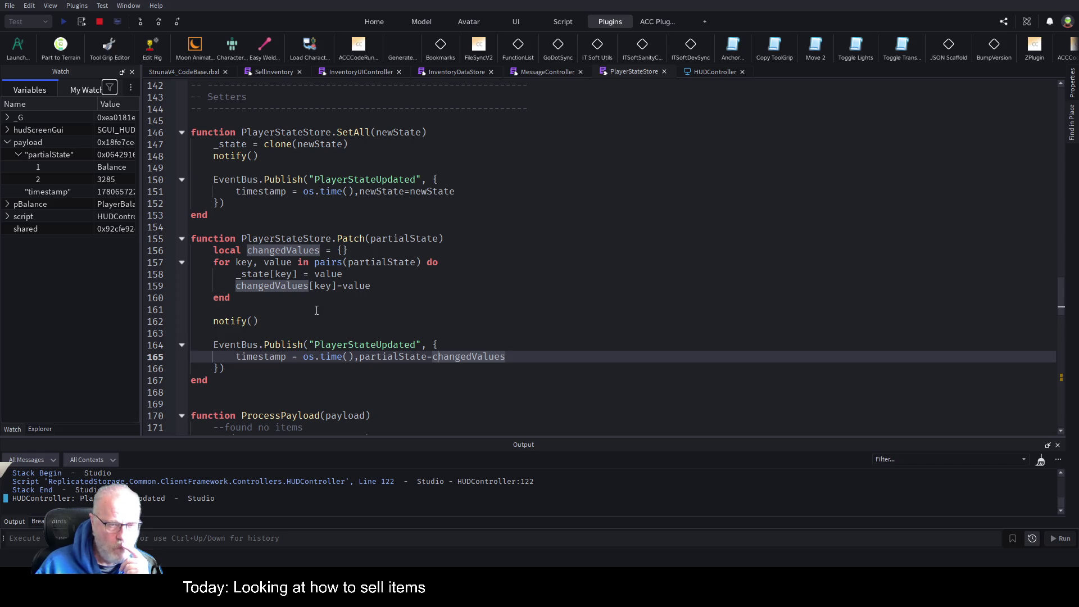
Step: Set a breakpoint on notify() at line 162, then stop and restart the play test
left_click(169, 321)
left_click(96, 22)
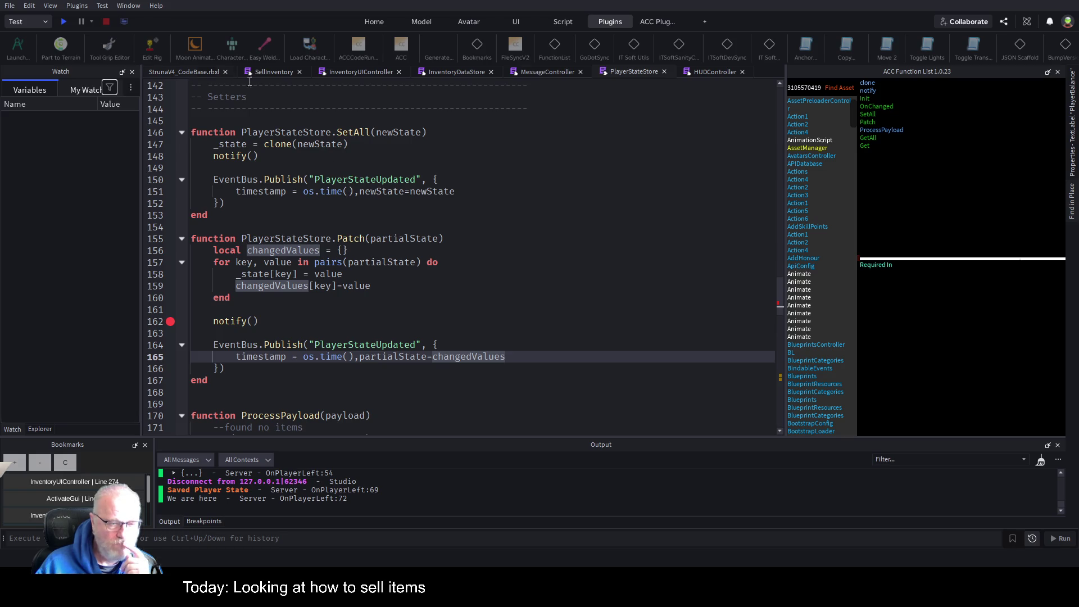
left_click(64, 21)
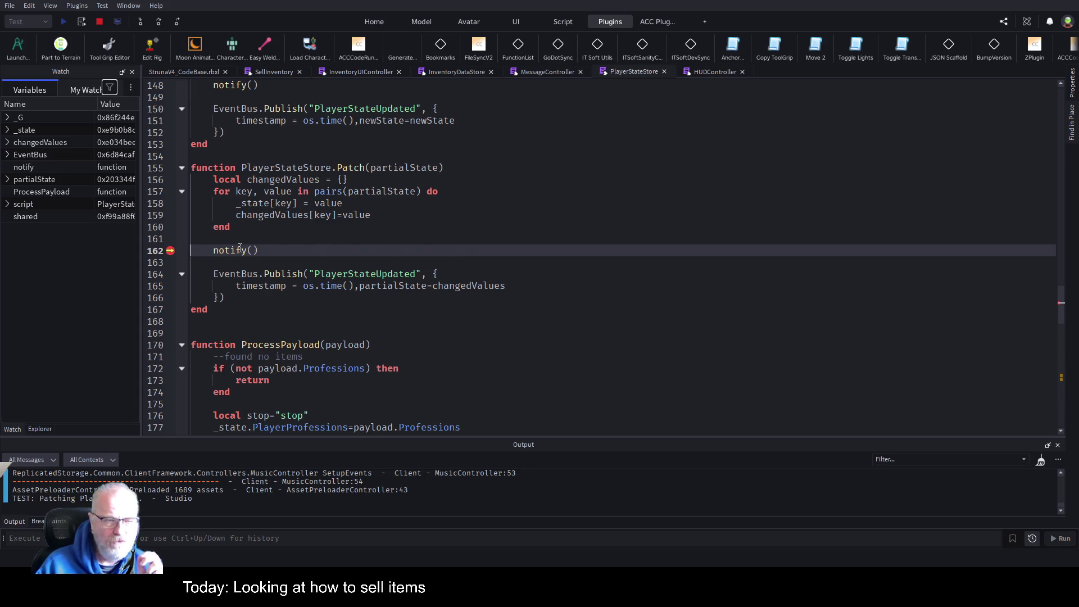
Step: Jump to the definition of notify with F12 to inspect it
scroll(240, 249, "down", 7)
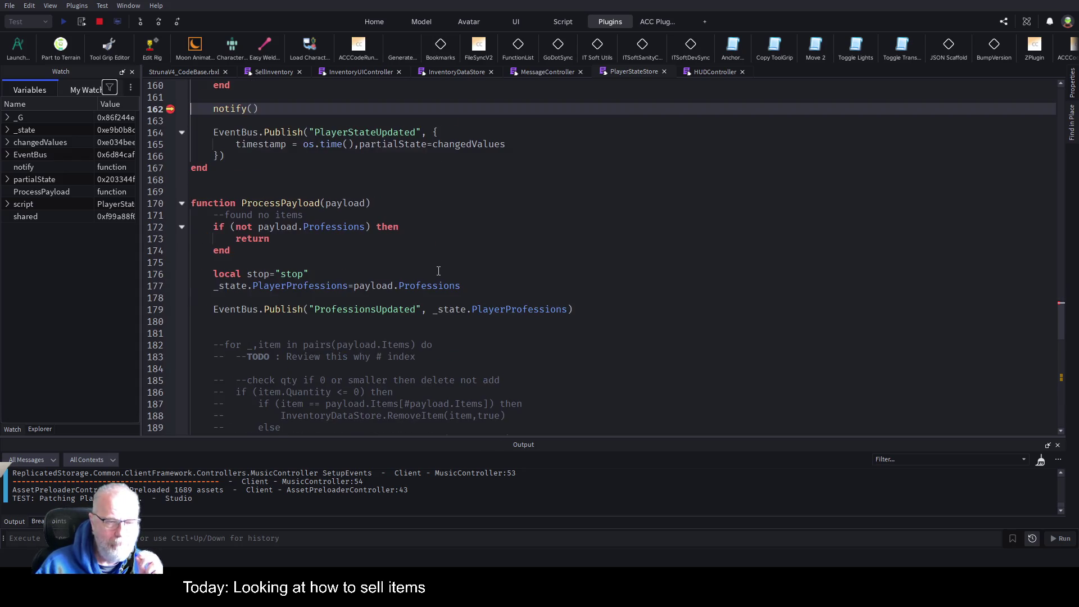
scroll(478, 285, "up", 5)
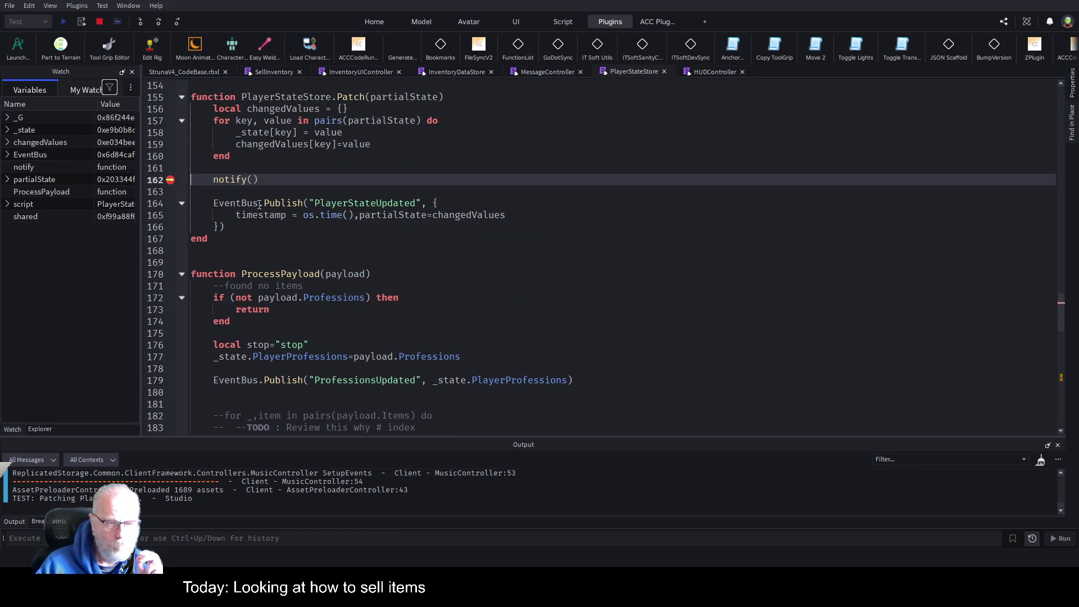
left_click_drag(216, 180, 248, 183)
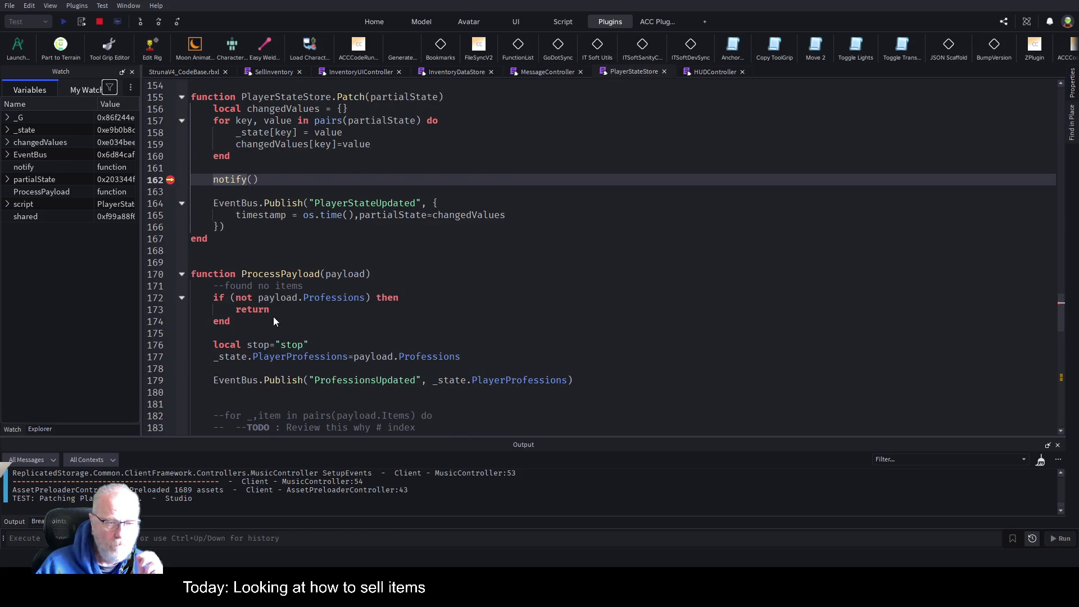
key("F12")
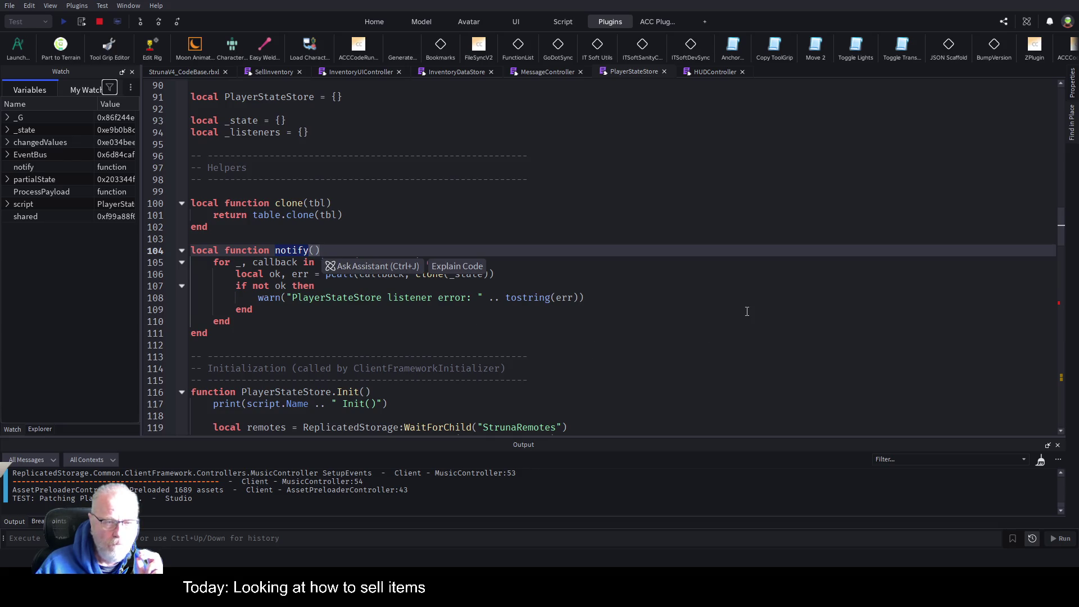
left_click(747, 311)
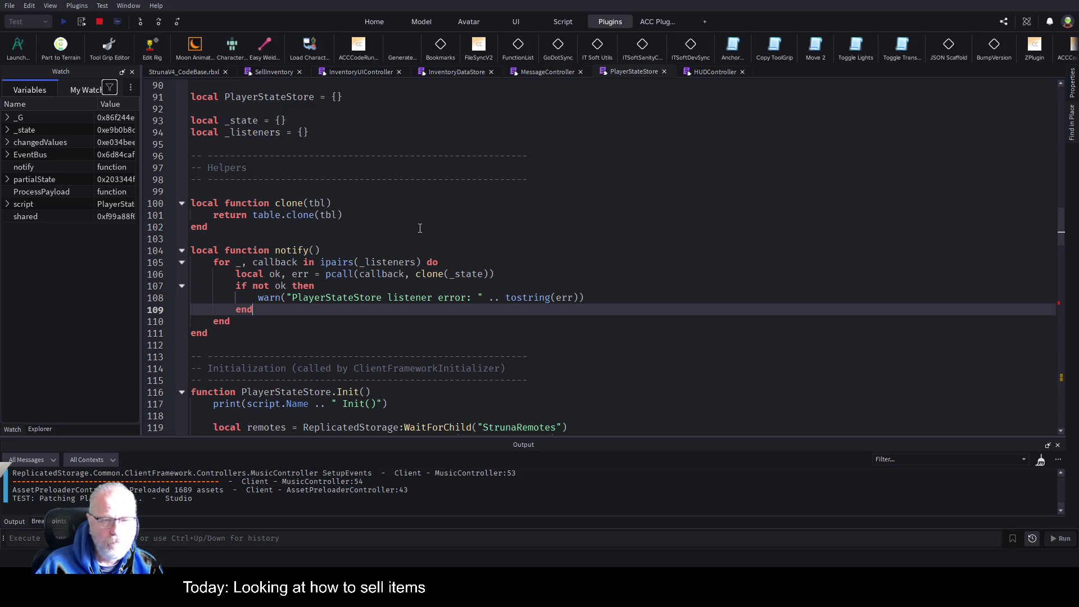
Step: Add a breakpoint on the PlayerStateUpdated publish at line 164 and continue to it
scroll(420, 227, "down", 20)
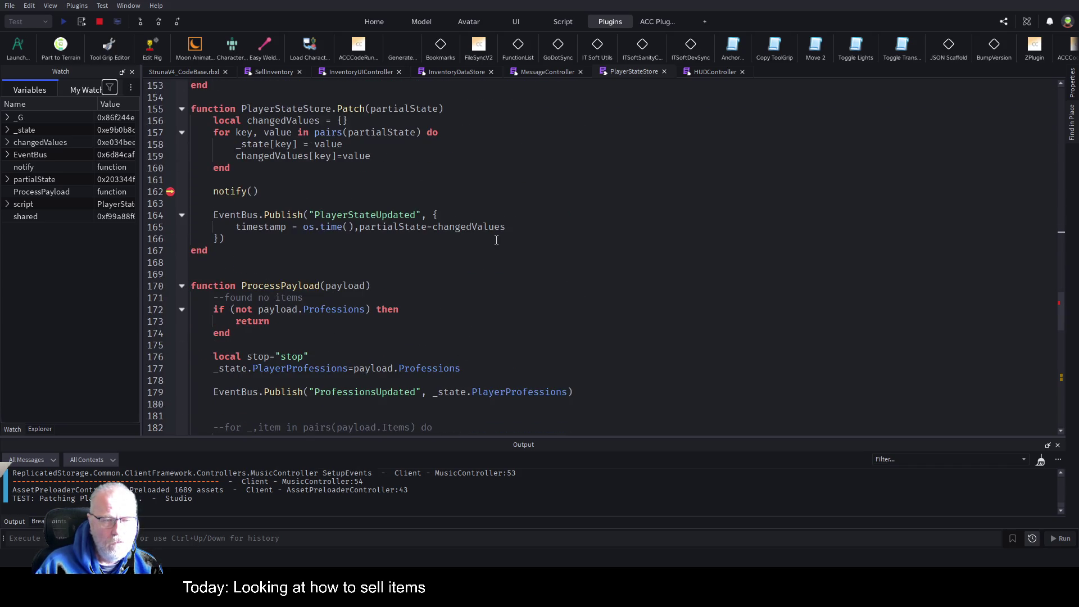
left_click(169, 215)
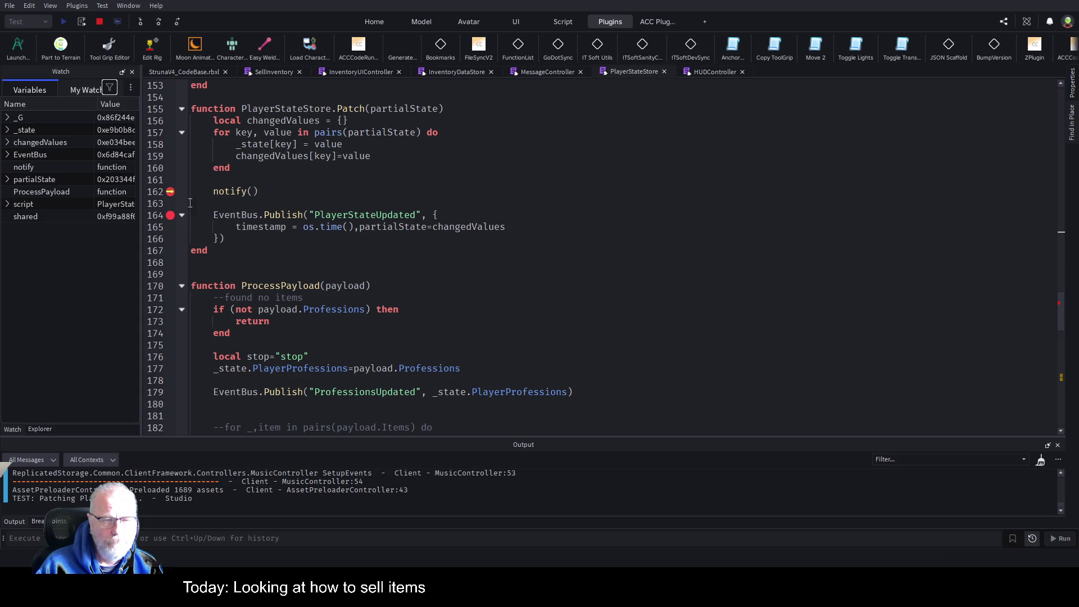
left_click(158, 21)
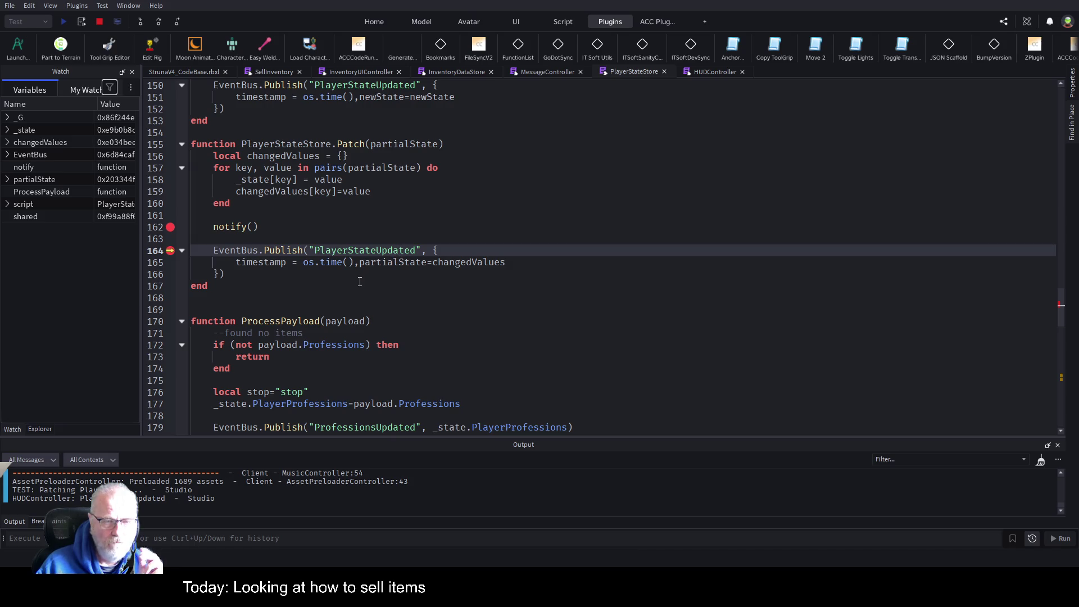
Step: Continue to the HUDController breakpoint and step from line 117 to line 119
left_click(710, 71)
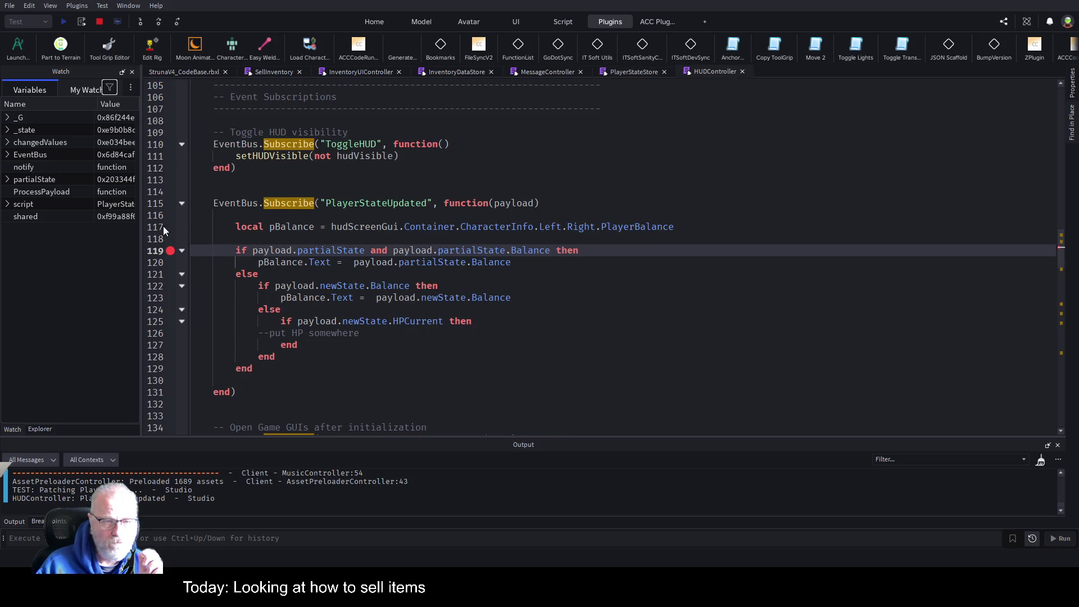
left_click(188, 70)
key("F5")
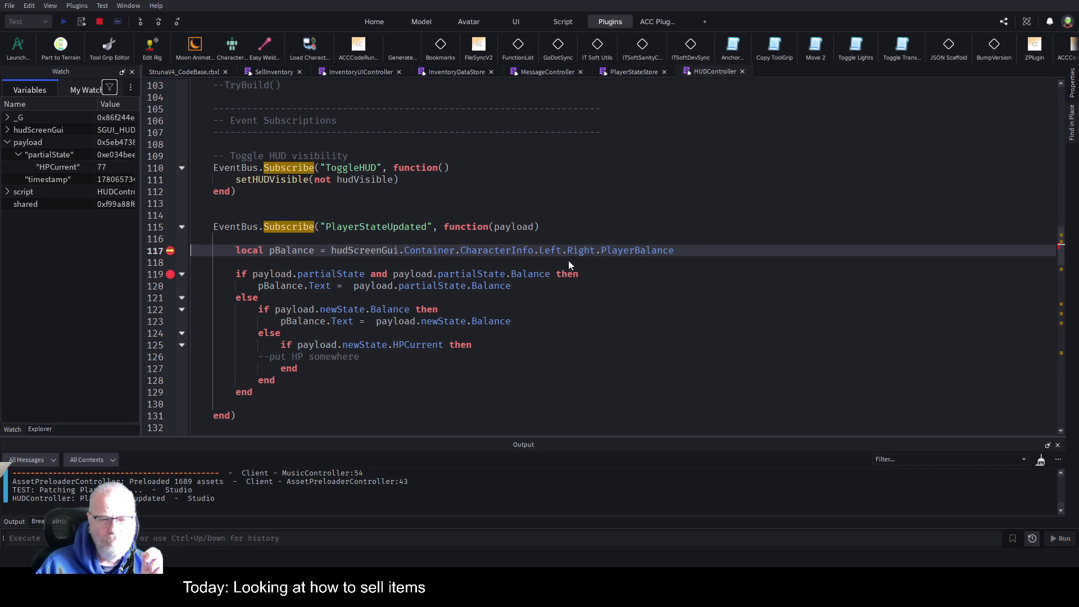
left_click(476, 200)
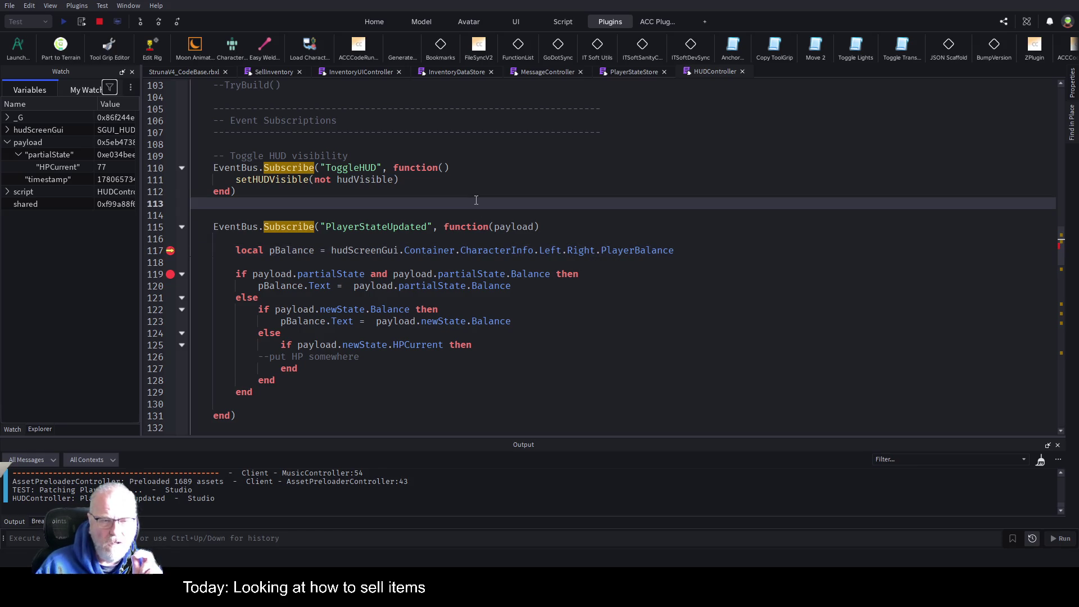
key("F10")
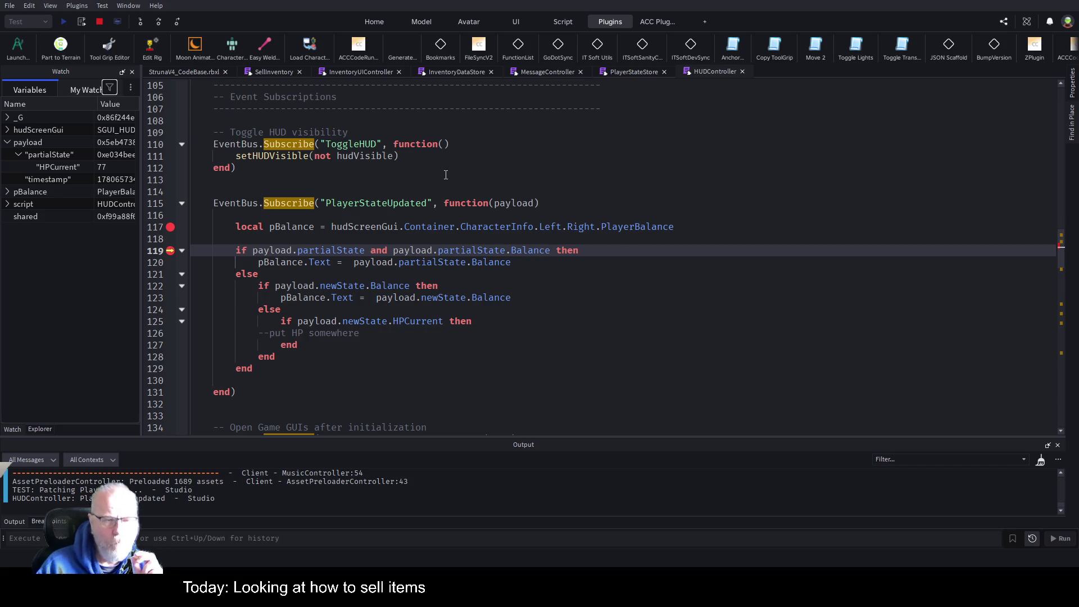
Step: Resume the test run from HUDController and return to the running game view
left_click(496, 181)
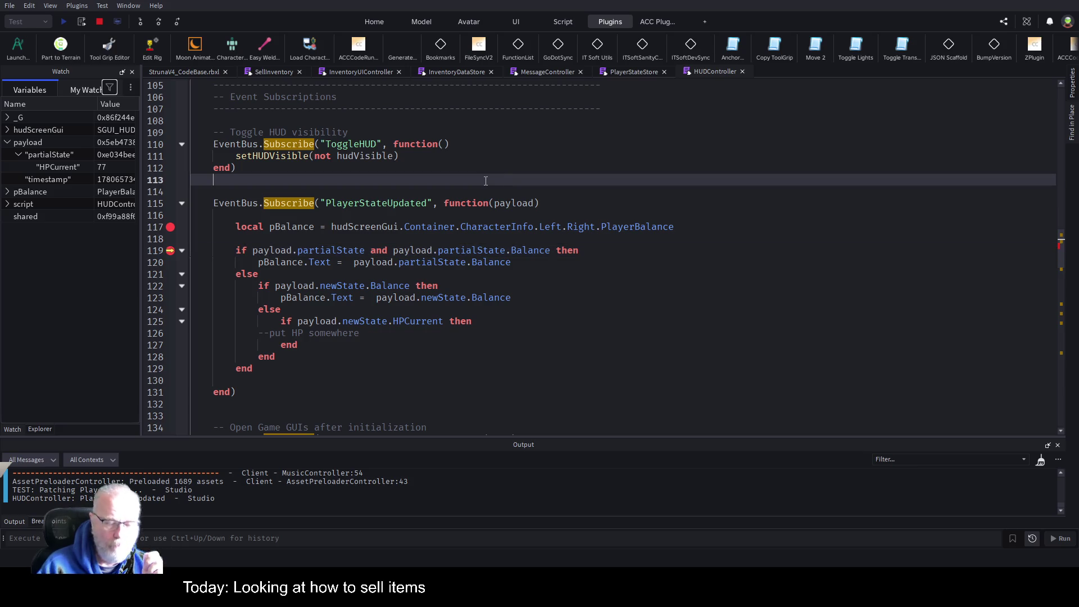
key("F5")
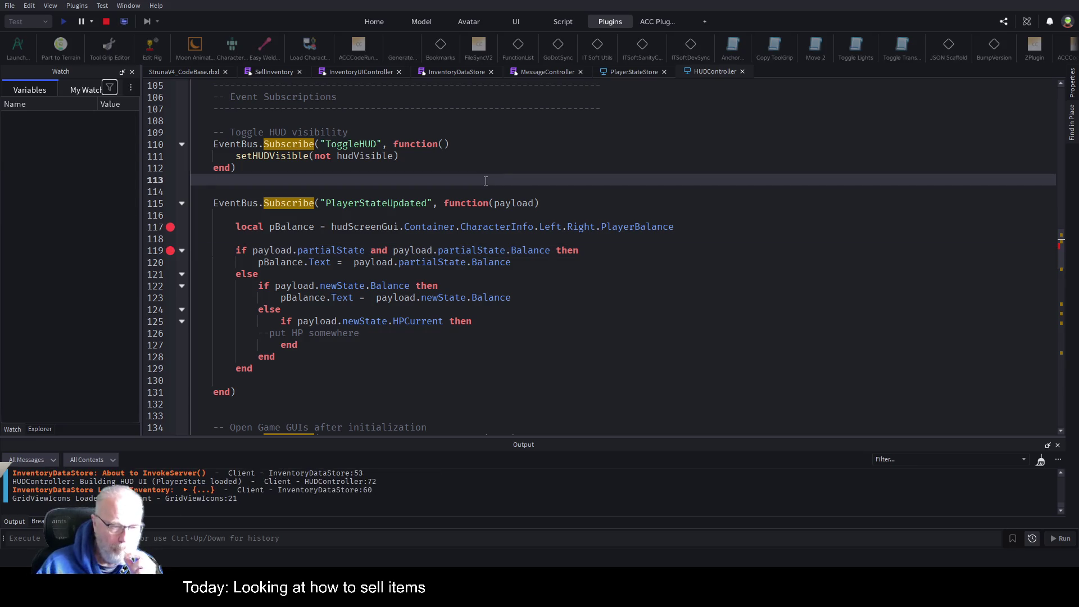
left_click(187, 72)
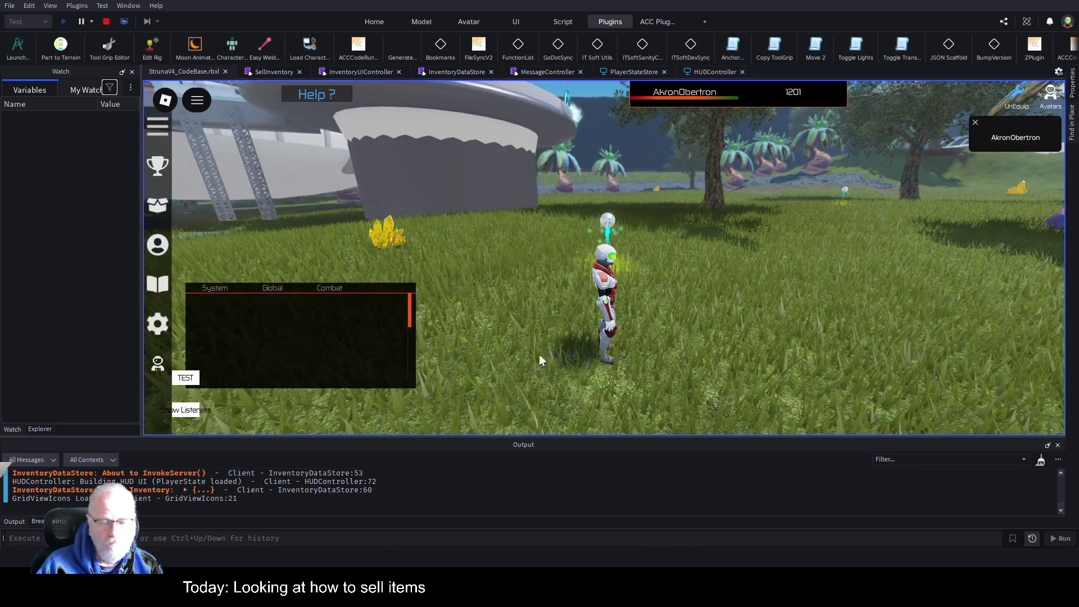
Step: Sell Mendelevium from the Resources inventory to hit the Patch breakpoint on line 162
scroll(363, 324, "down", 3)
key("i")
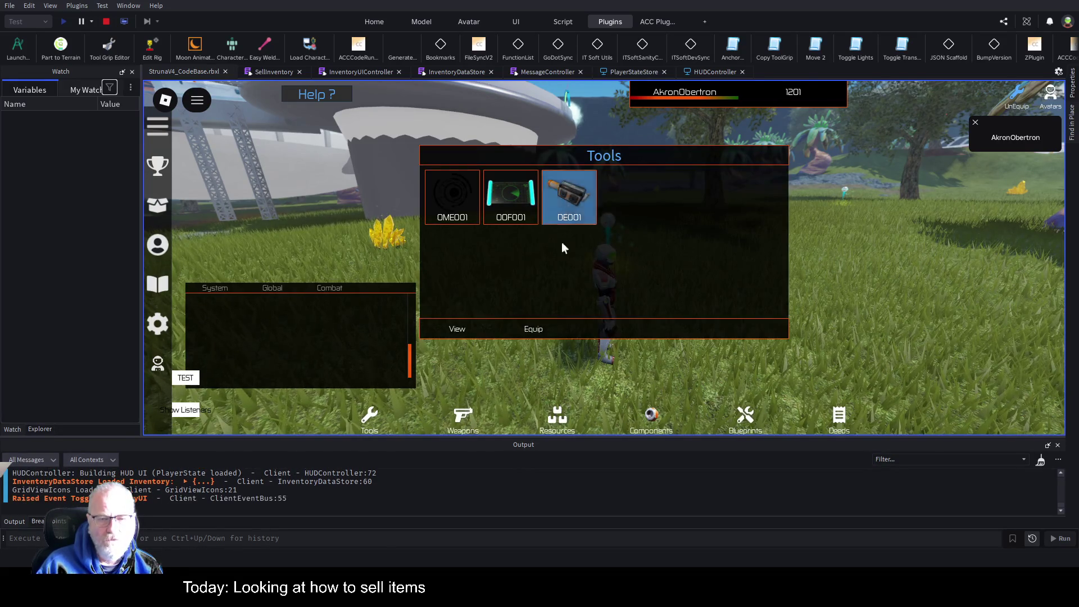
left_click(558, 416)
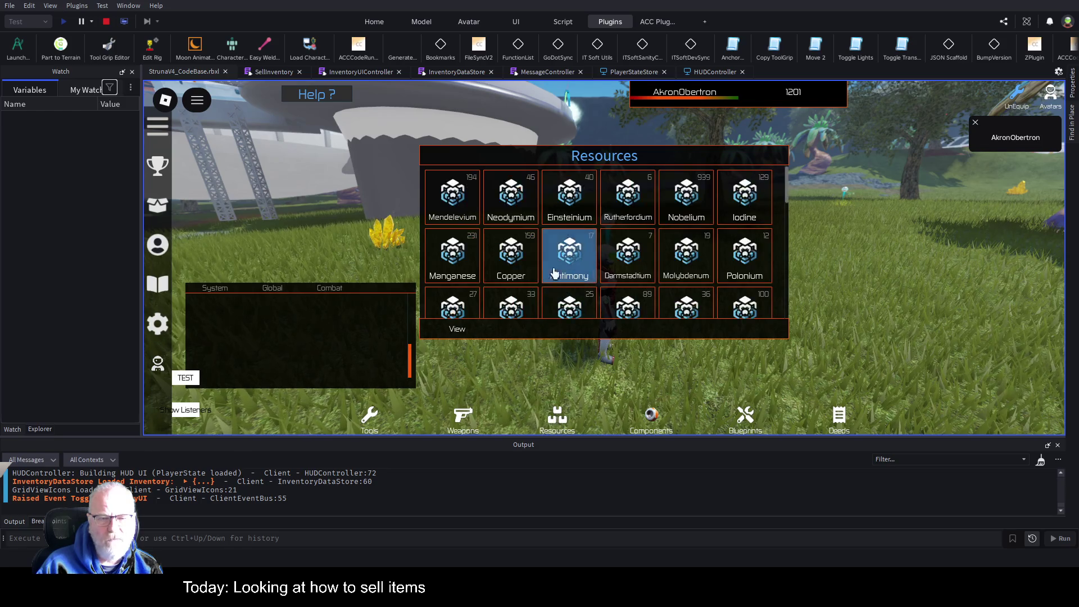
left_click(476, 183)
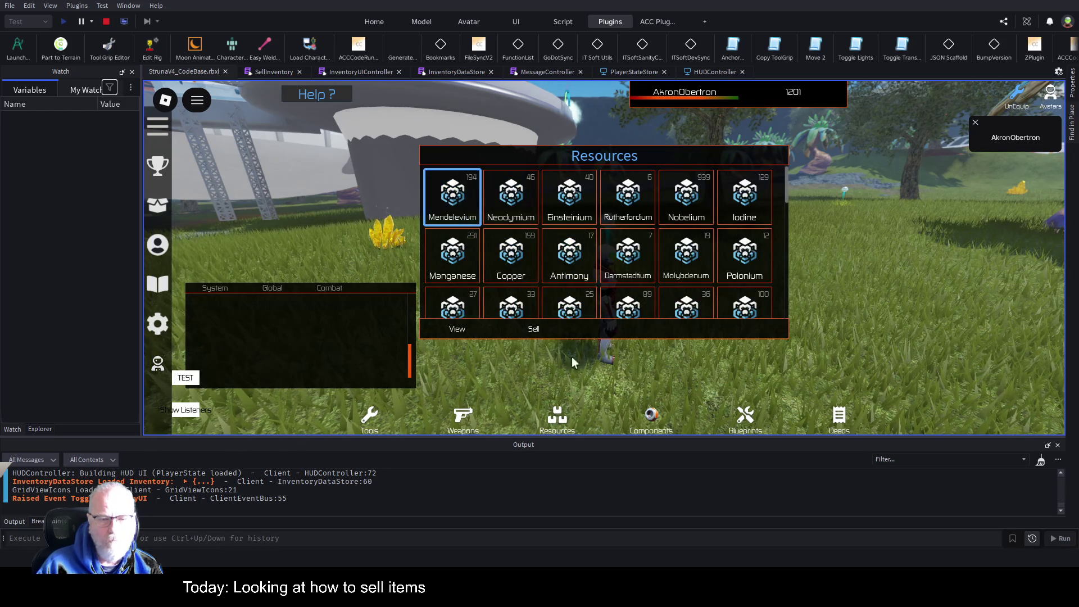
left_click(547, 334)
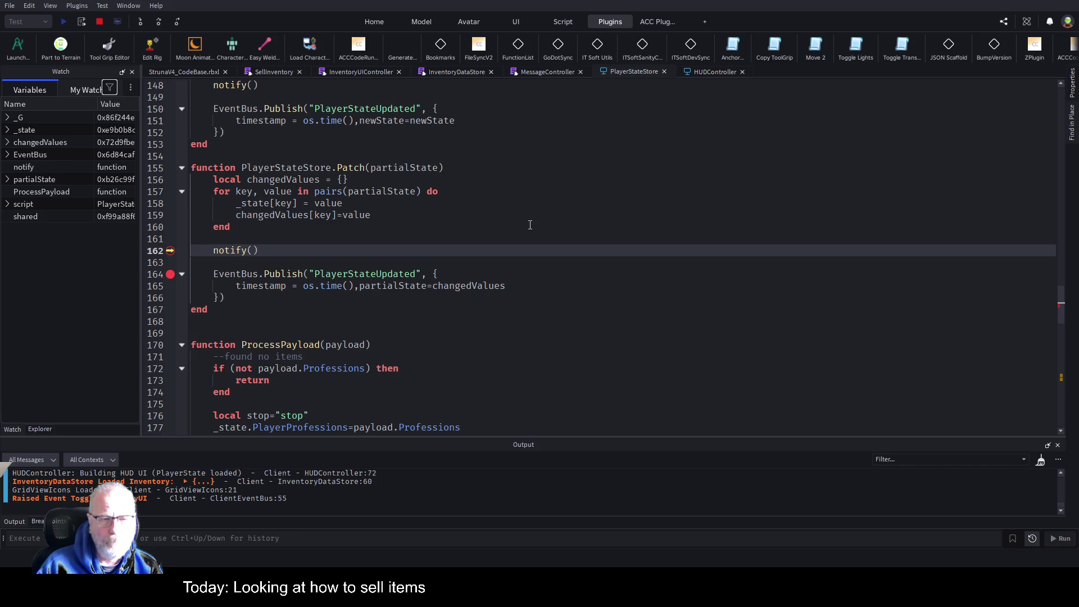
Step: Stop the test and start rewriting line 159 as table.insert on changedValues, removing key's brackets
left_click(100, 22)
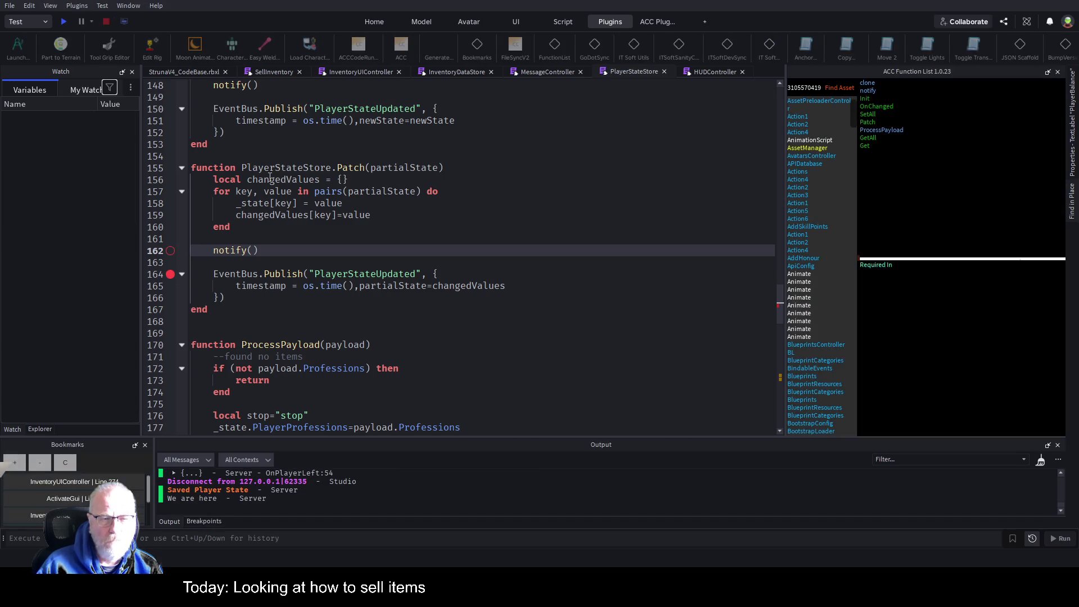
left_click(268, 216)
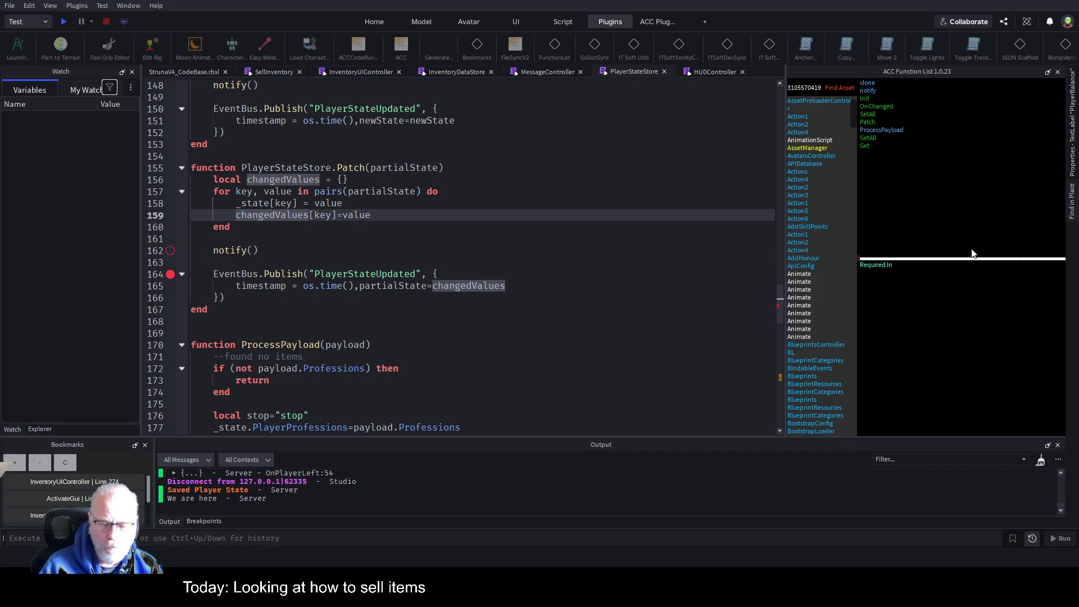
type("table.insert(")
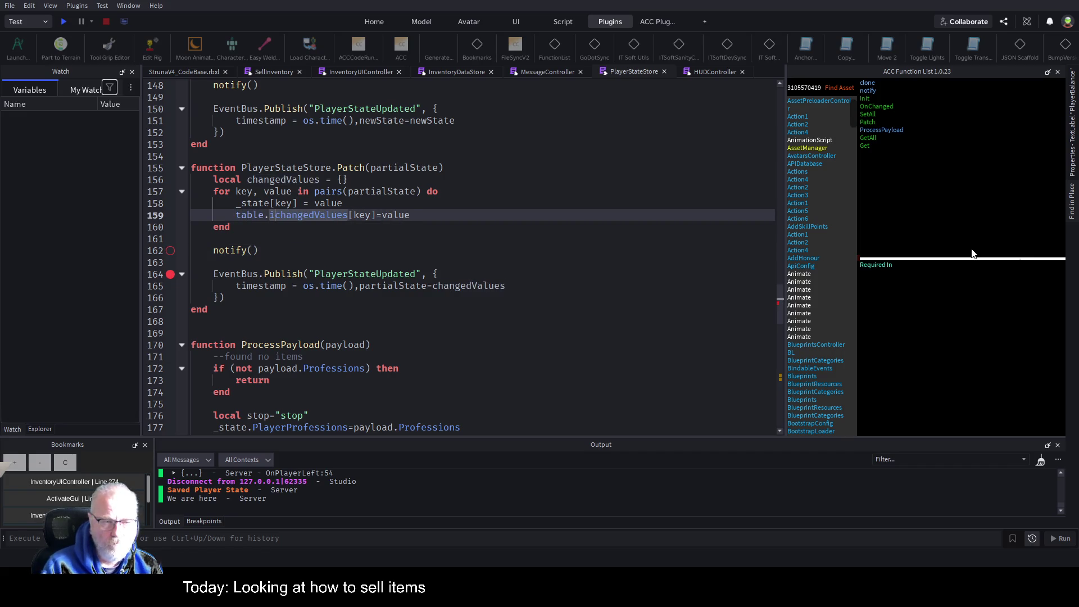
key("Delete")
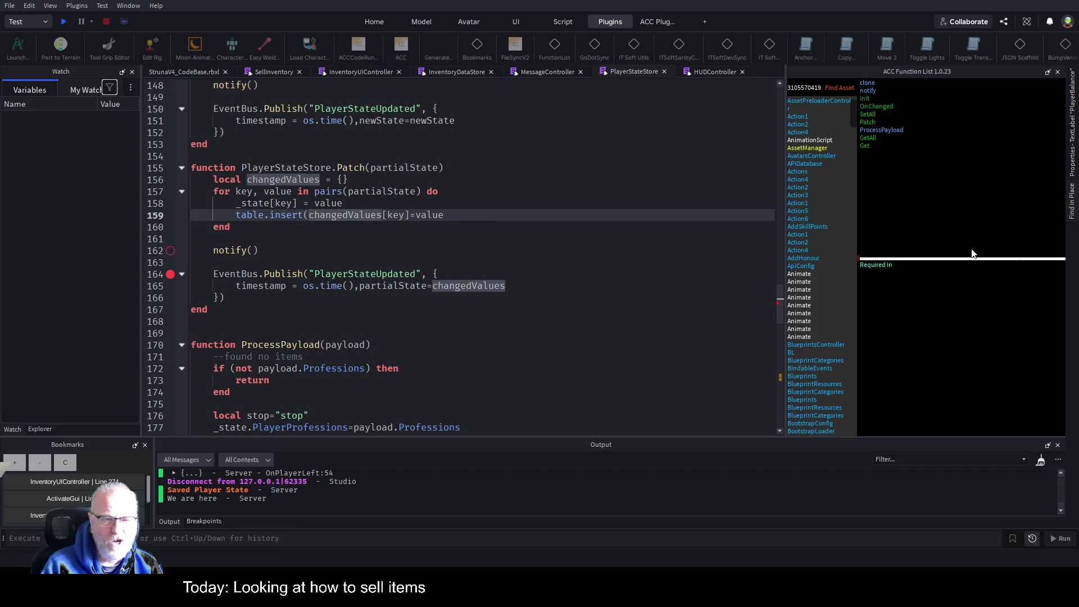
key("Right")
key("Right")
key("Right")
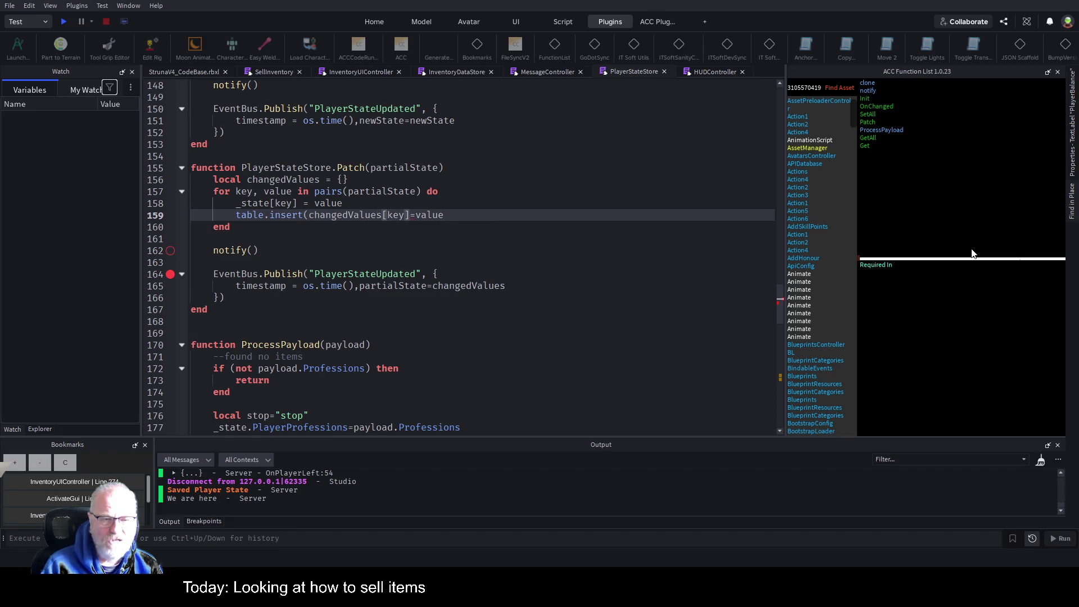
type(",")
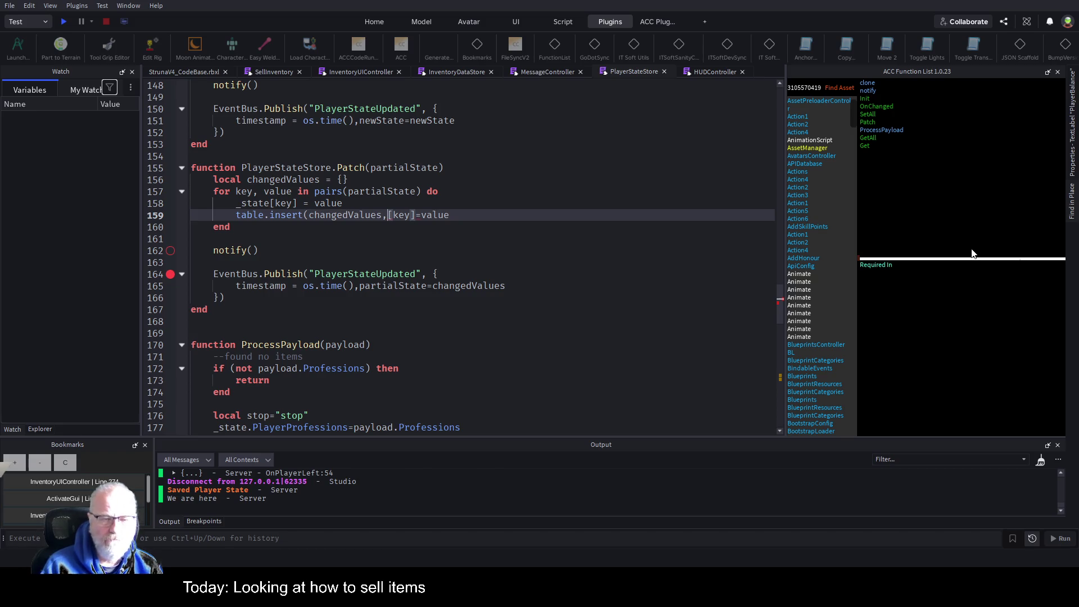
key("Delete")
key("Right")
key("Delete")
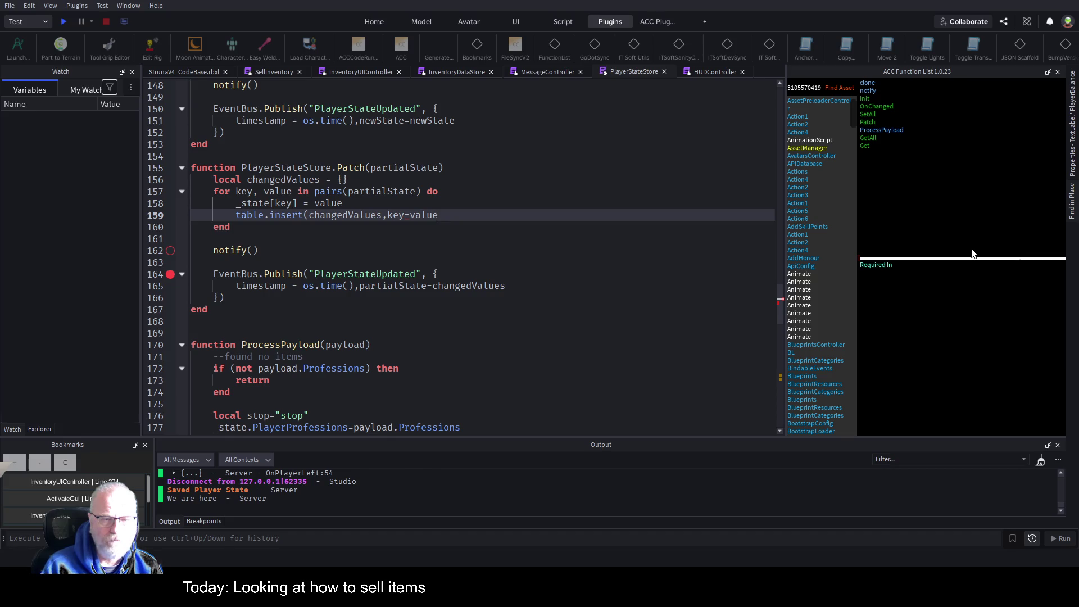
Step: Close the table.insert call on line 159 and briefly try quoting key
type(")")
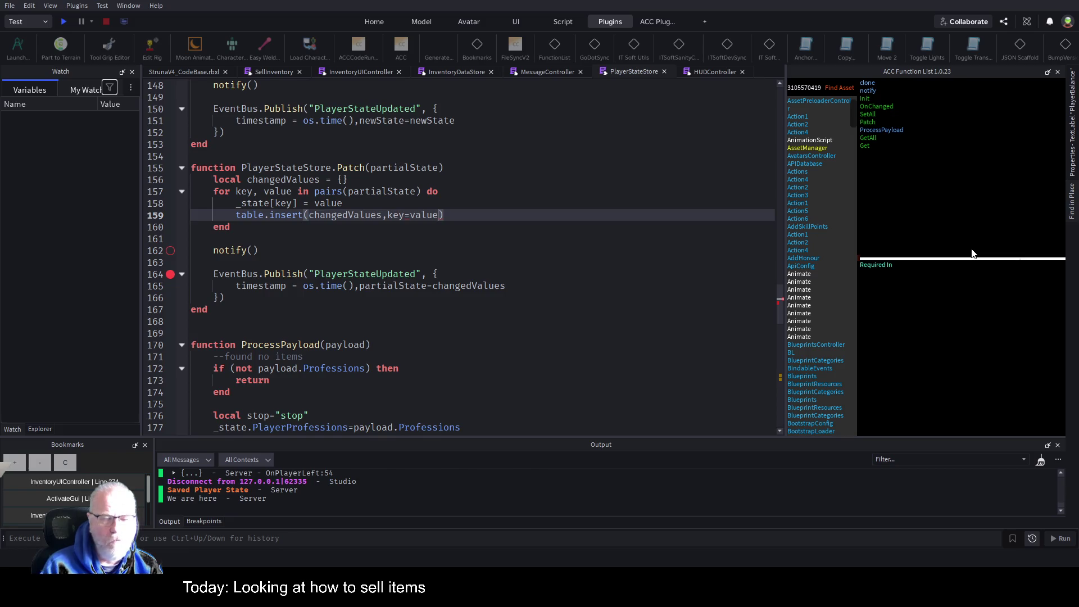
key("Left")
key("Left")
key("Left")
type("\"")
key("Right")
key("Right")
key("Right")
type("\"")
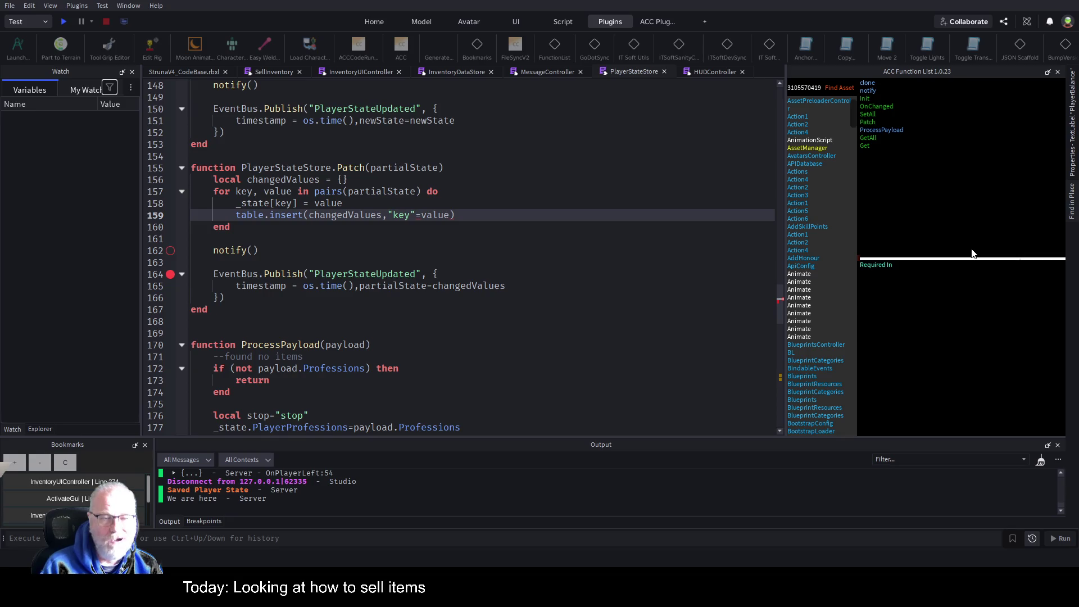
key("BackSpace")
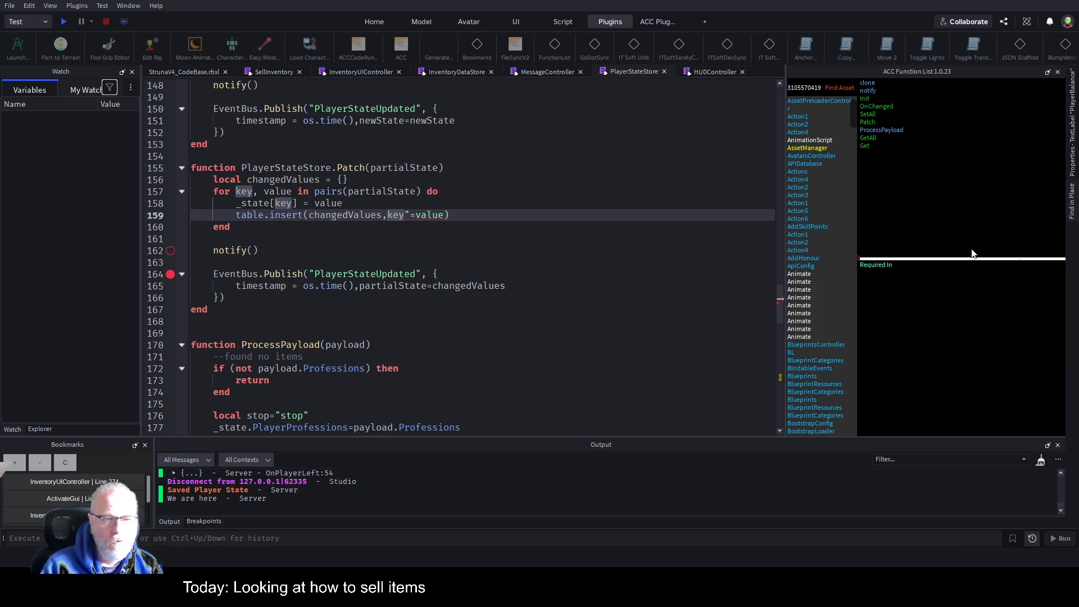
Step: Search the whole project for 'HPCurrent', replacing the old Subscribe query
left_click(690, 309)
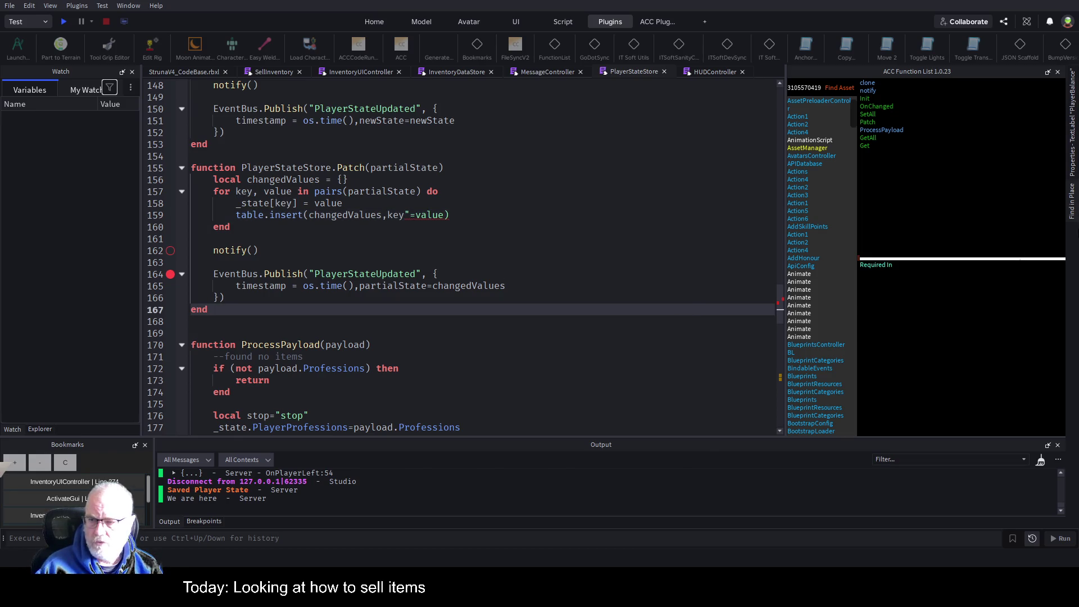
left_click(1072, 207)
left_click(903, 95)
key("ctrl+a")
type("H")
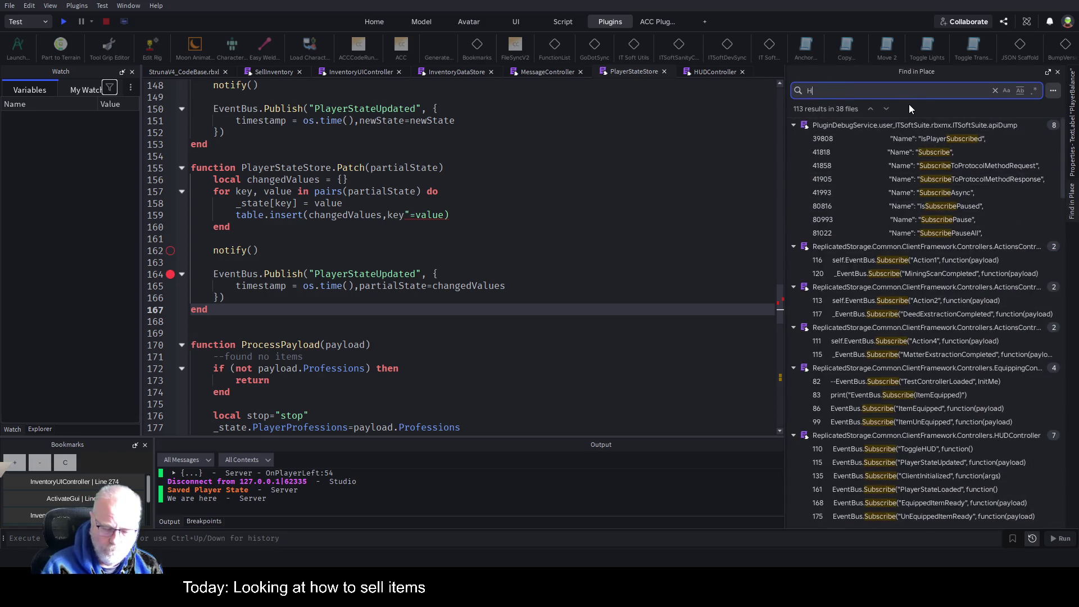
type("PCurrent")
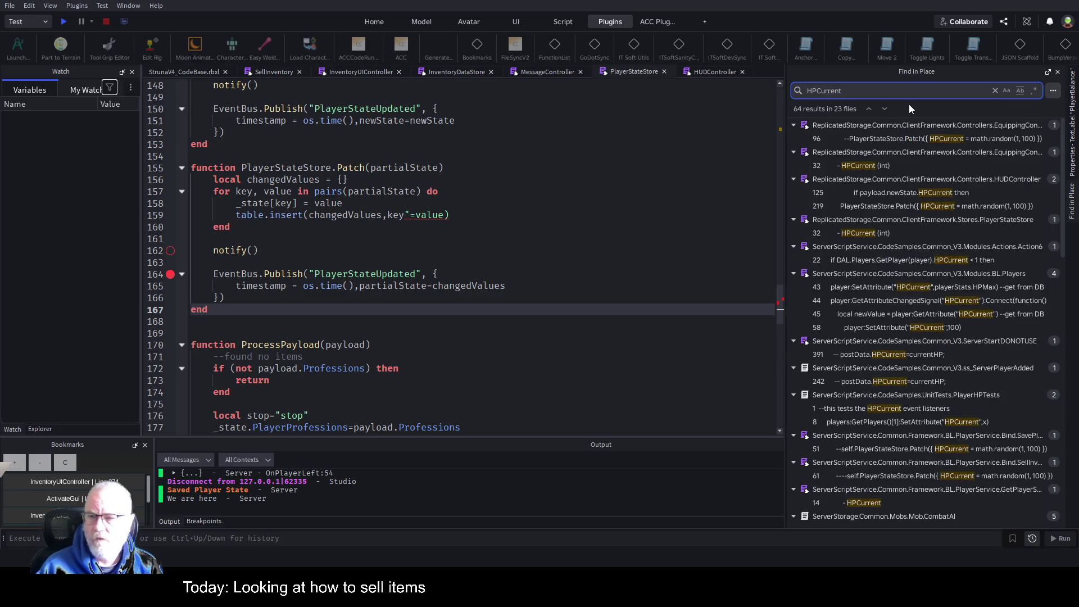
Step: Open EquippingController's HPCurrent match, select its line-96 Patch table, and return to PlayerStateStore
left_click(959, 140)
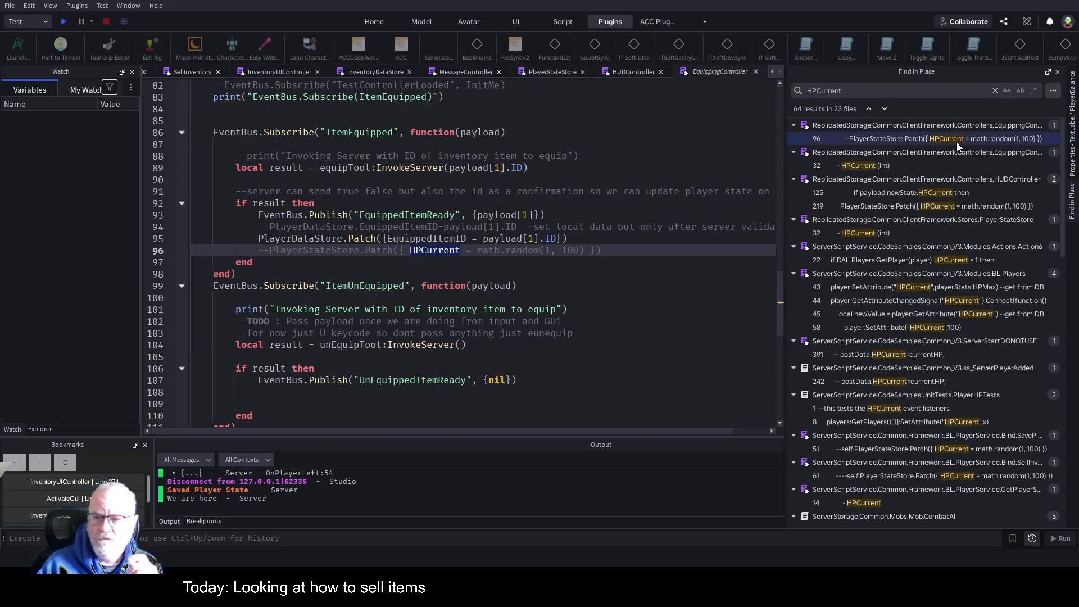
left_click(455, 270)
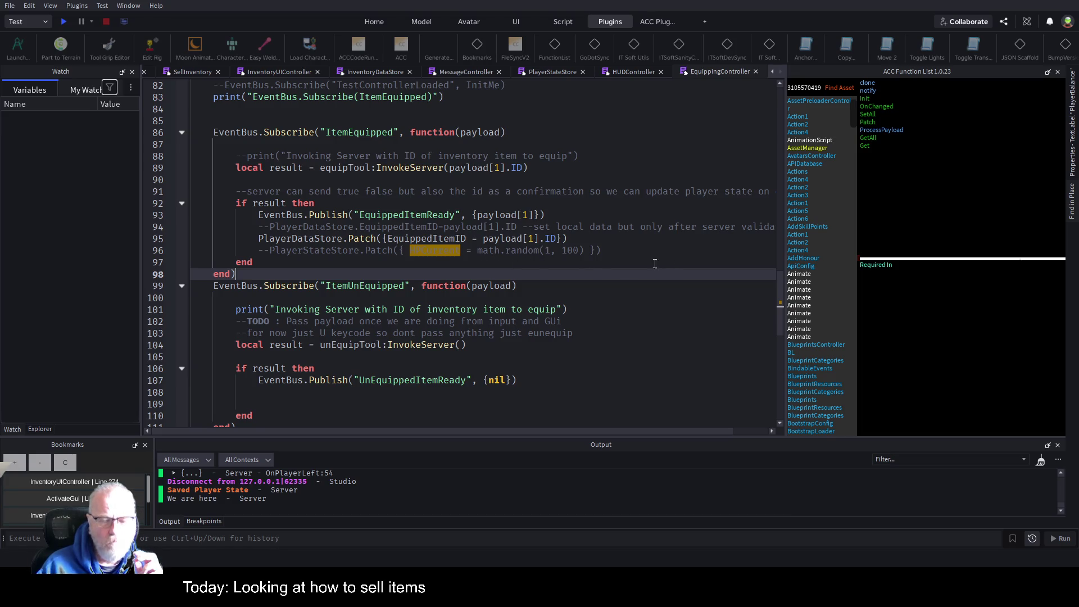
left_click_drag(400, 253, 597, 252)
key("ctrl+c")
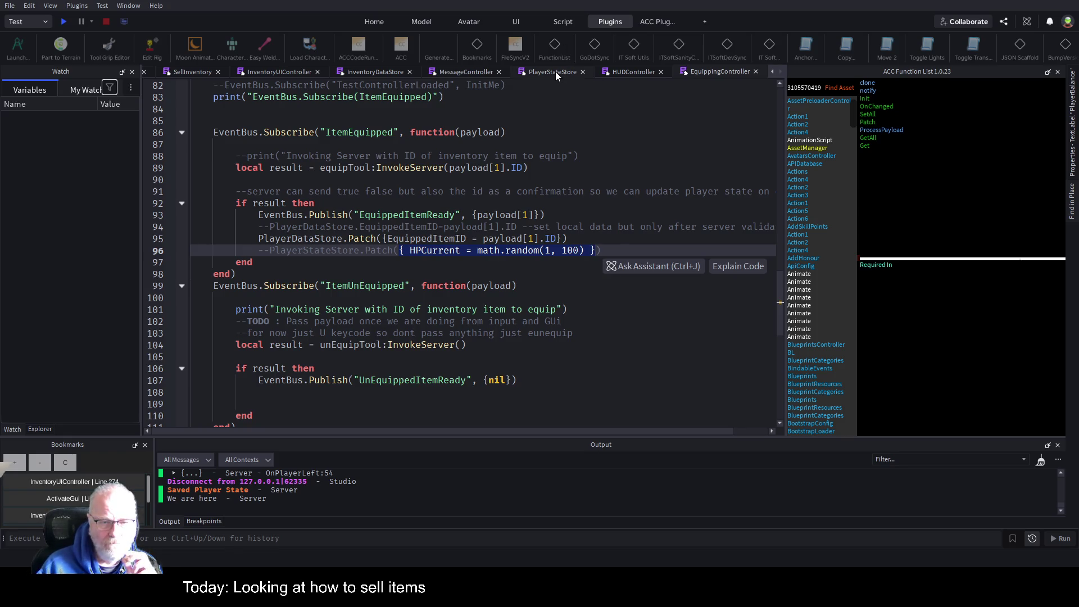
left_click(560, 73)
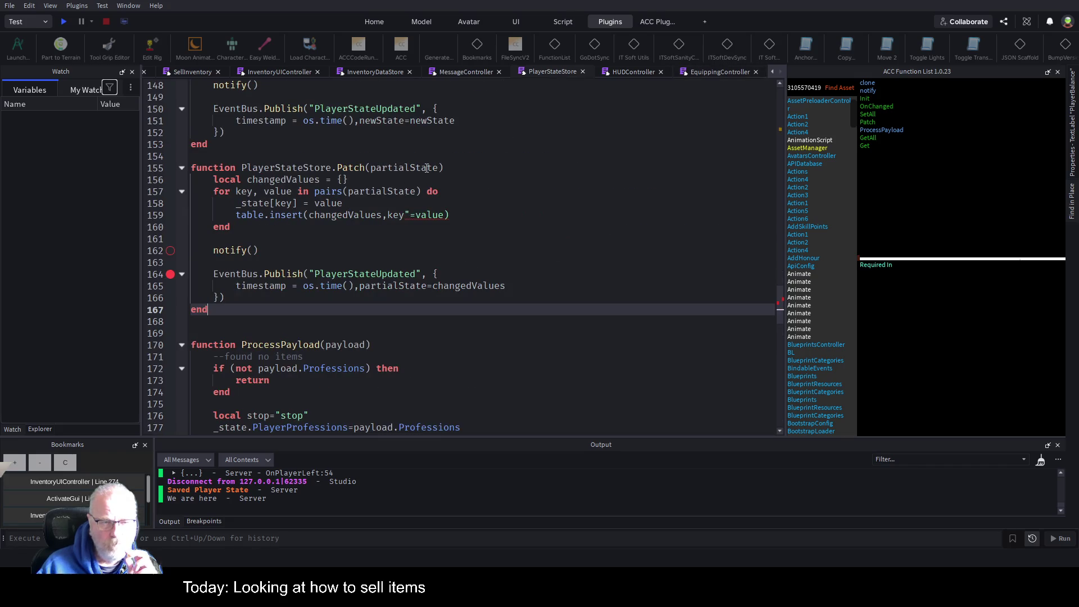
Step: Replace Patch's table.insert line 159 and paste the HPCurrent random-value test line below
left_click_drag(236, 215, 504, 214)
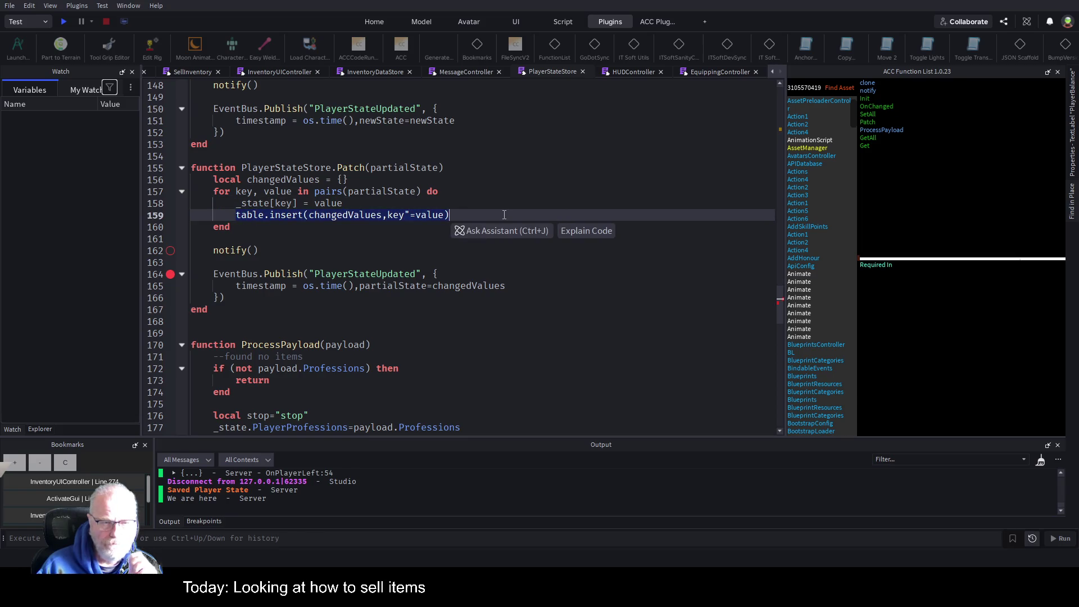
key("BackSpace")
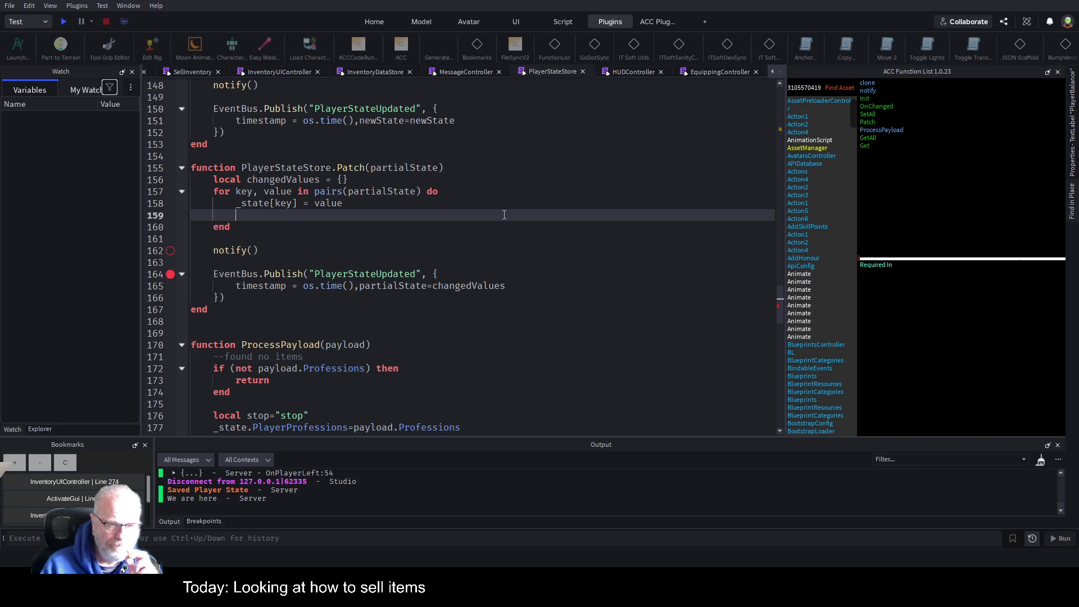
key("Down")
key("Down")
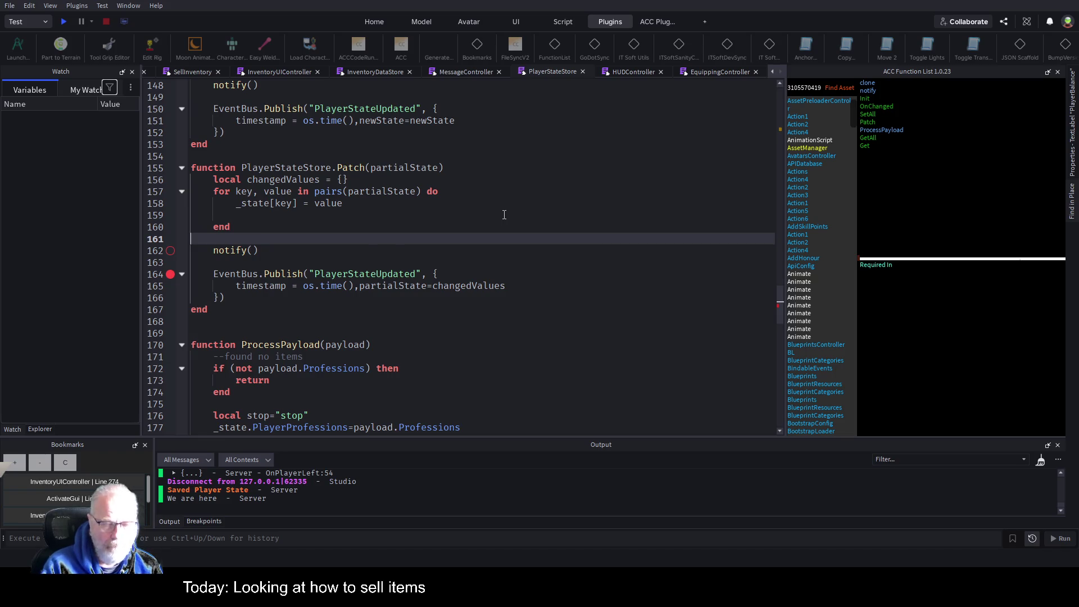
key("ctrl+v")
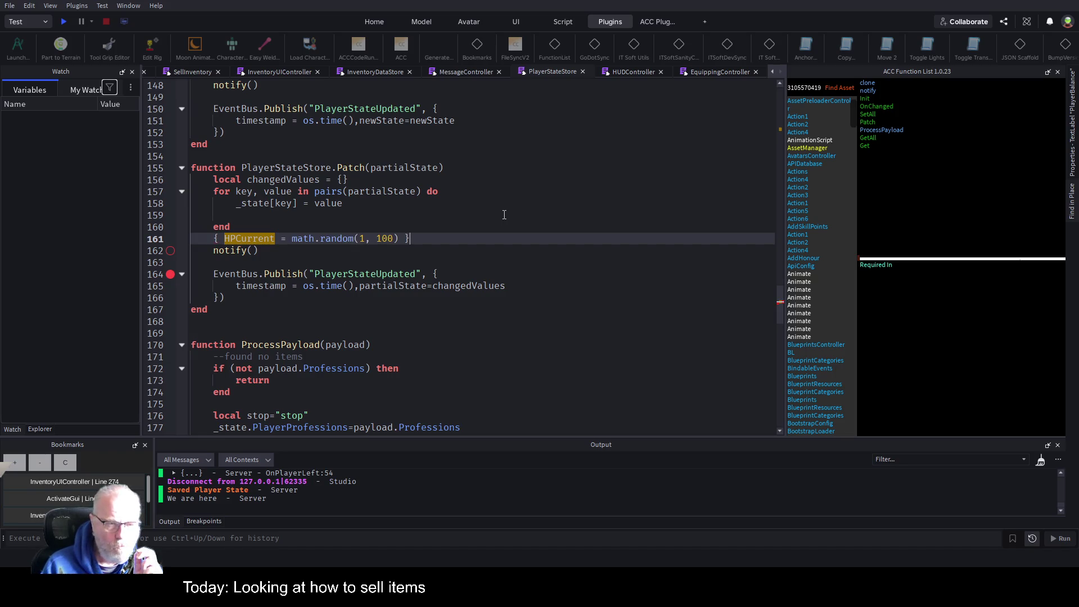
left_click(504, 215)
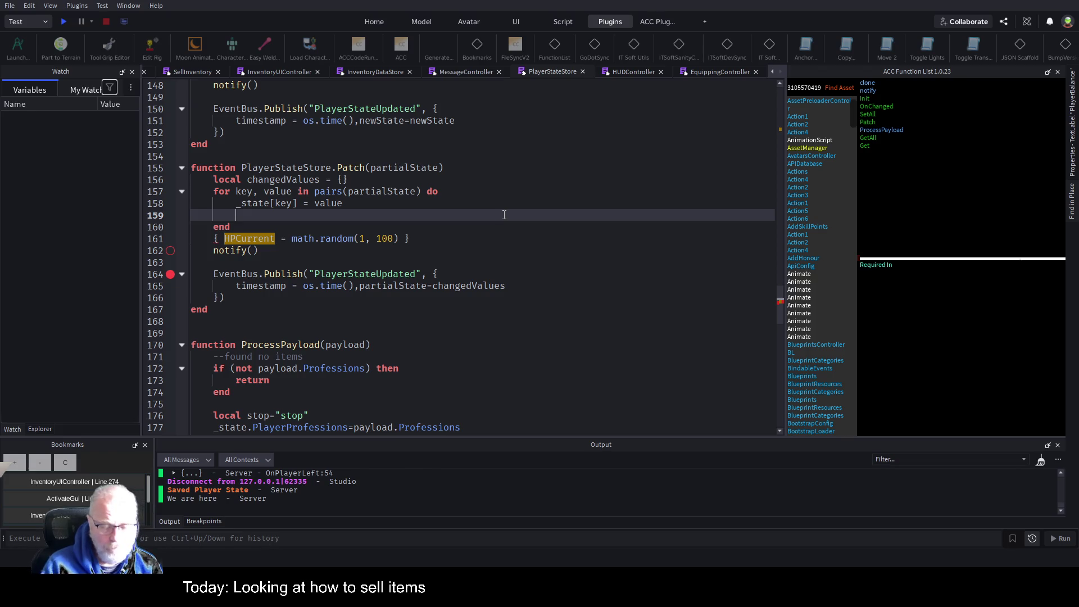
Step: Write changedValues[key]=value on line 159 so each changed value is recorded
type("changedValues")
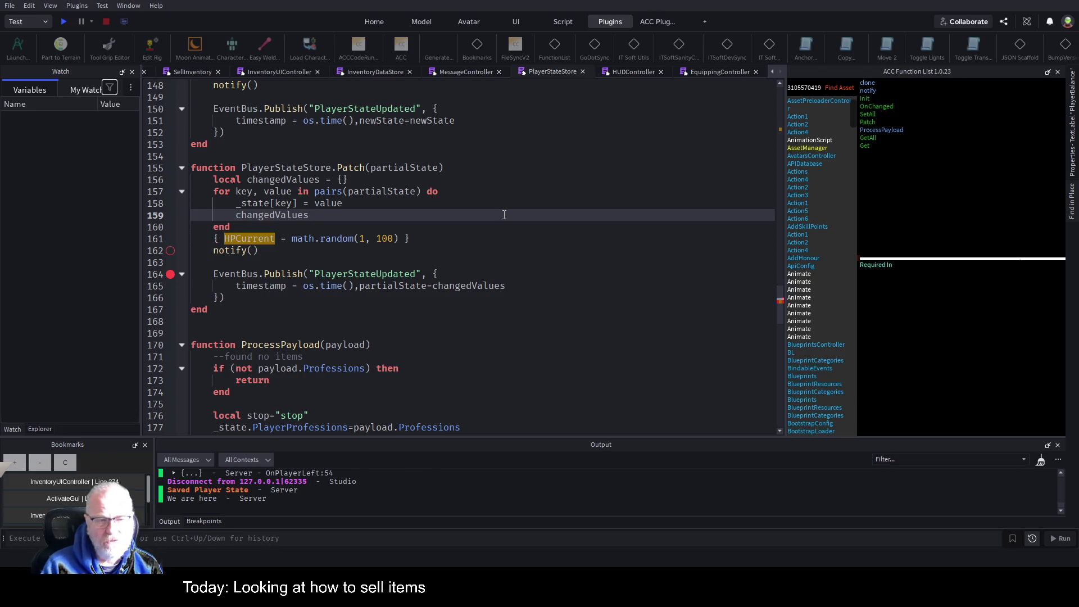
type("[\"")
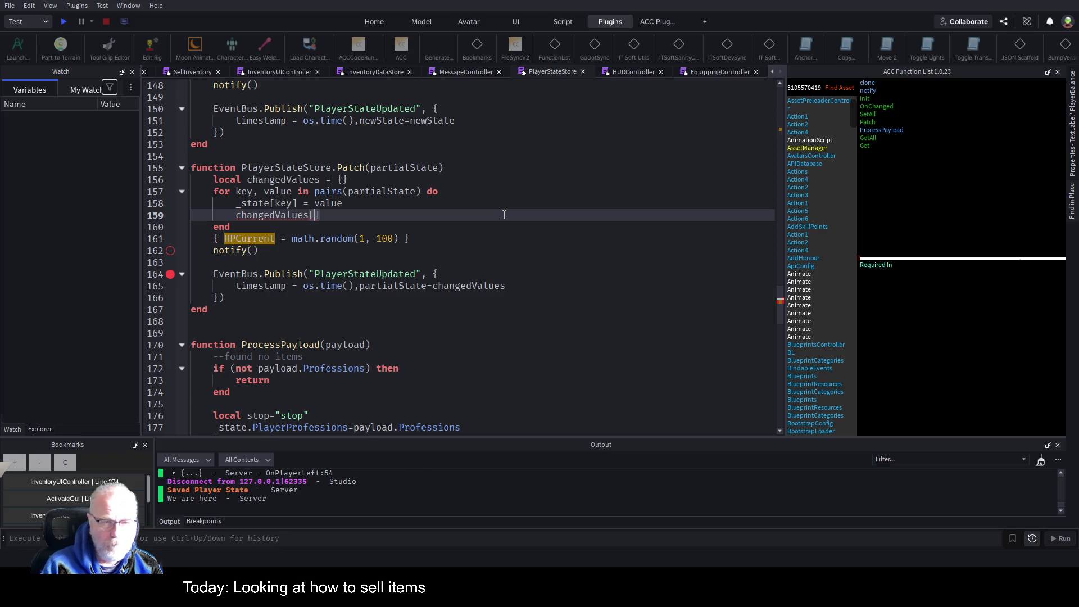
key("BackSpace")
type("key")
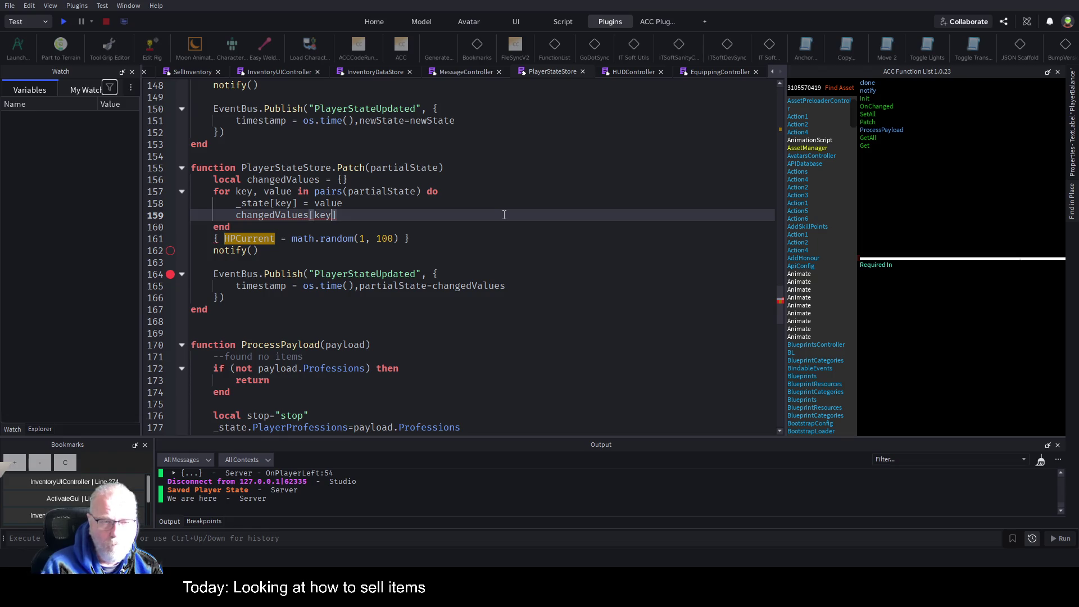
key("Right")
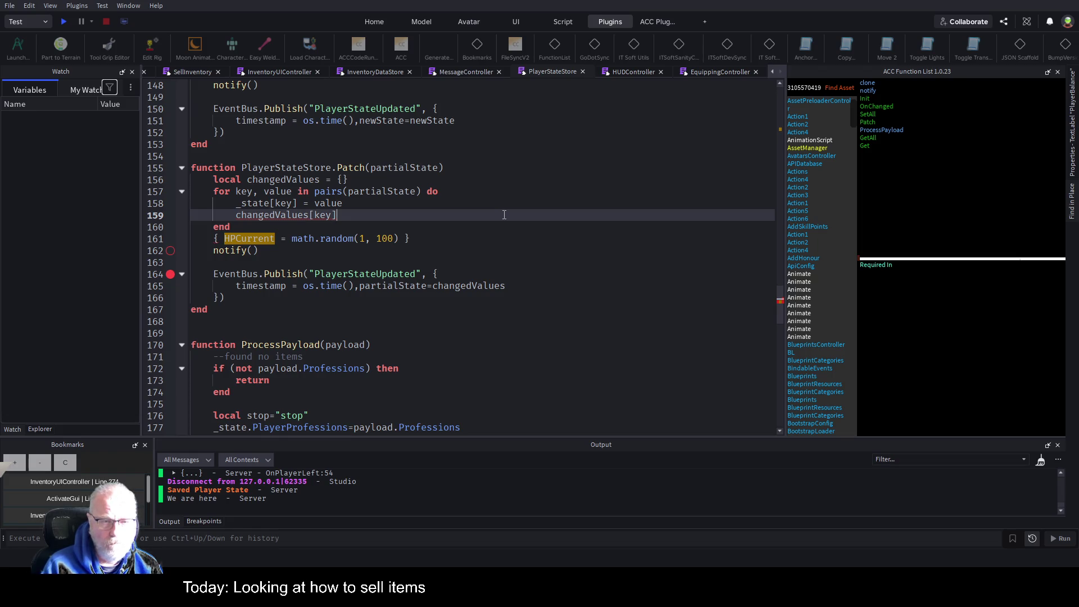
type("=vlaue")
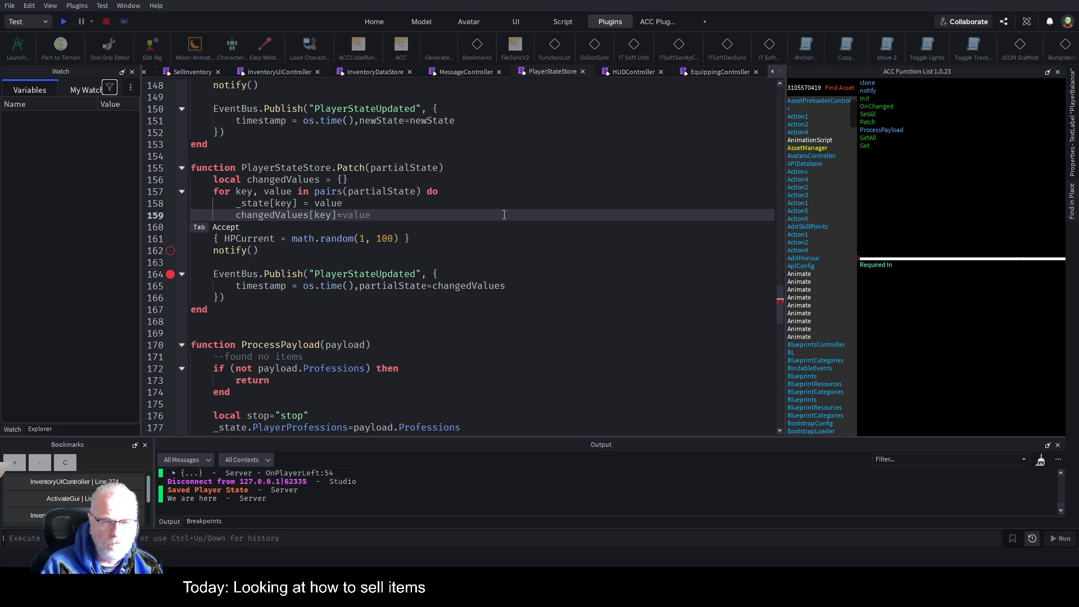
key("BackSpace")
key("BackSpace")
key("BackSpace")
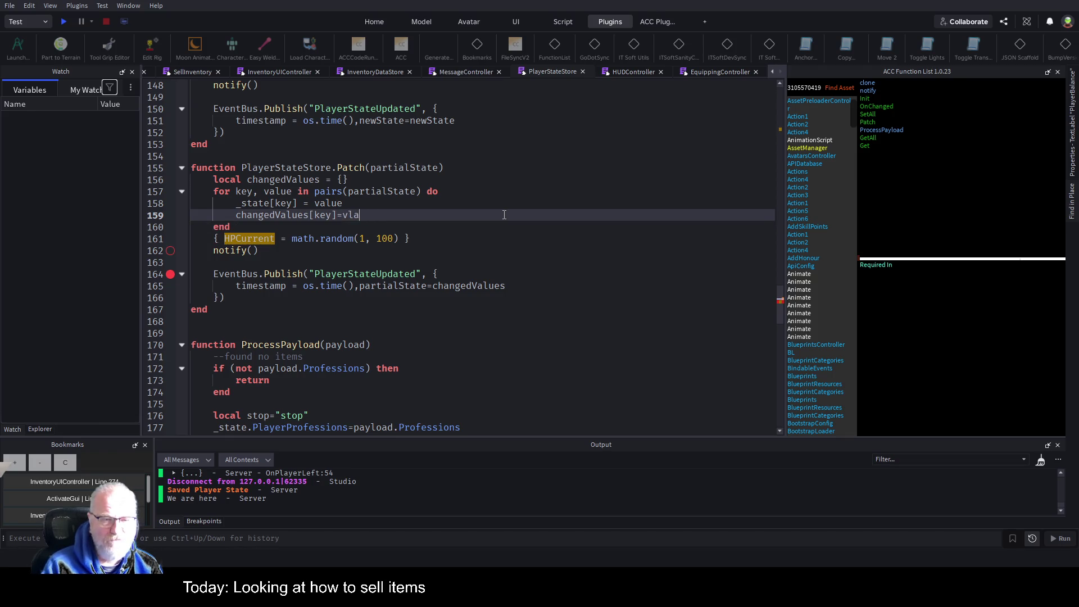
type("alue")
key("Return")
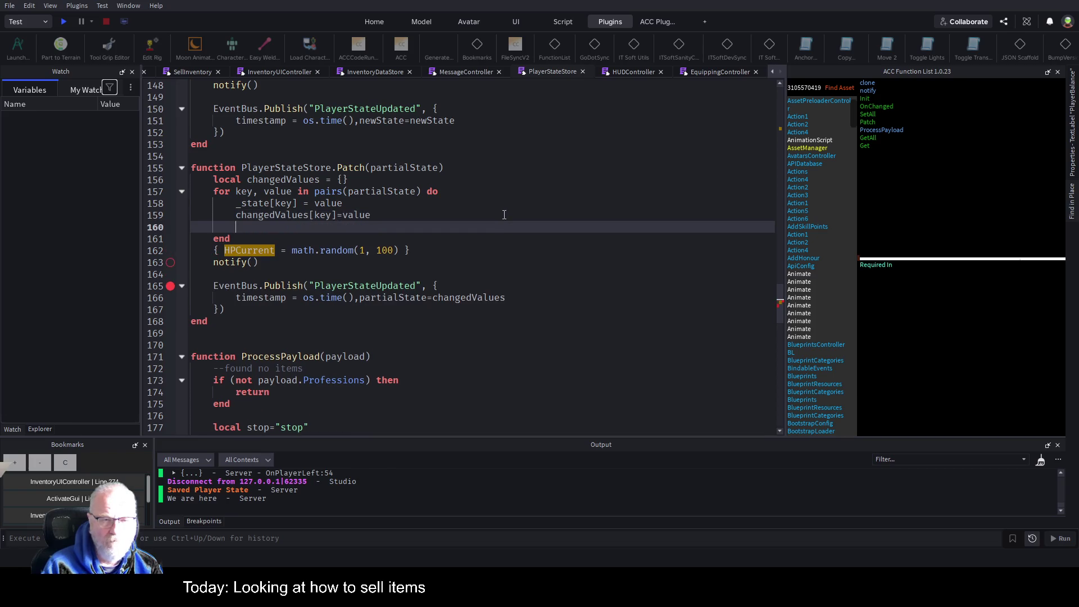
Step: Comment out the HPCurrent test line with --, save the place, and start a playtest
key("Down")
key("Down")
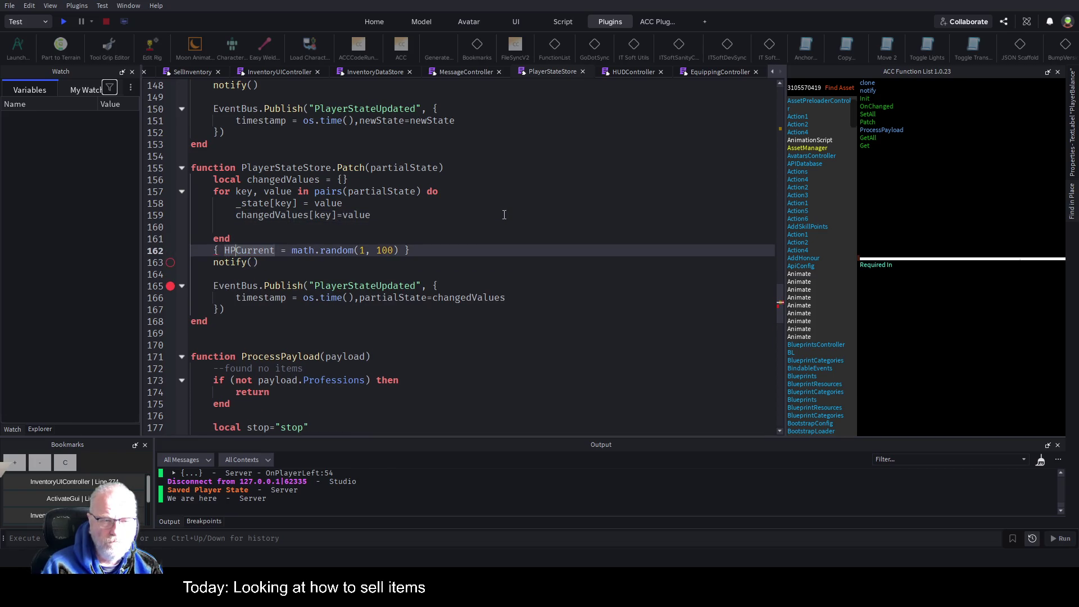
type("--")
key("Up")
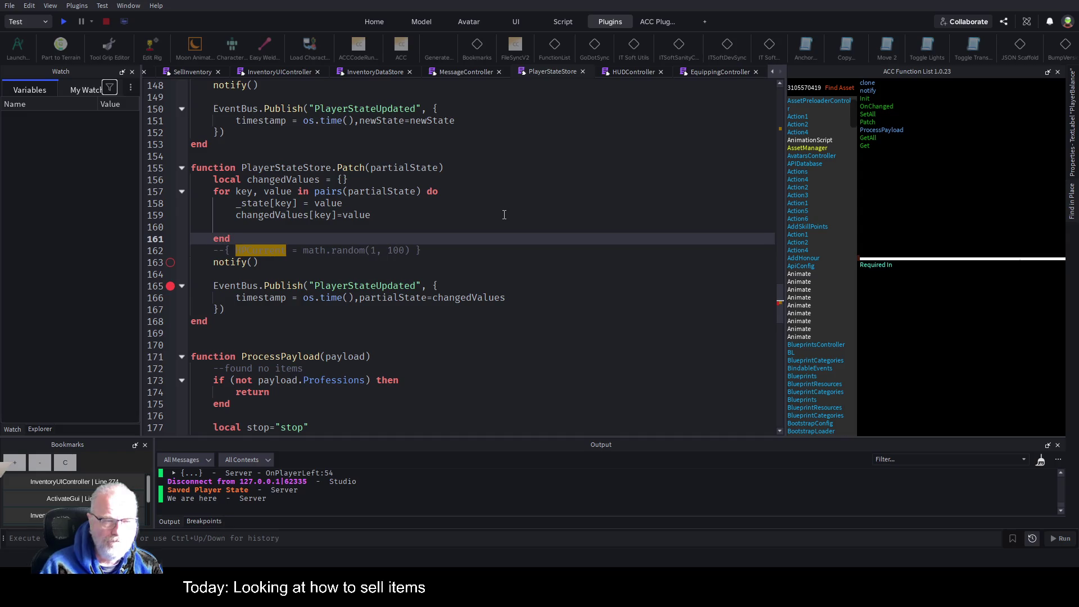
key("ctrl+s")
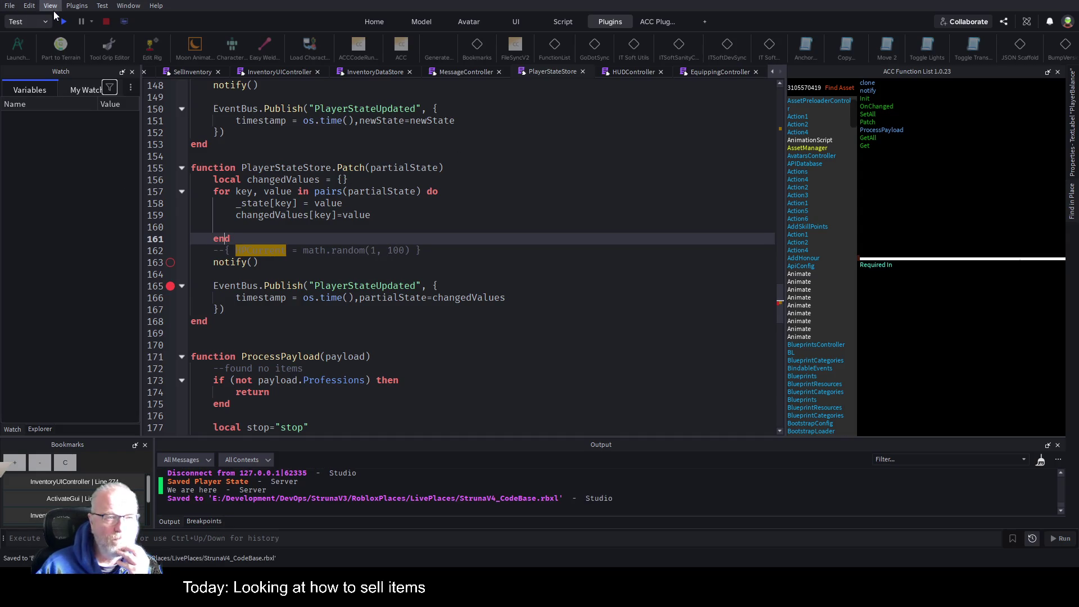
left_click(63, 23)
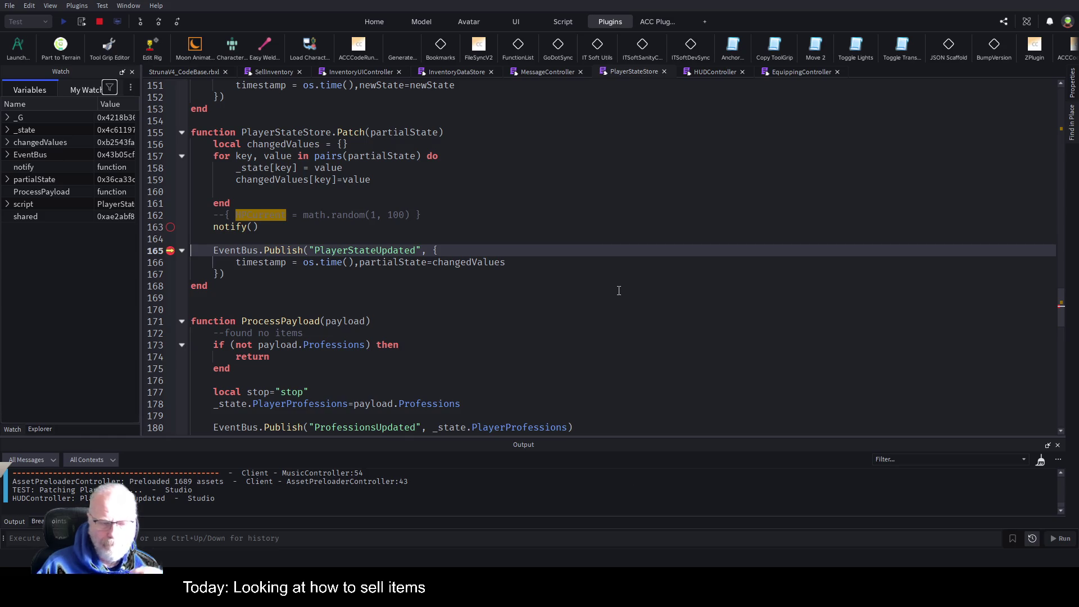
Step: Step from HUDController's line 117 breakpoint to the Balance check, then resume the game showing balance -545
key("F5")
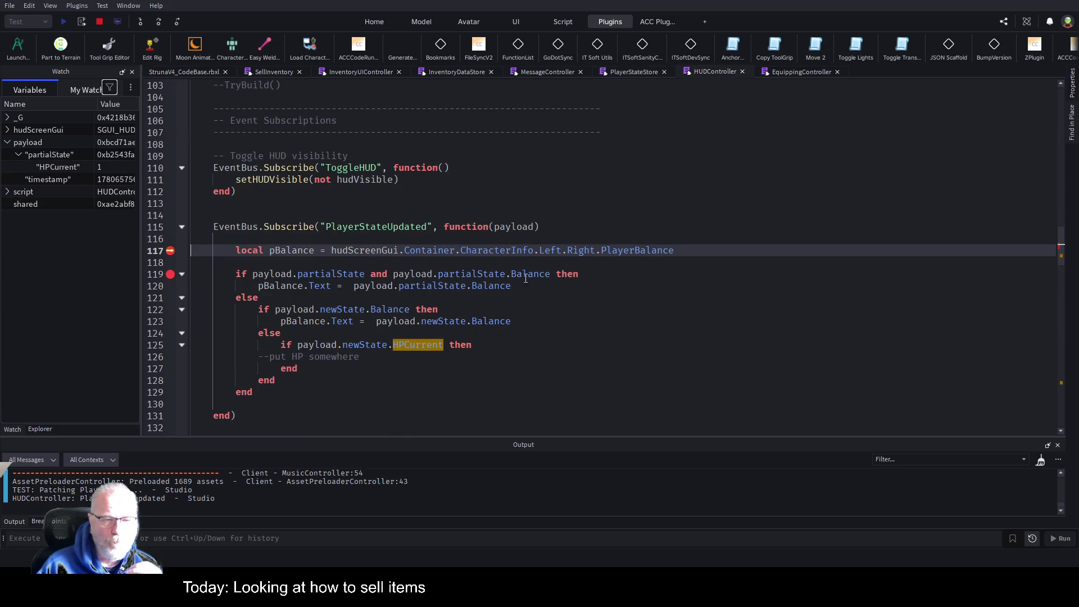
key("F10")
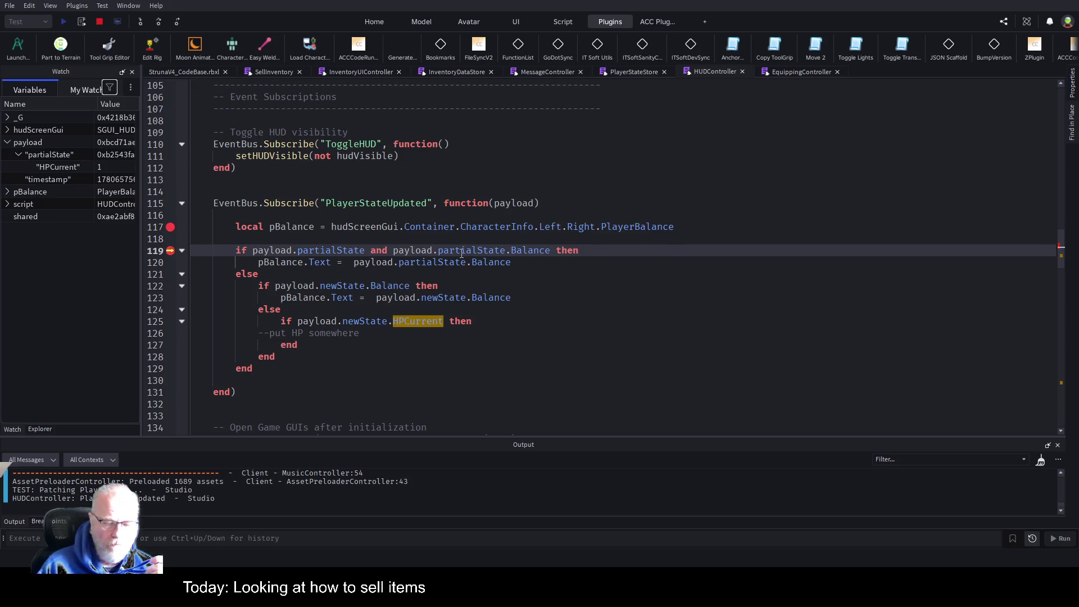
key("F5")
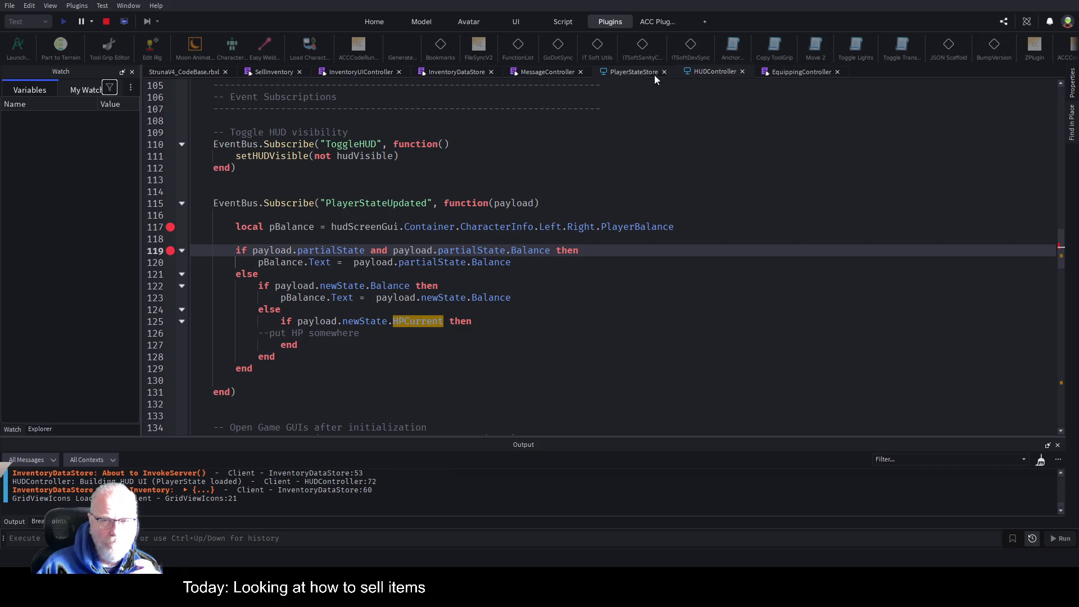
left_click(174, 71)
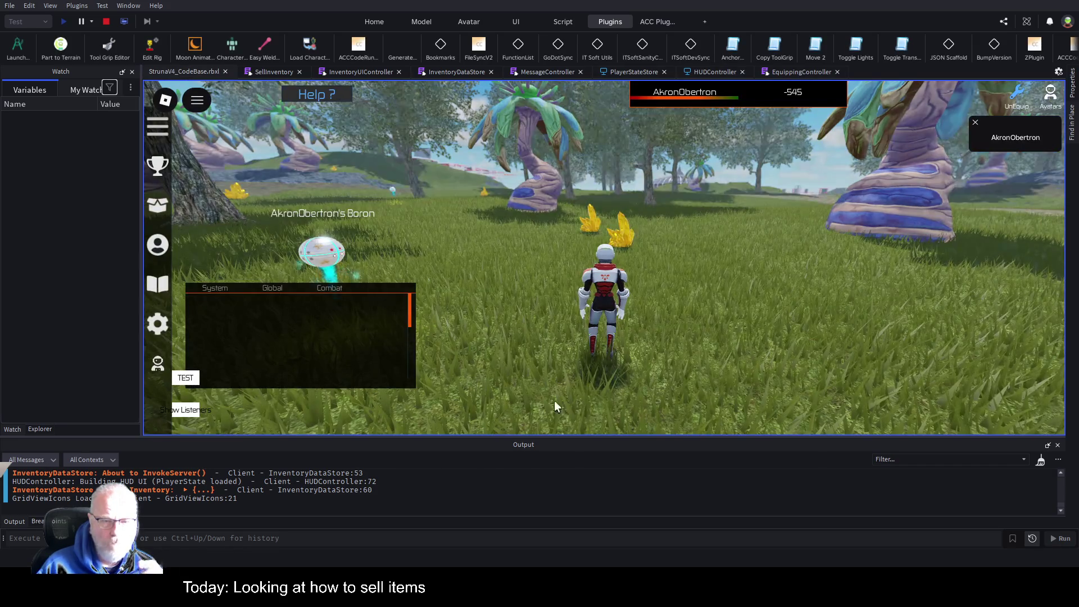
Step: Open the inventory with I, pick Mendelevium under Resources, and sell it
key("a")
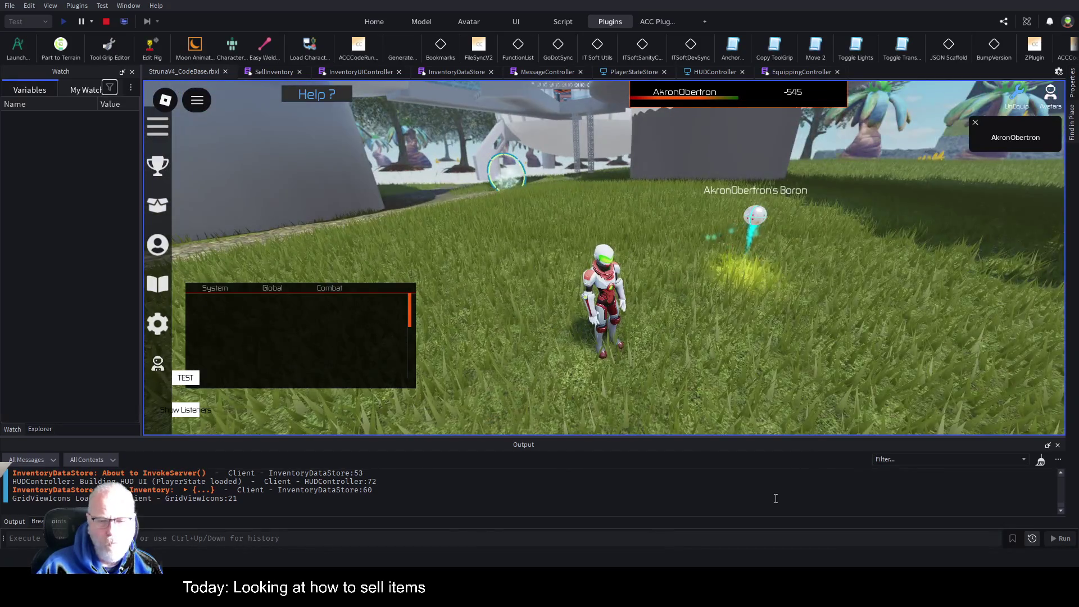
key("i")
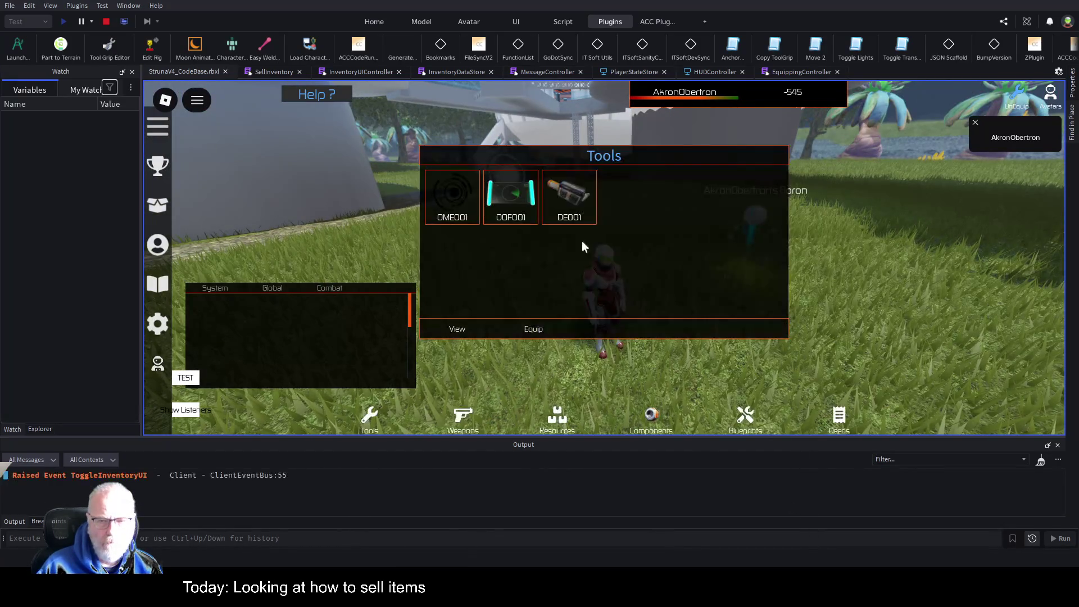
left_click(557, 419)
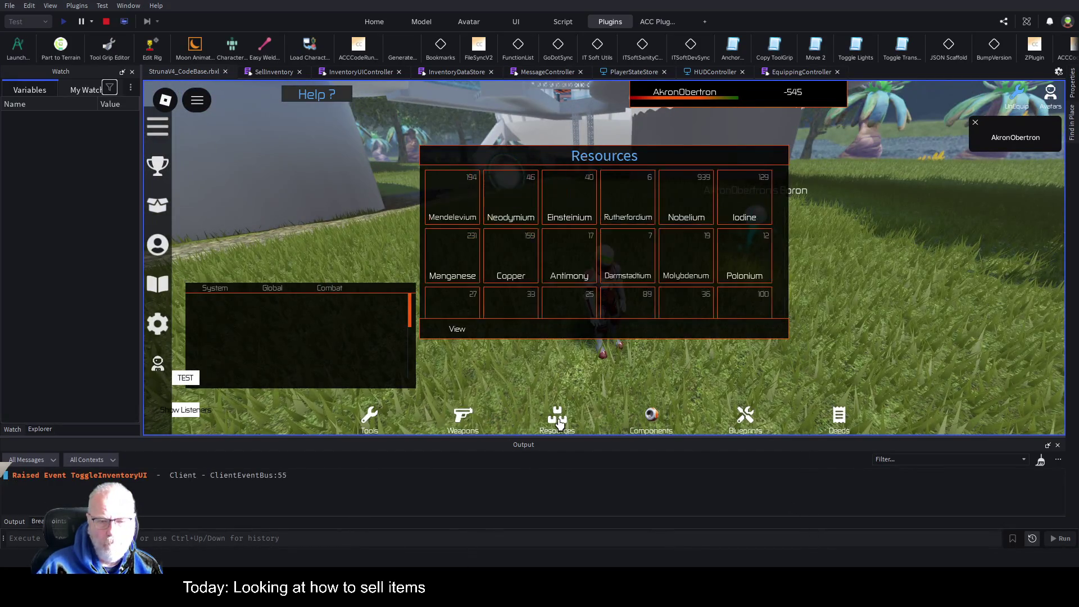
left_click(461, 206)
left_click(533, 330)
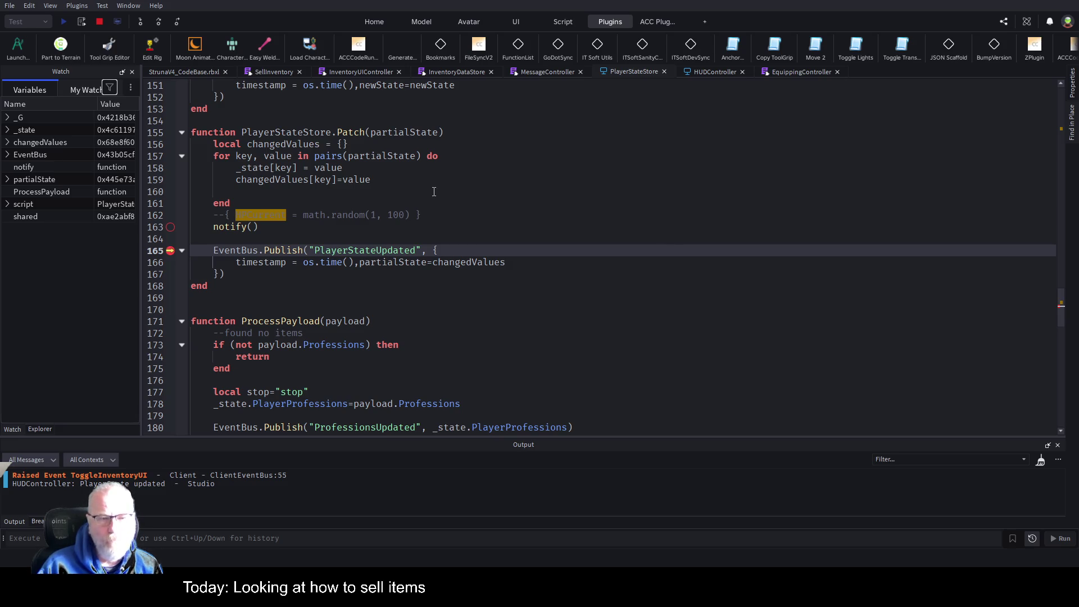
Step: In InventoryDataStore's ItemSold handler, change the line-225 Patch argument to a {Balance= table
double_click(408, 133)
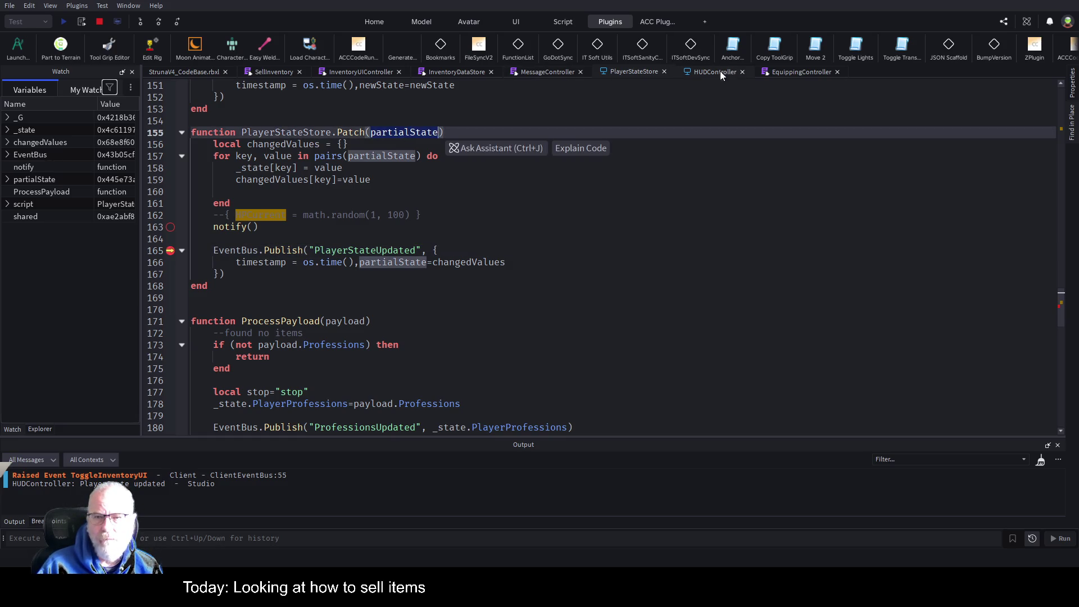
left_click(455, 78)
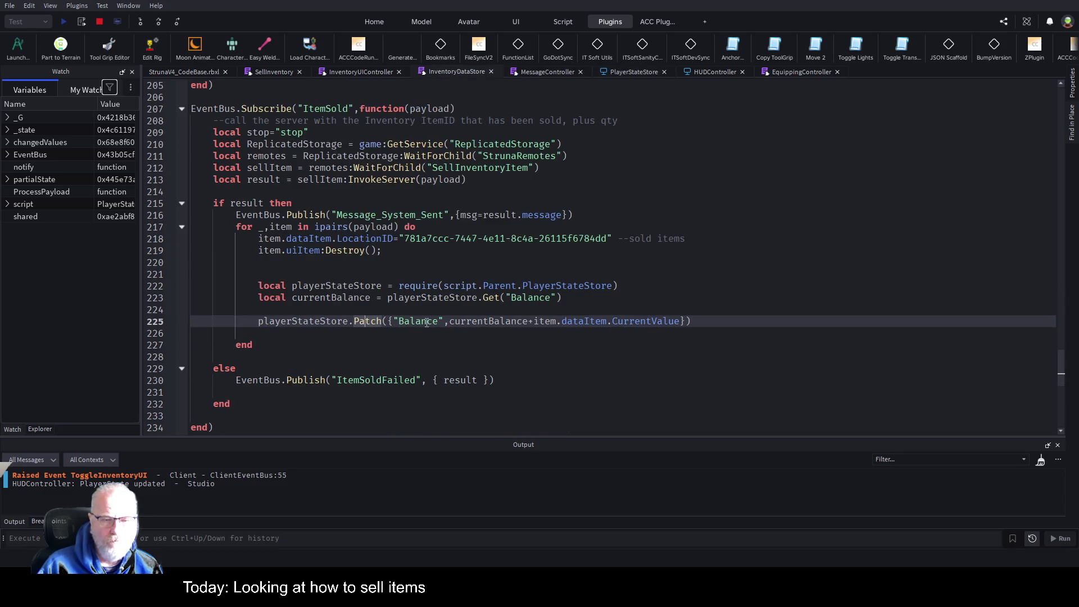
left_click(407, 308)
type("{ Balance = newBalance }")
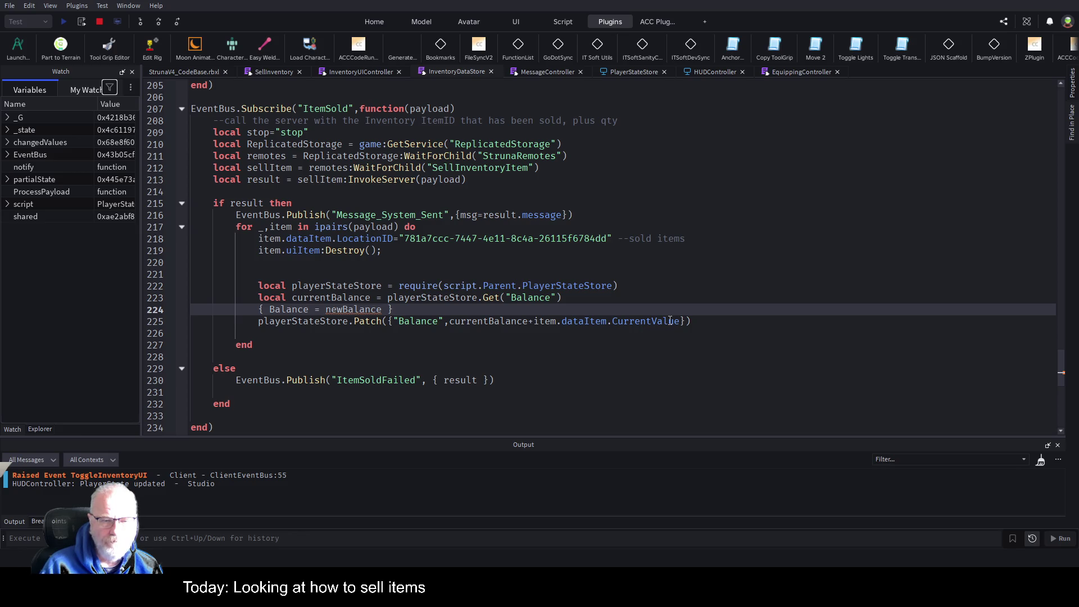
left_click(670, 320)
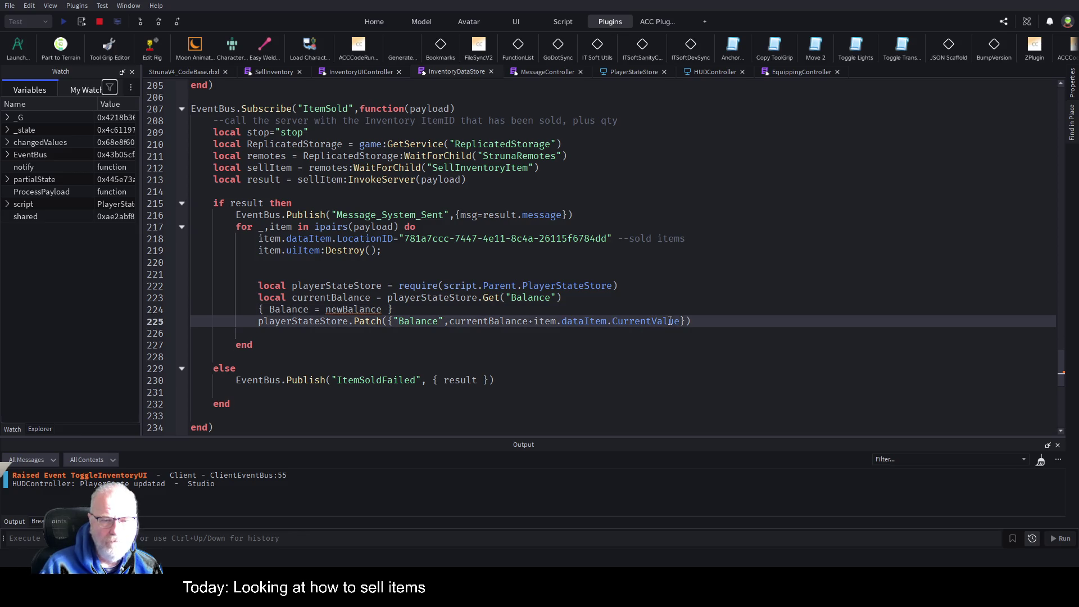
key("BackSpace")
type("{")
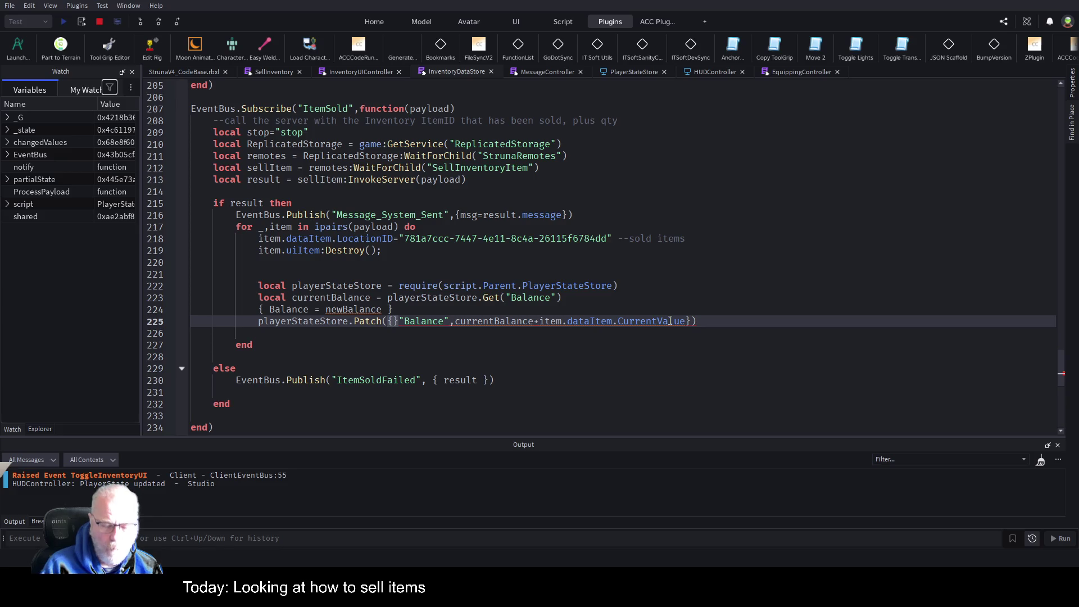
type("Balance")
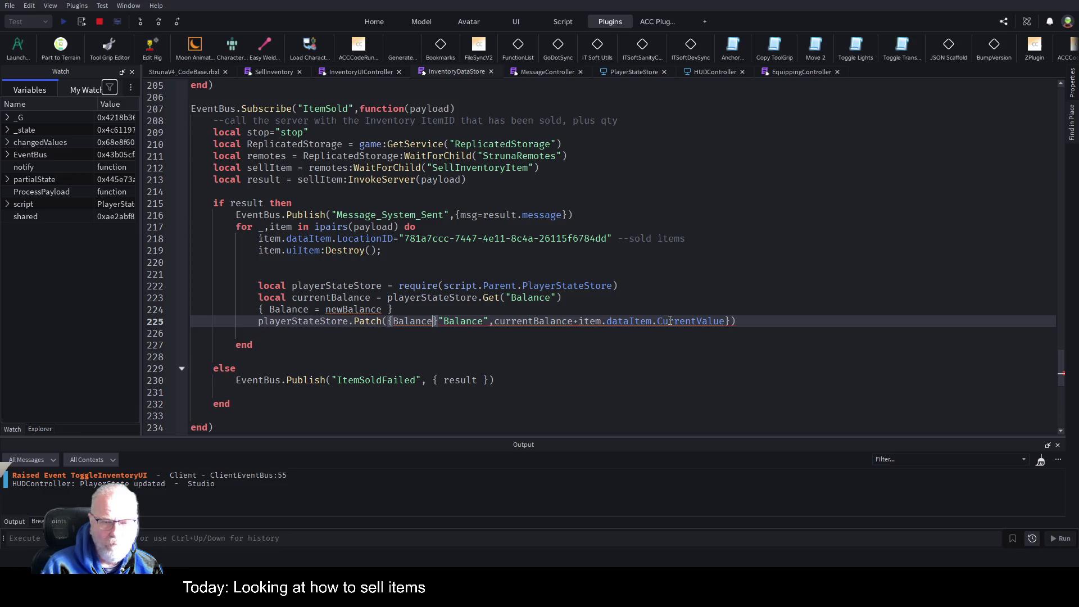
key("Delete")
key("Delete")
key("Delete")
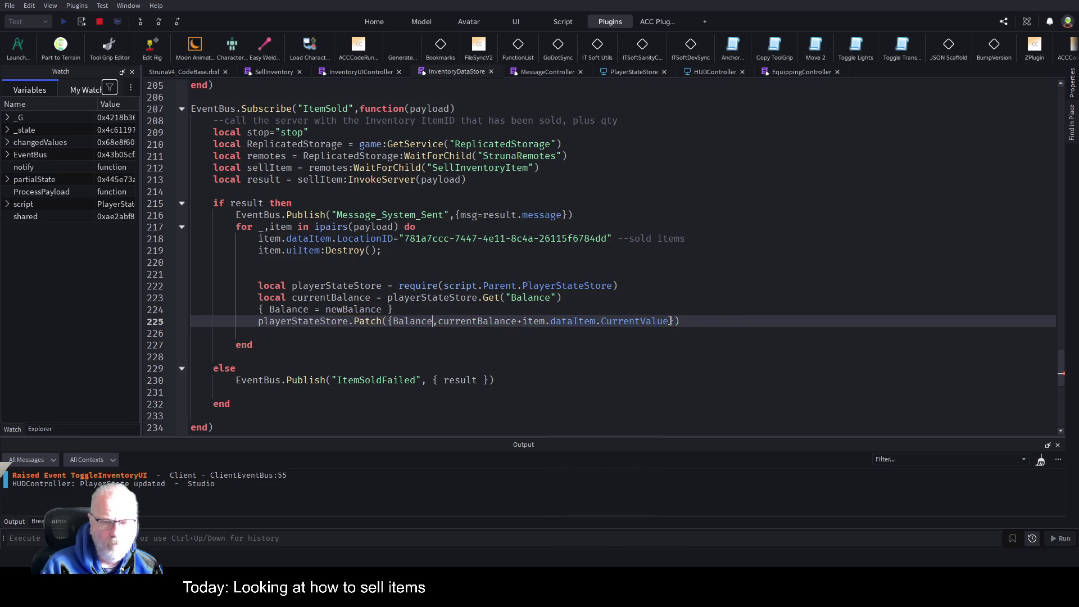
type("=")
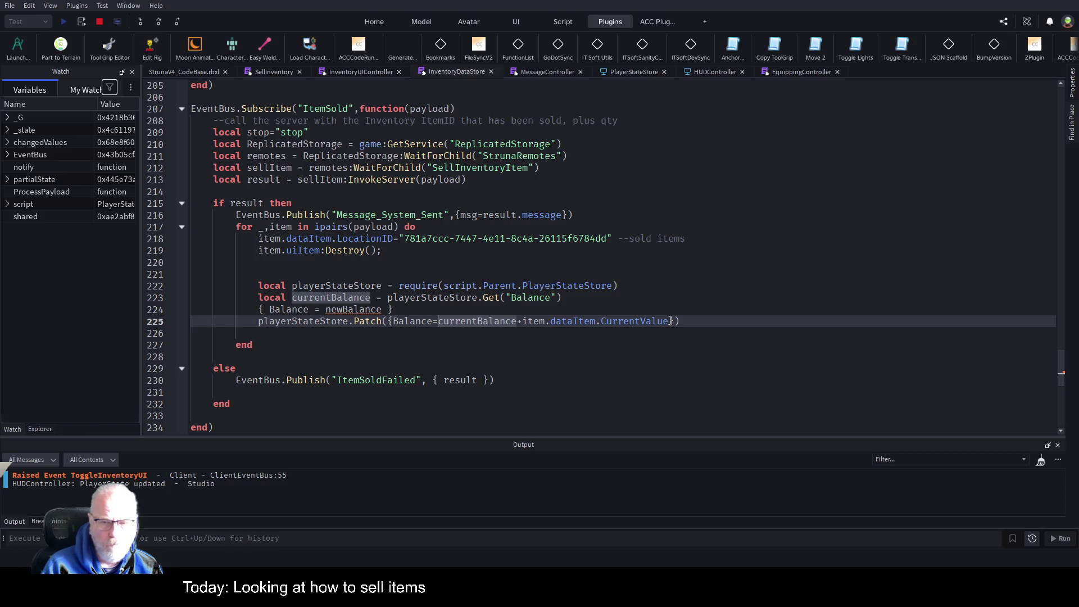
Step: Delete the leftover Balance = newBalance line and bring up the HUDController script
key("Down")
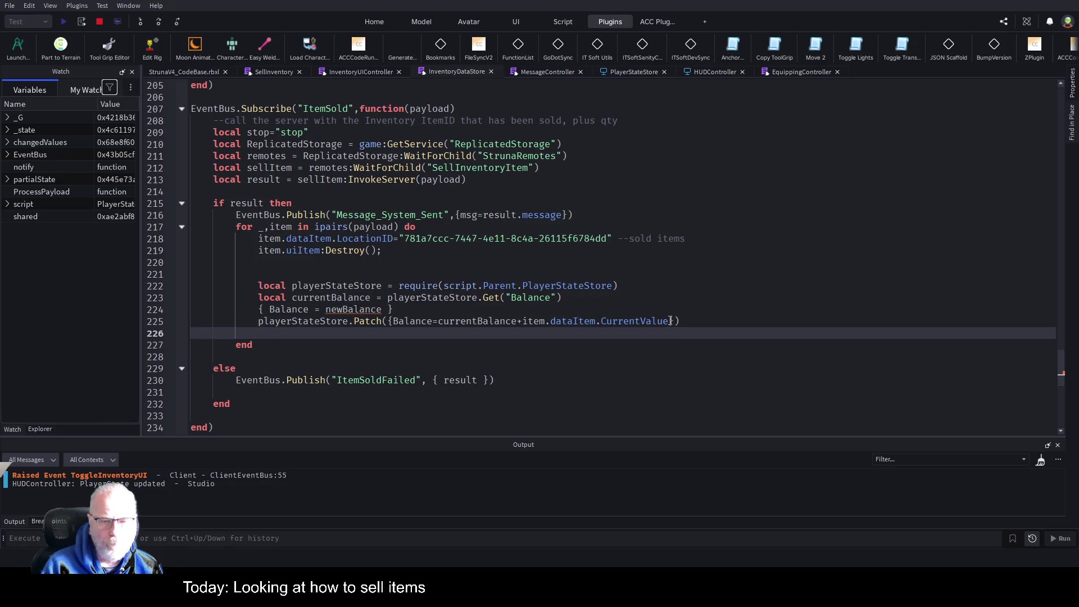
key("Up")
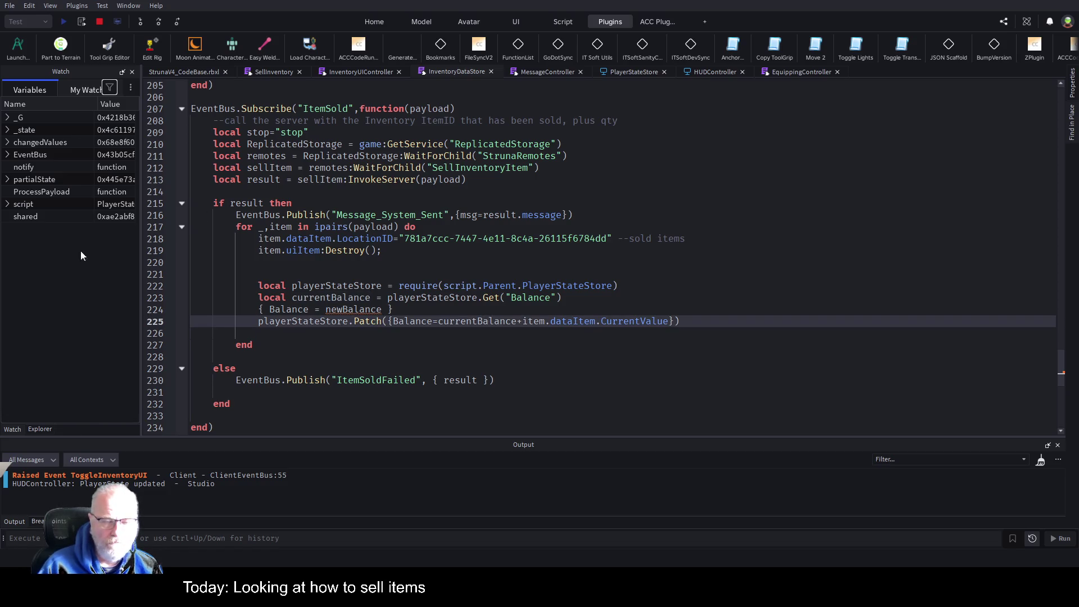
left_click_drag(258, 309, 393, 310)
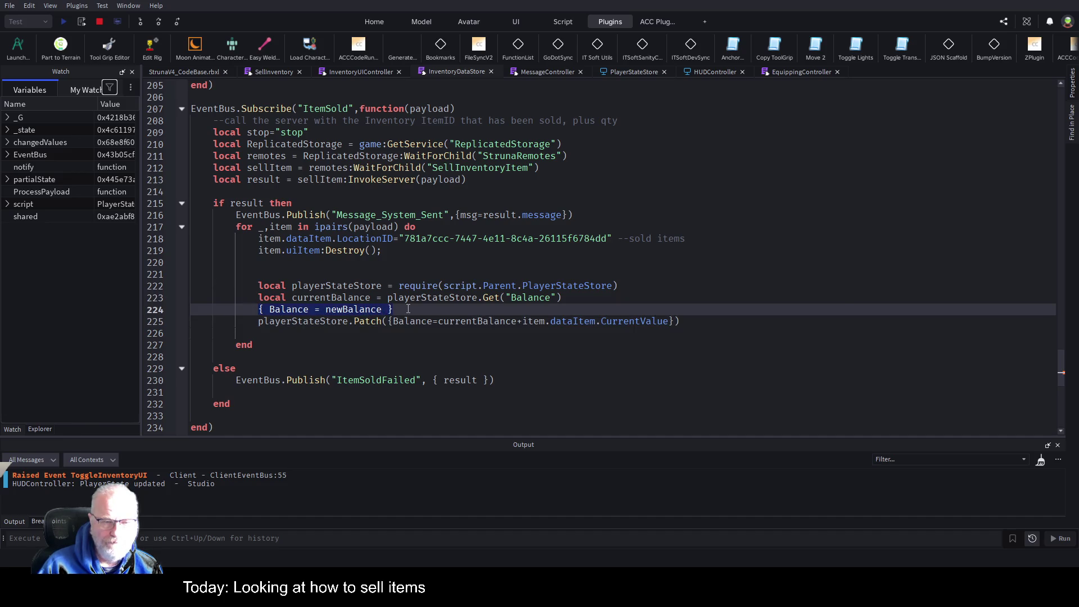
key("BackSpace")
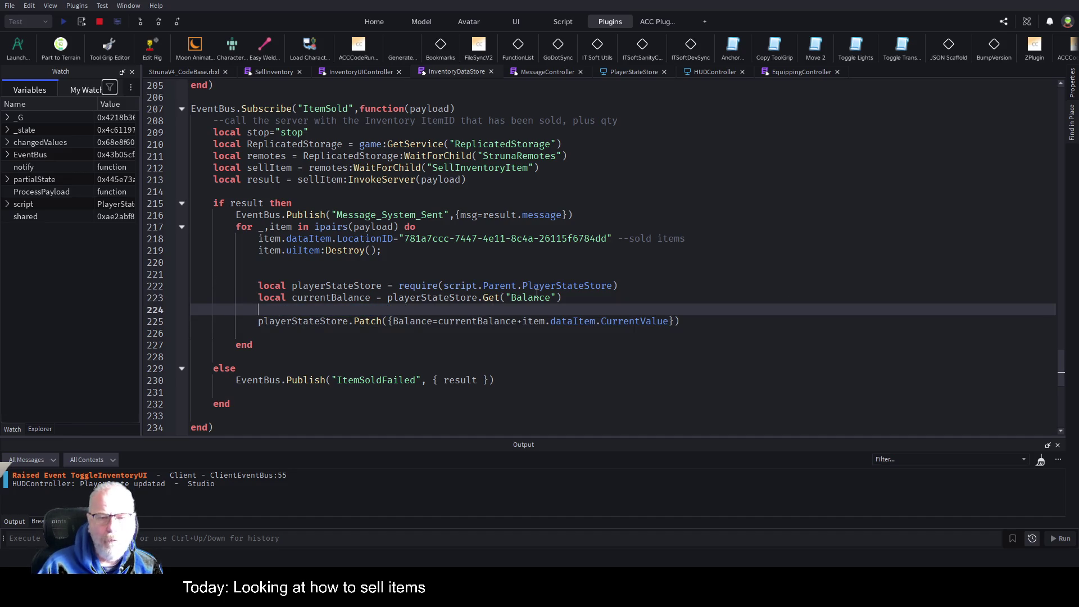
left_click(611, 286)
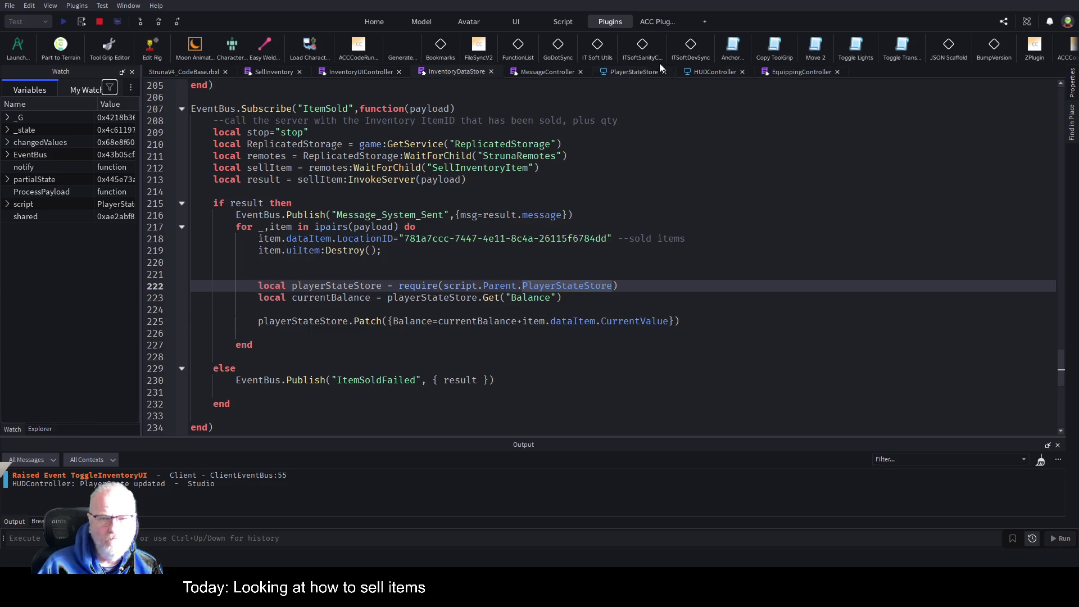
left_click(716, 70)
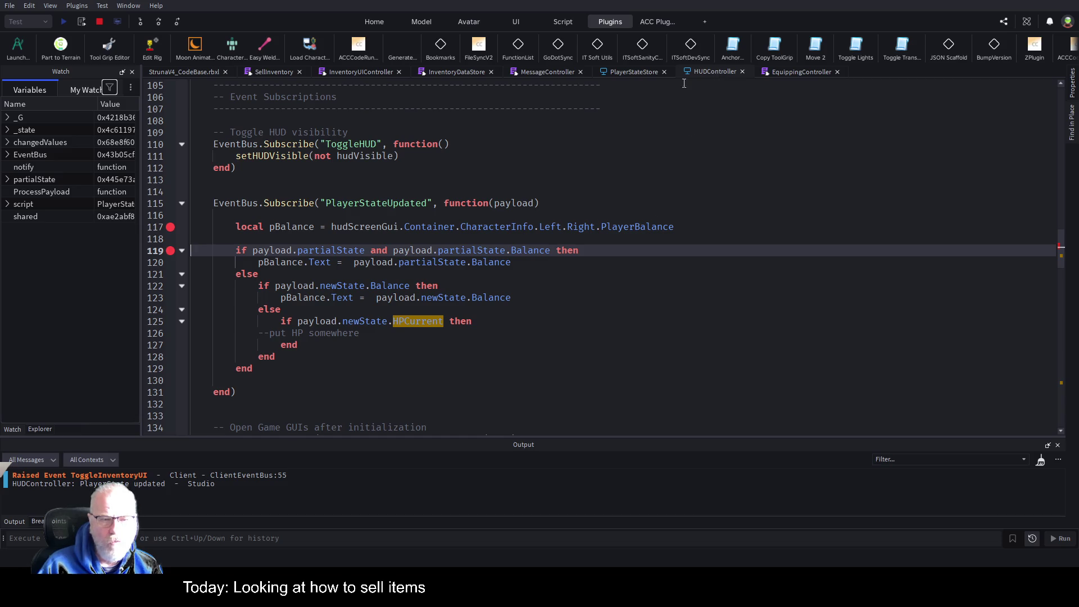
Step: Check SellInventory's success = true line, then stop the running play test
left_click(264, 73)
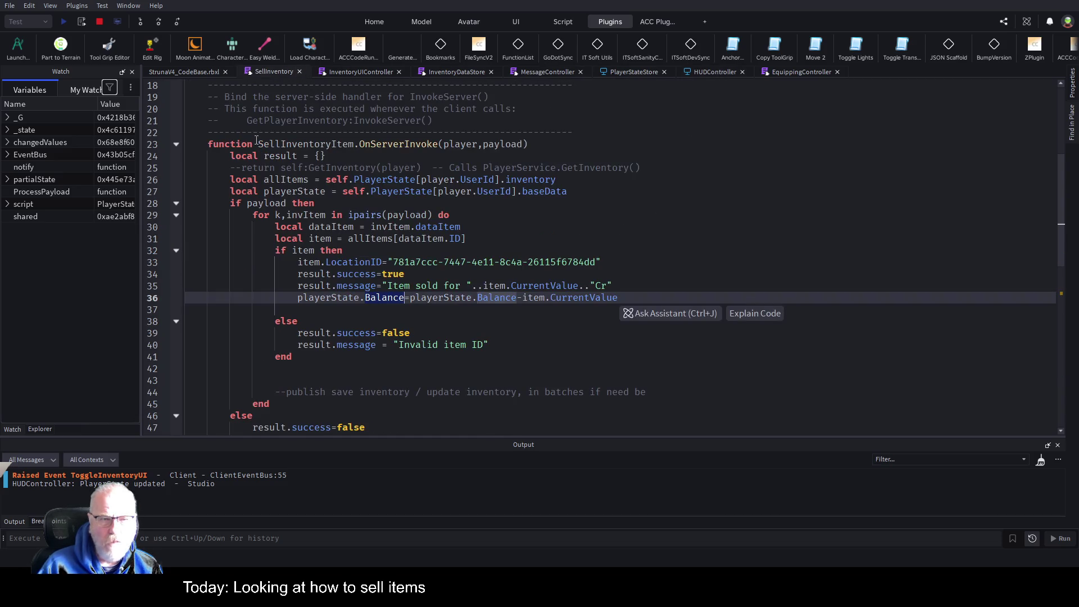
left_click(546, 274)
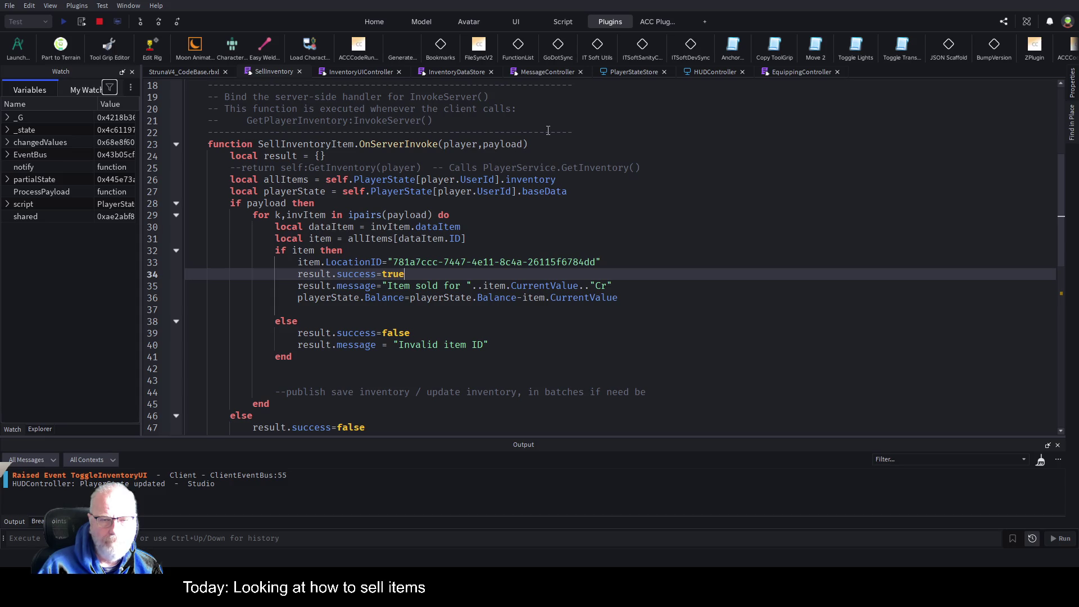
left_click(101, 25)
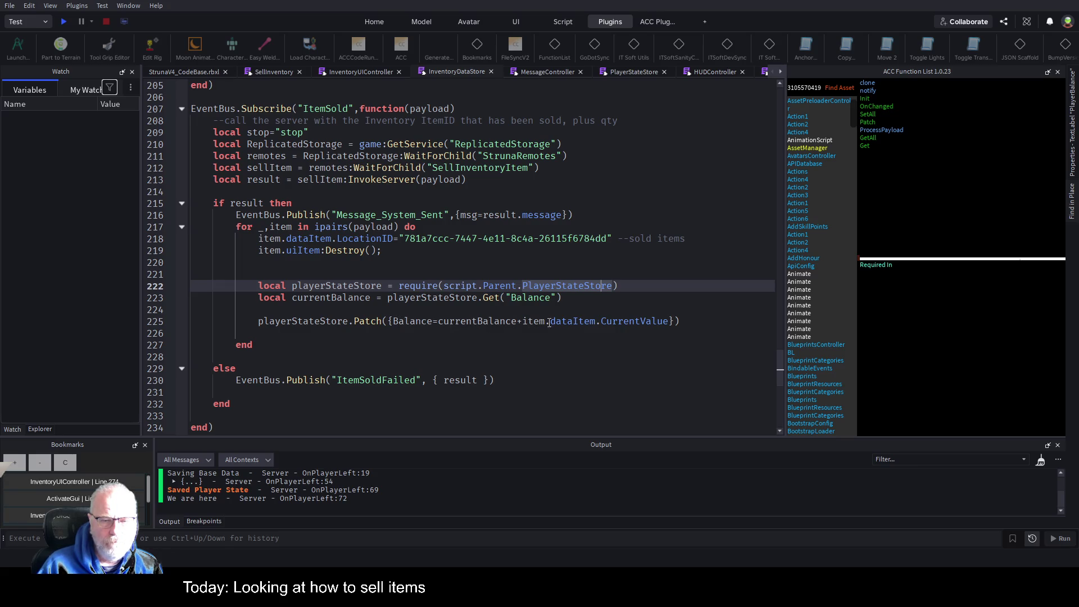
Step: Jump to the Patch definition and delete the changedValues assignment on line 159
left_click(373, 322)
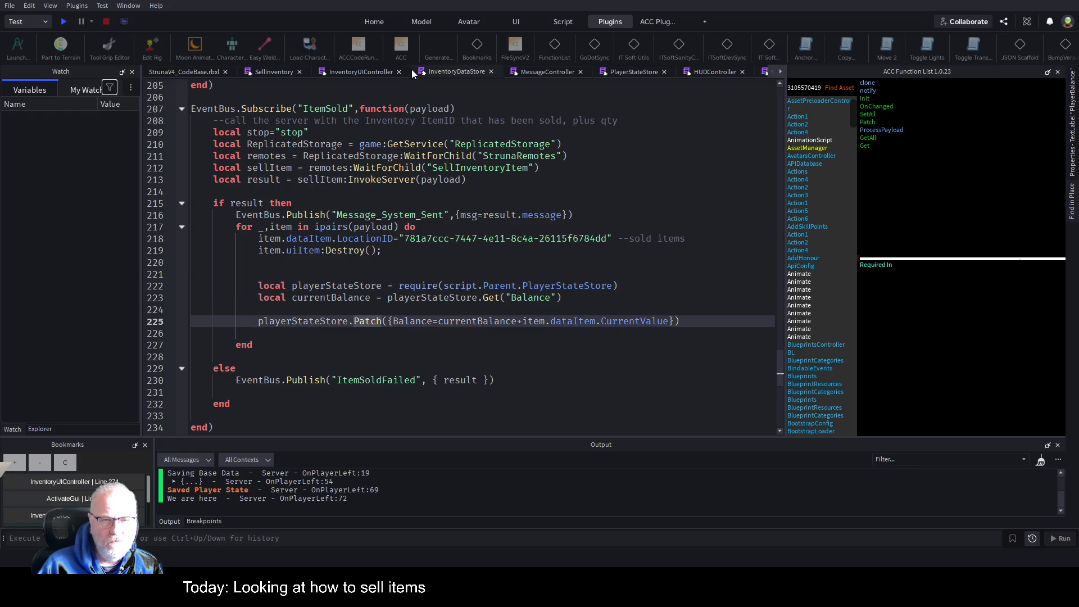
key("F12")
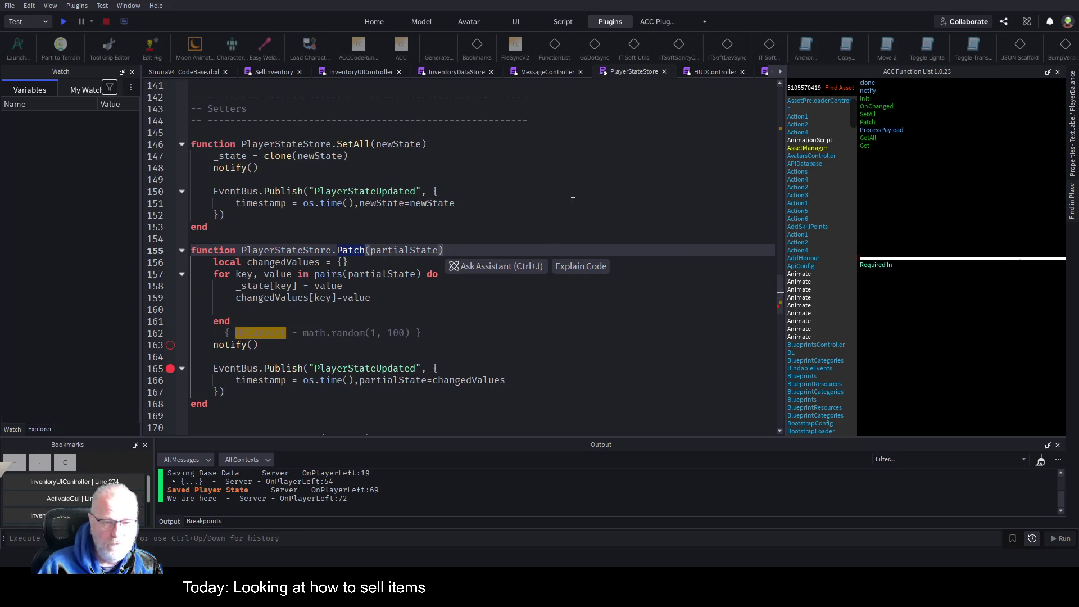
left_click(608, 191)
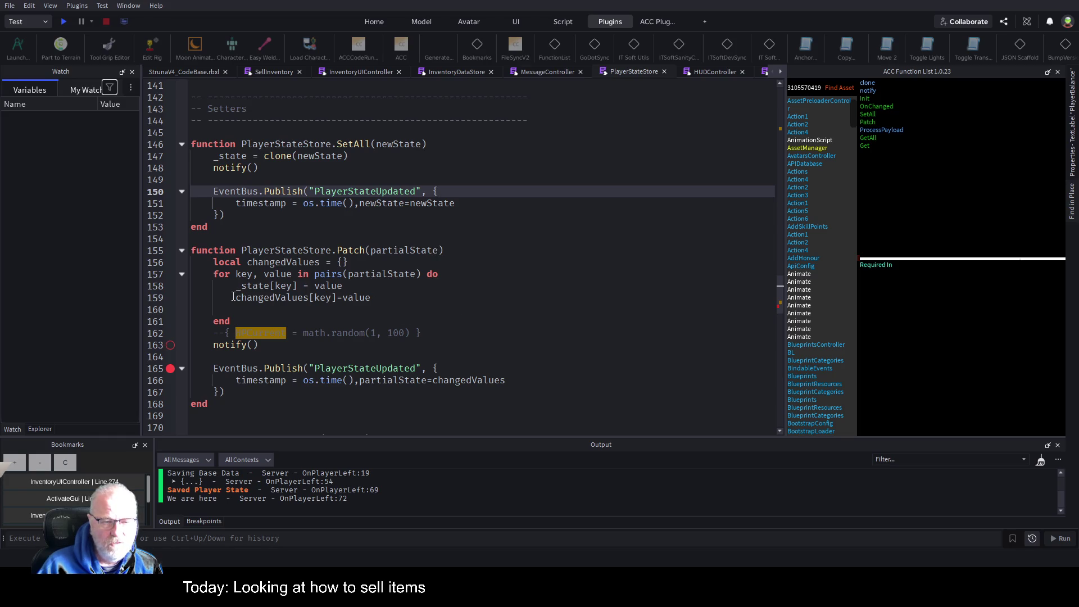
double_click(233, 296)
key("shift+End")
key("Delete")
key("Delete")
key("Delete")
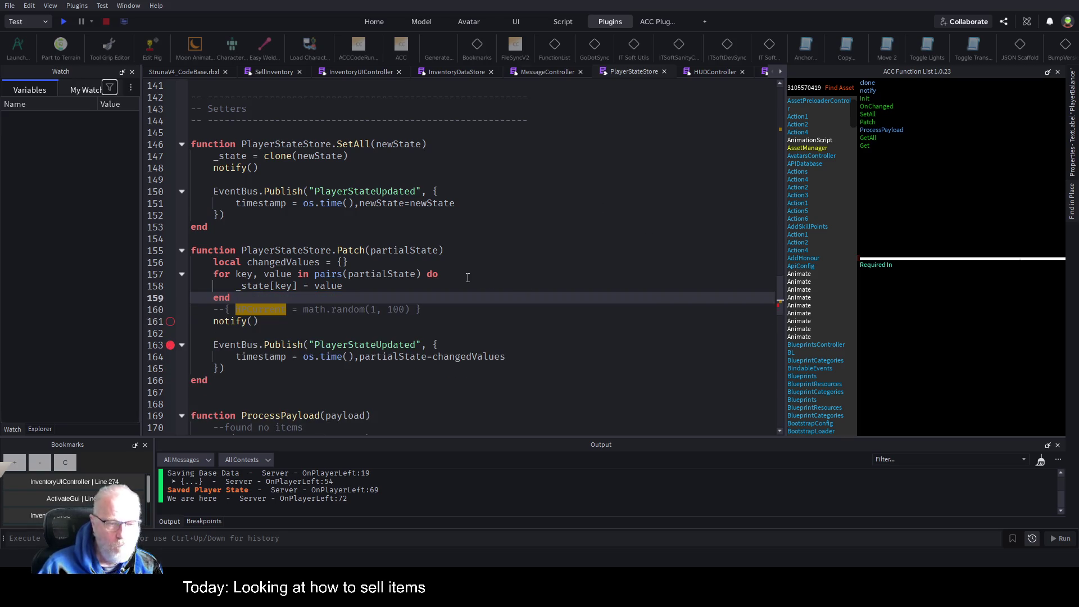
Step: Publish partialState instead of changedValues on line 164, save the place, and close HUDController
left_click(420, 383)
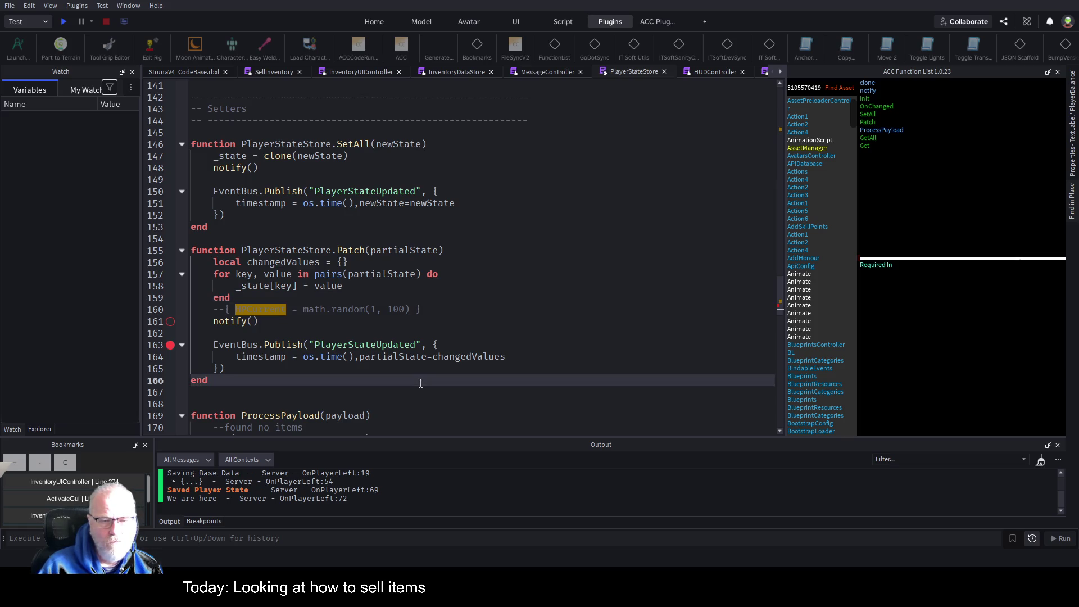
double_click(398, 251)
key("ctrl+c")
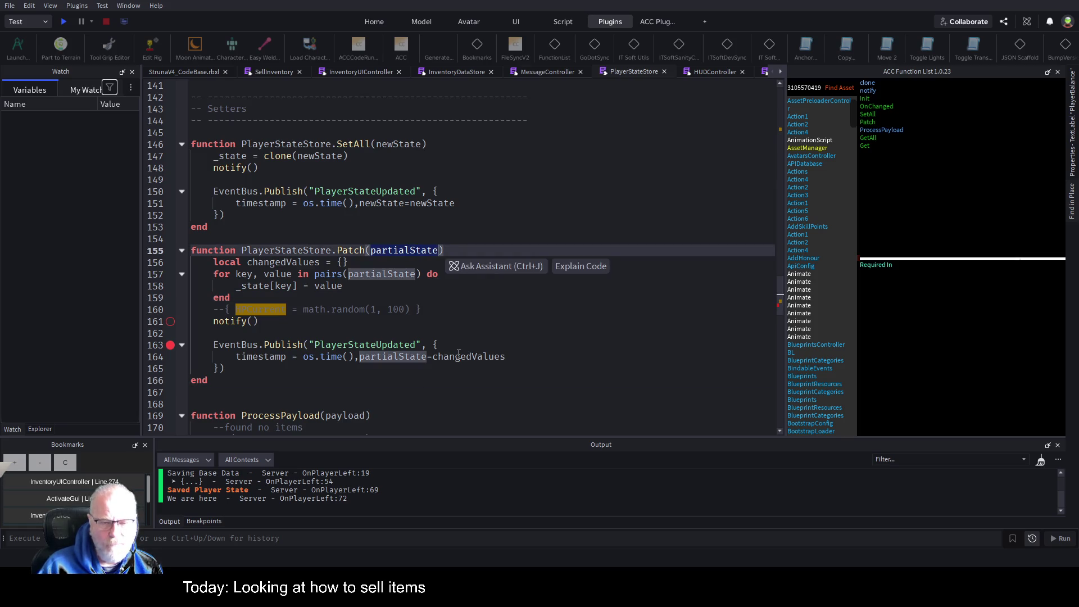
left_click(459, 354)
key("ctrl+v")
left_click(500, 298)
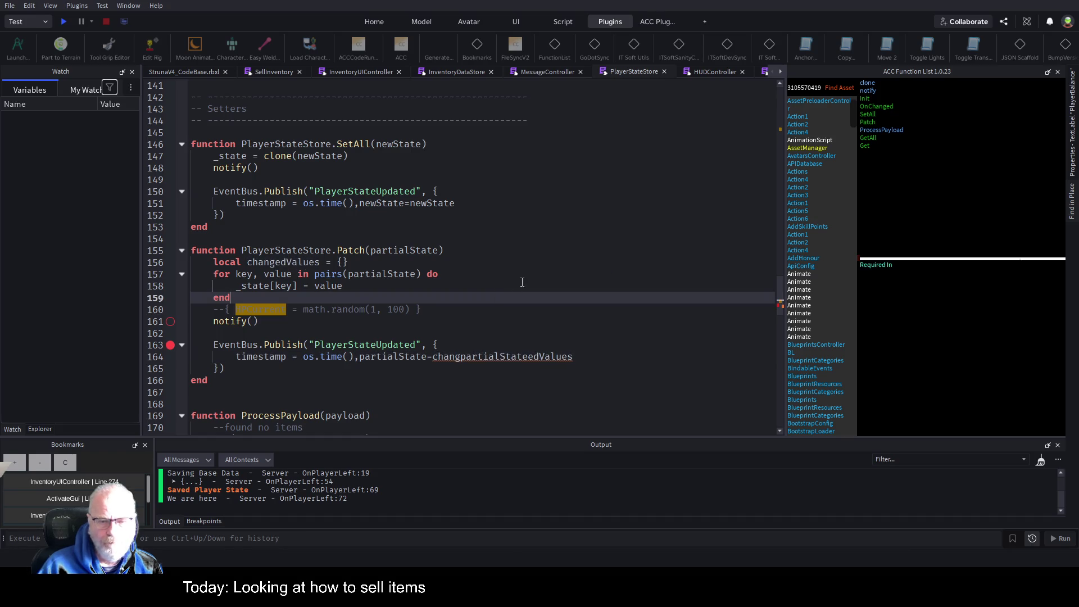
double_click(481, 357)
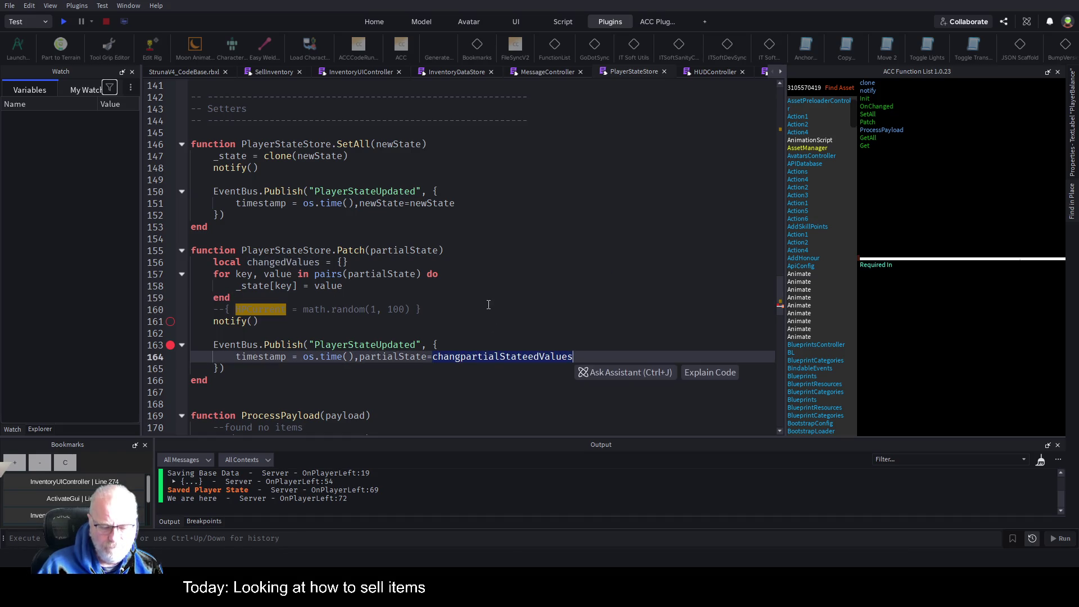
key("ctrl+v")
key("ctrl+s")
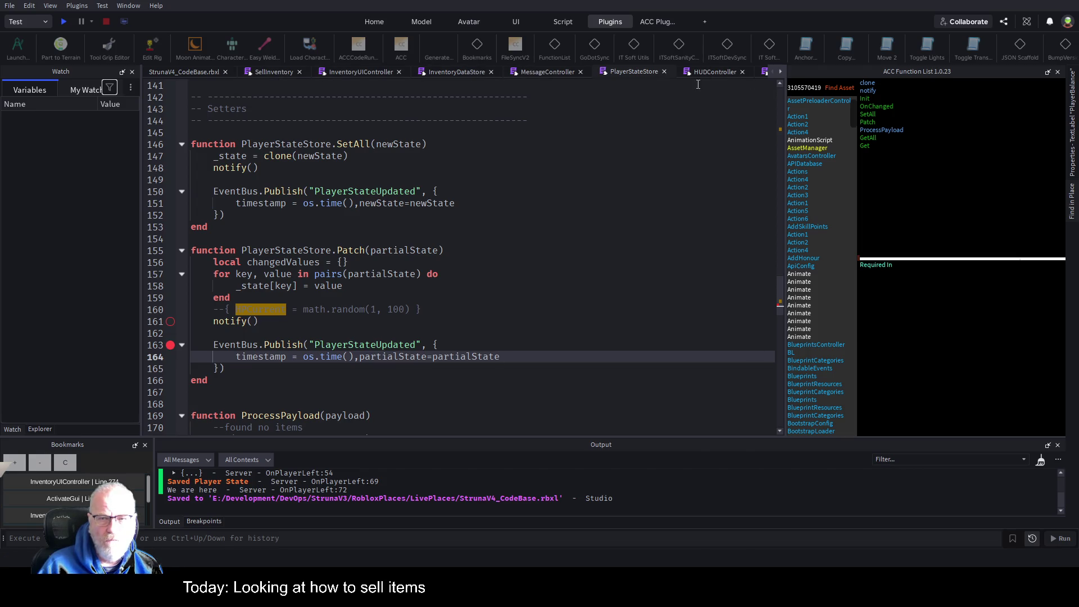
left_click(499, 267)
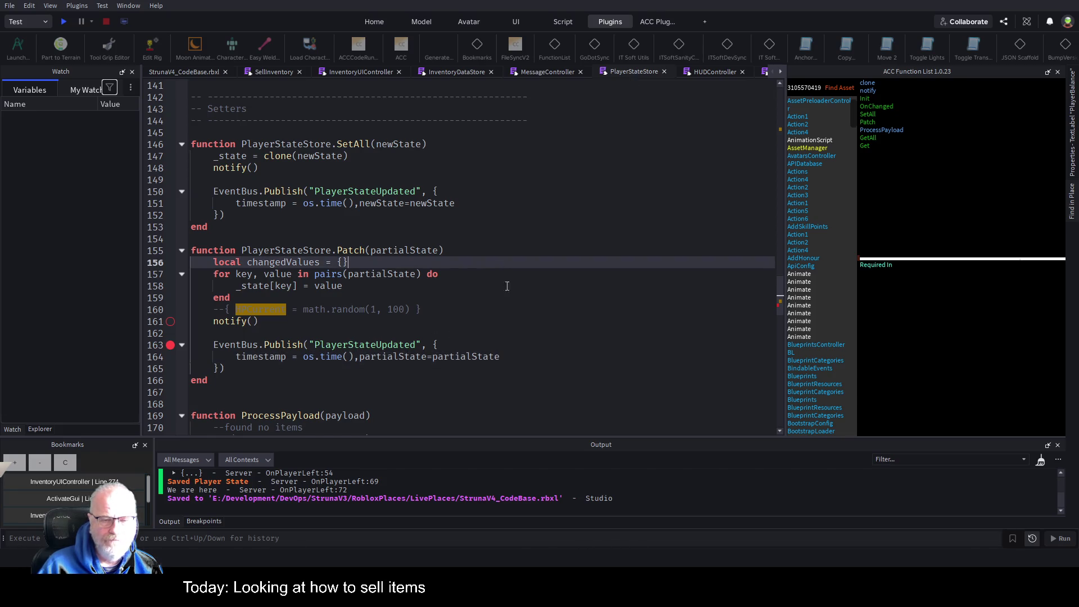
left_click(742, 72)
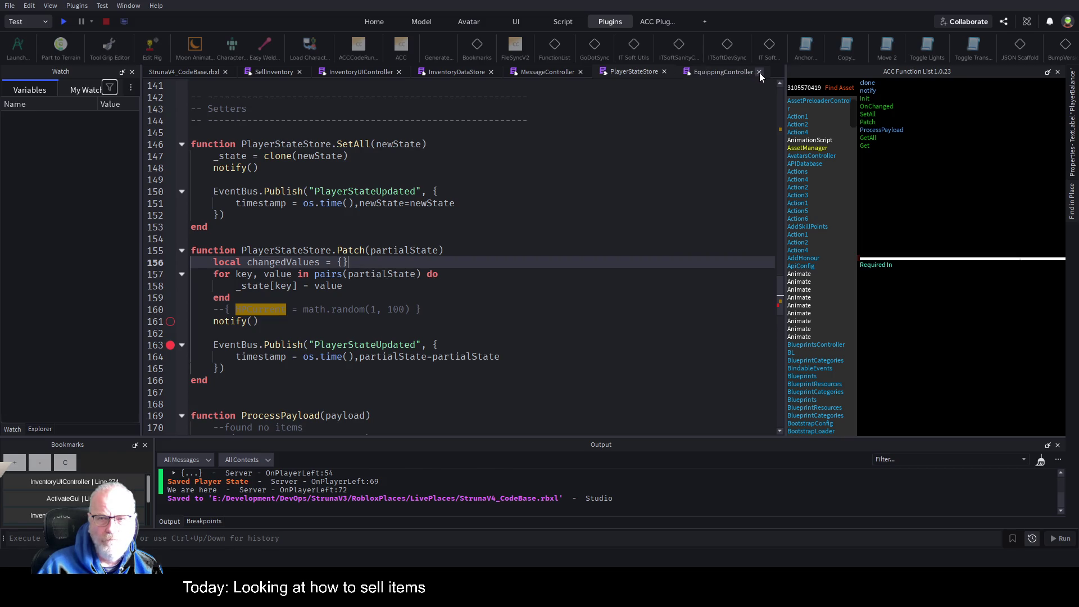
Step: Close EquippingController, select PlayerStateUpdated on line 163, and enlarge the lower panel
left_click(759, 72)
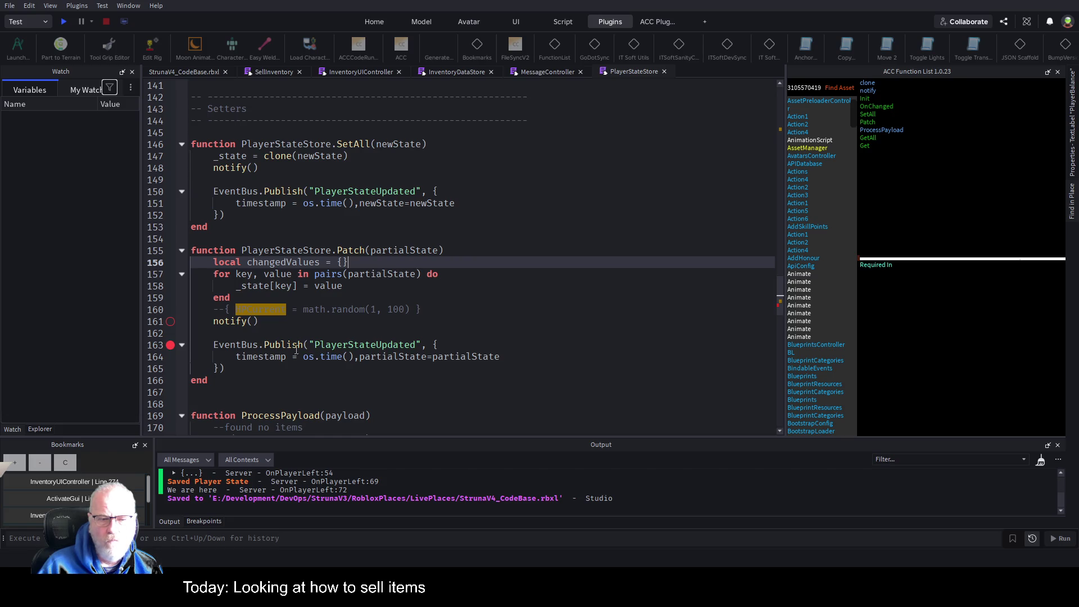
left_click(365, 344)
double_click(365, 345)
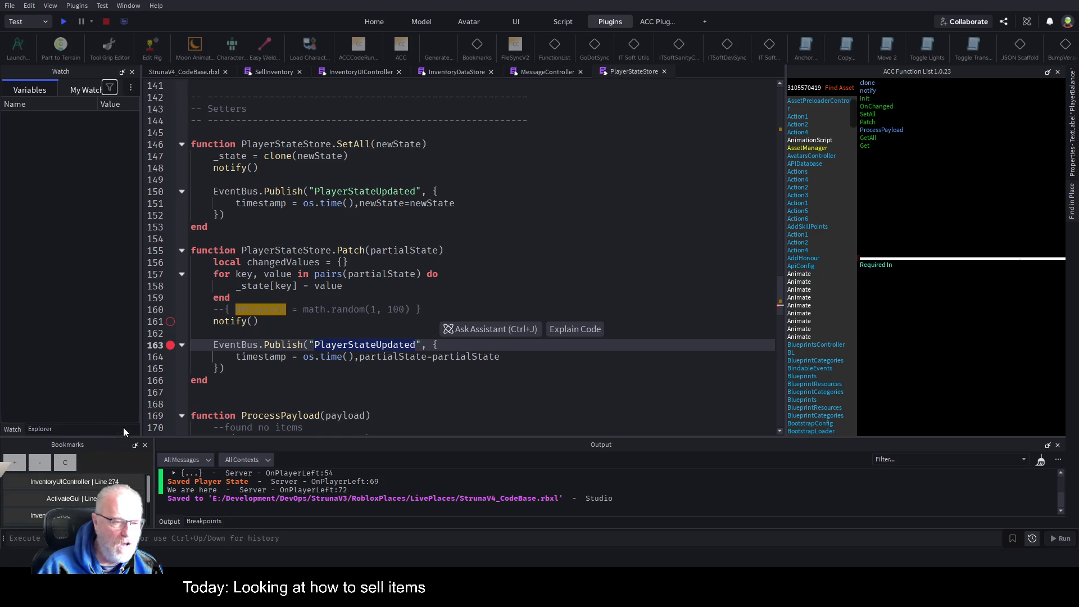
left_click_drag(124, 437, 124, 333)
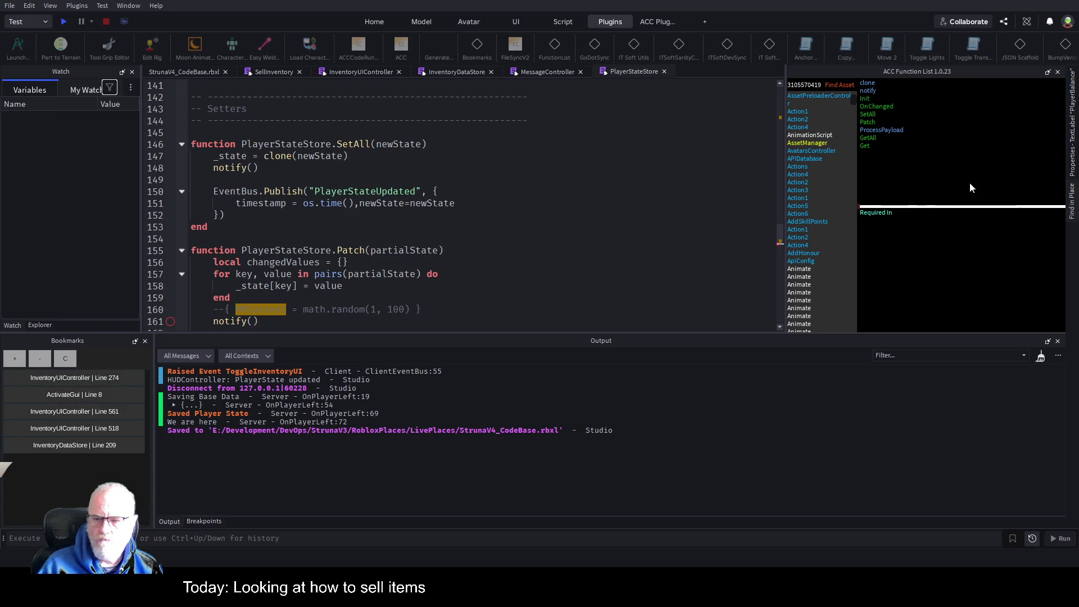
Step: Search all scripts for PlayerStateUpdated, replacing the old HPCurrent term
left_click(1071, 205)
triple_click(871, 85)
type("PlayerStateUpdated")
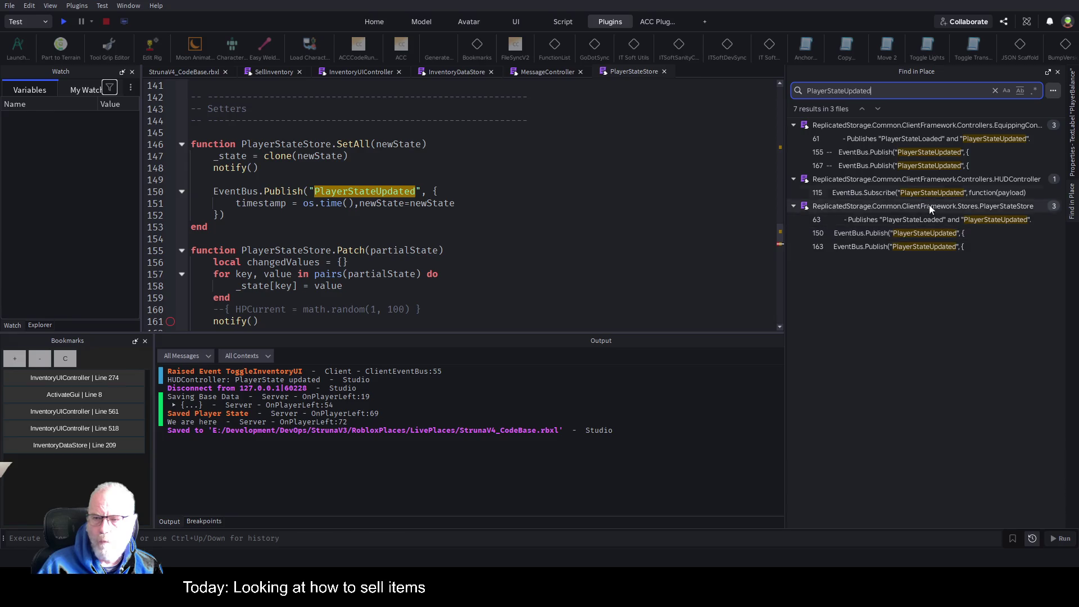
Step: Open HUDController's PlayerStateUpdated subscriber at line 115, review the handler, and start a play test
left_click(942, 192)
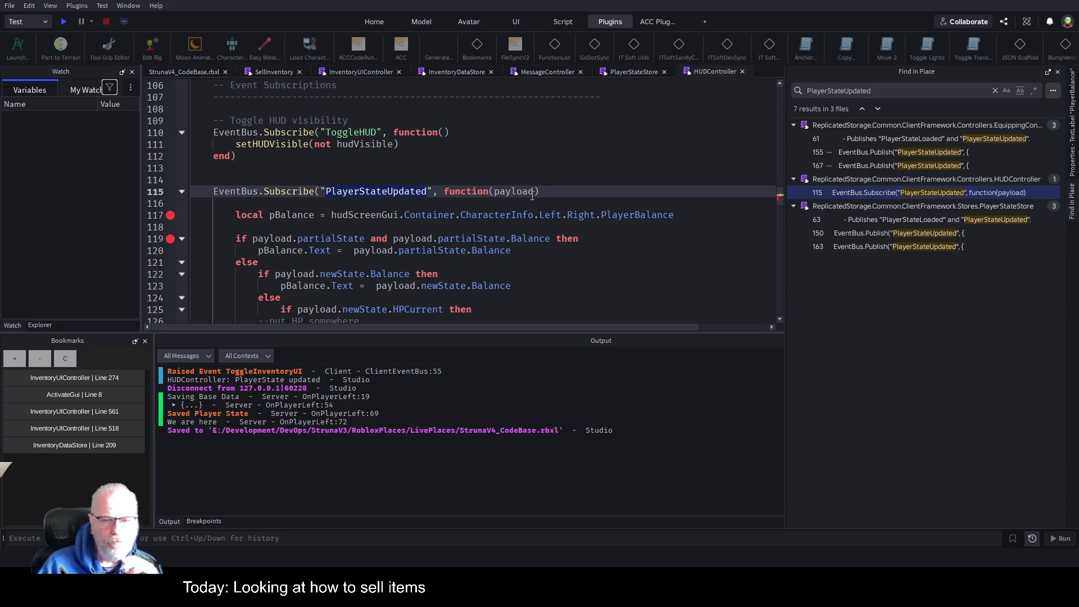
scroll(532, 202, "down", 1)
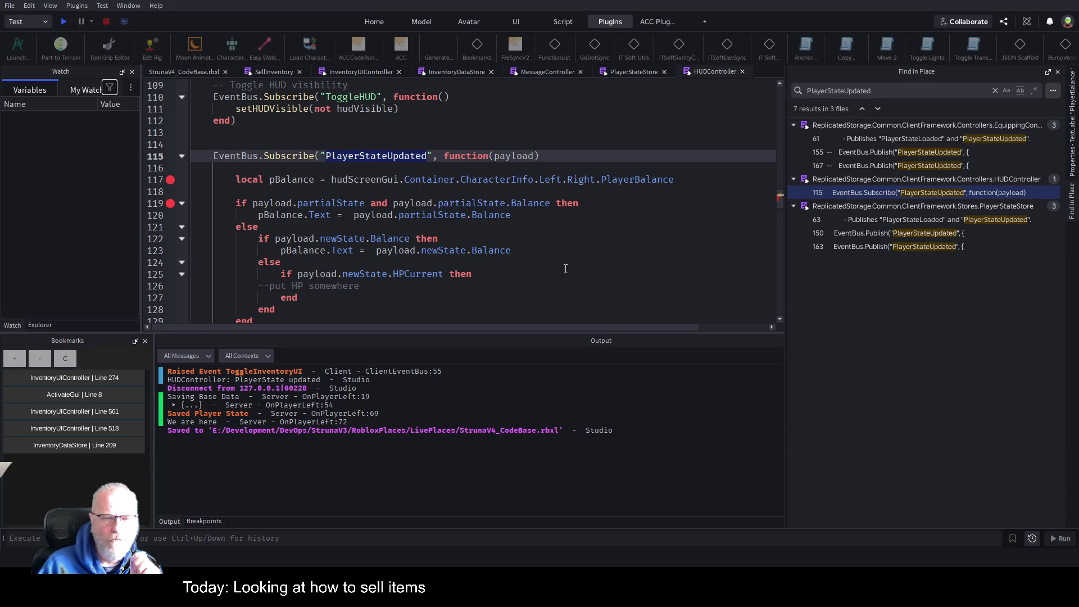
scroll(567, 238, "down", 2)
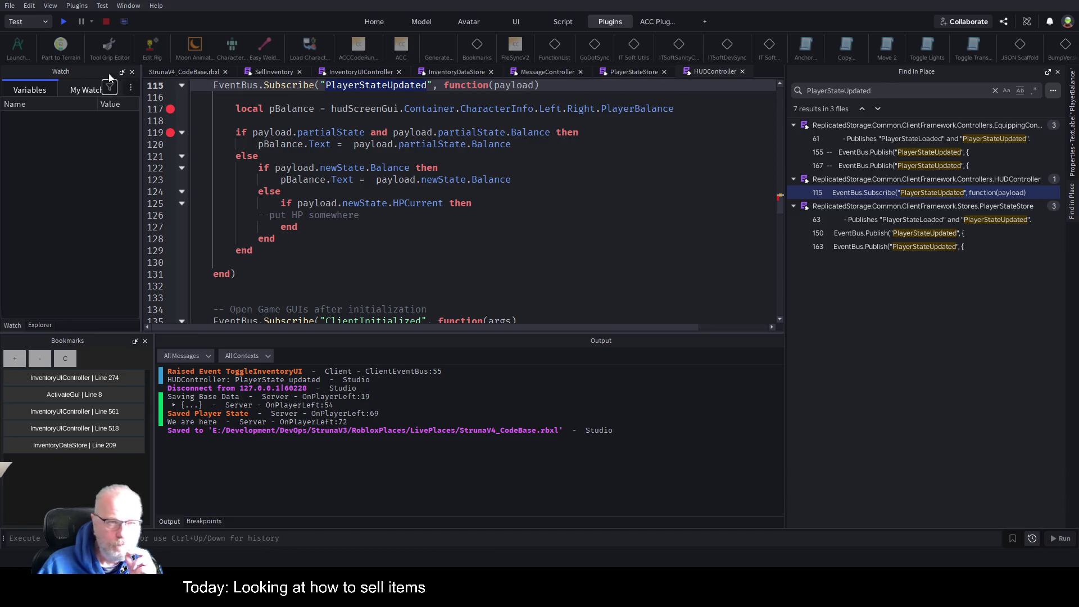
left_click(65, 21)
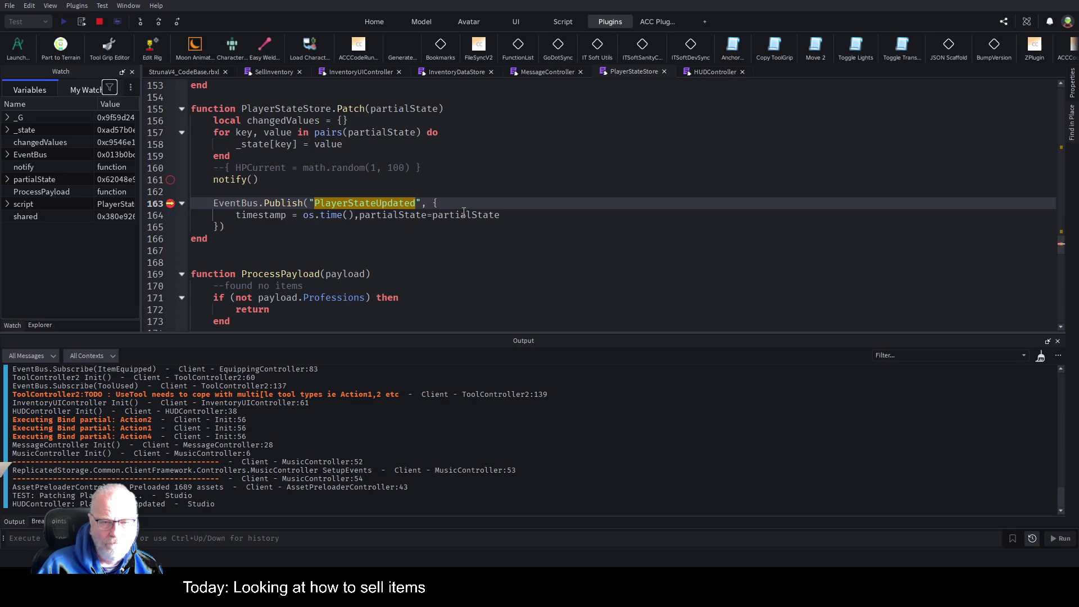
Step: Step through HUDController lines 119 and 122 to hit the nil 'Balance' error, then stop the test
key("F5")
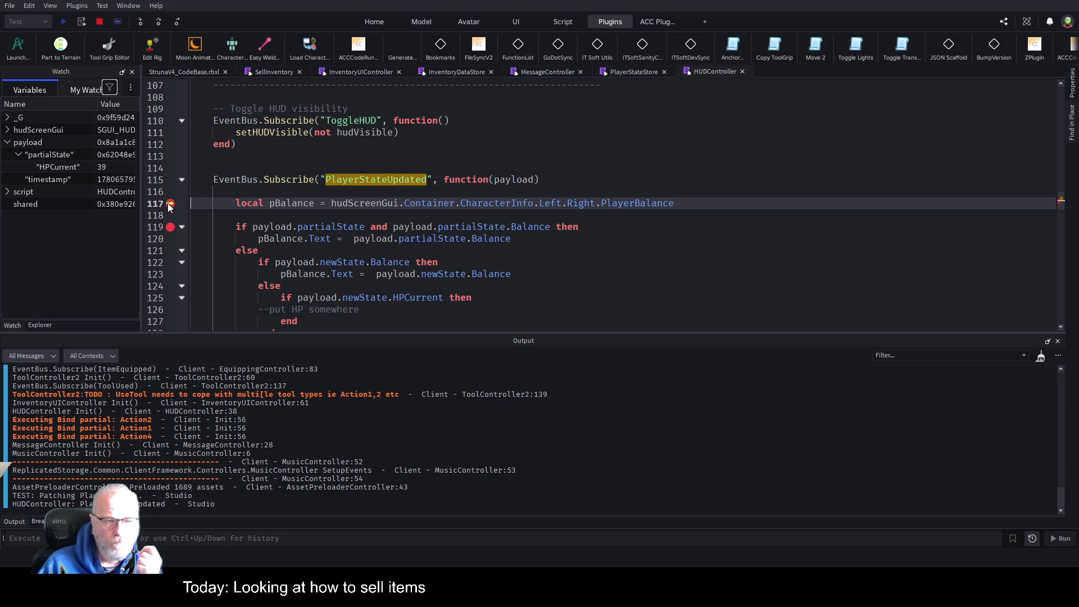
left_click(160, 21)
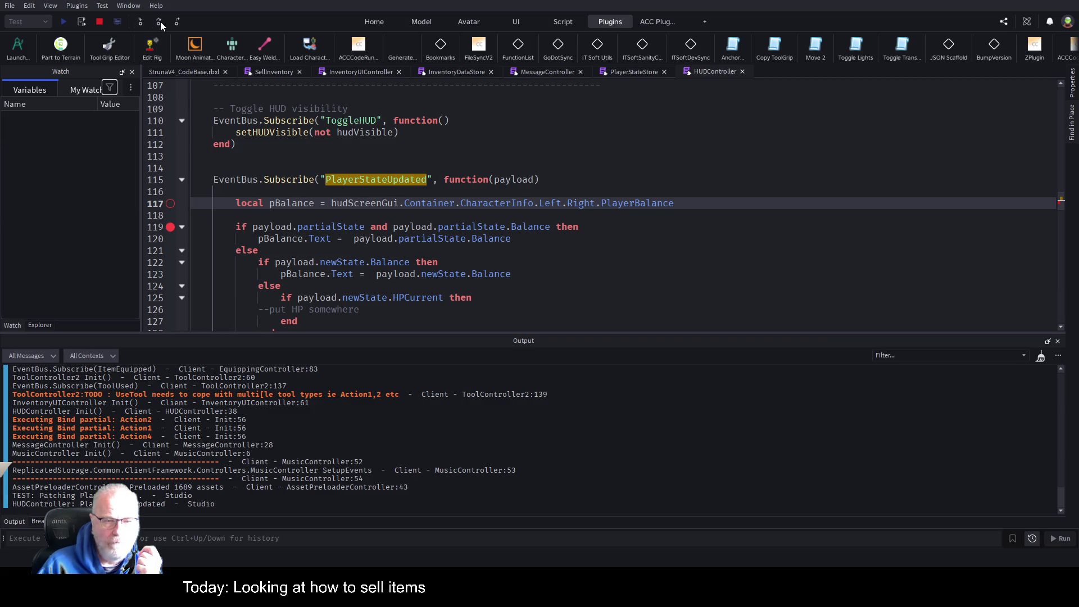
left_click(160, 21)
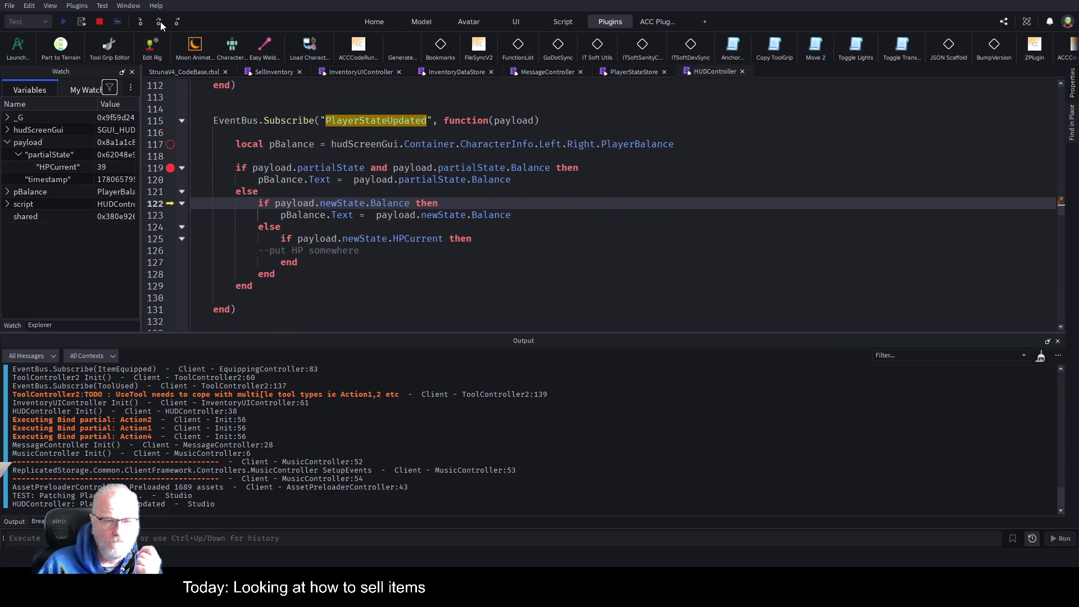
left_click(160, 22)
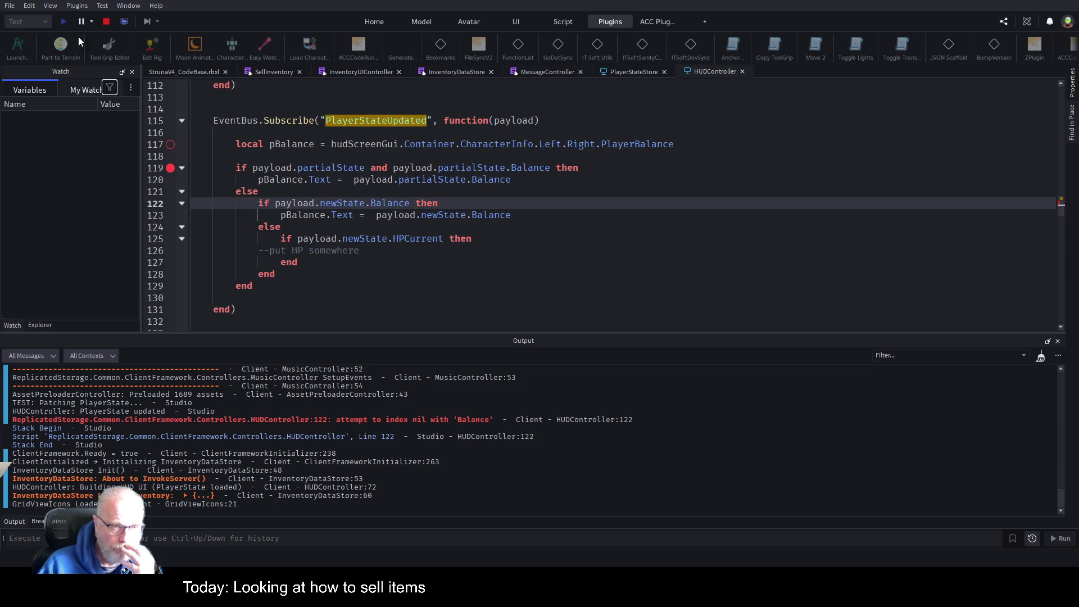
left_click(106, 22)
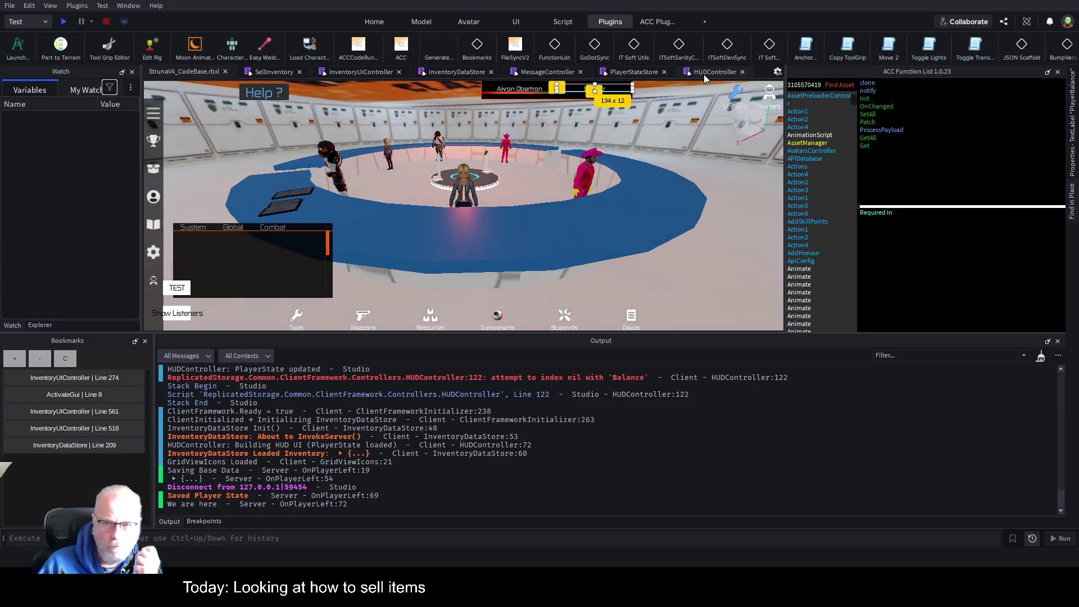
Step: Comment out HUDController lines 122–128 and start another play test
left_click(697, 75)
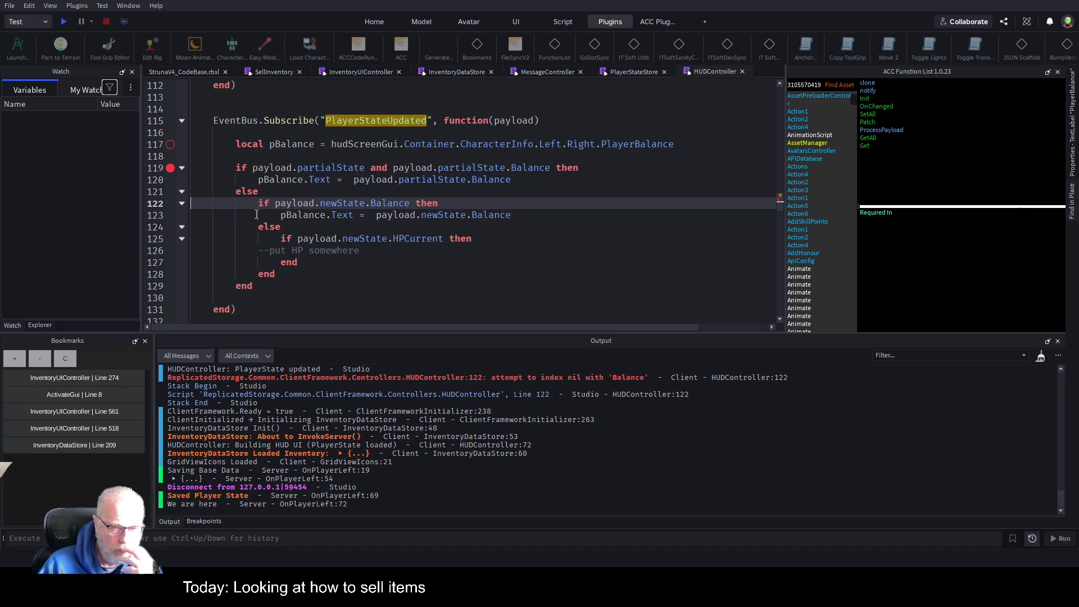
mouse_move(256, 205)
left_mouse_down()
mouse_move(510, 215)
mouse_move(275, 274)
left_mouse_up()
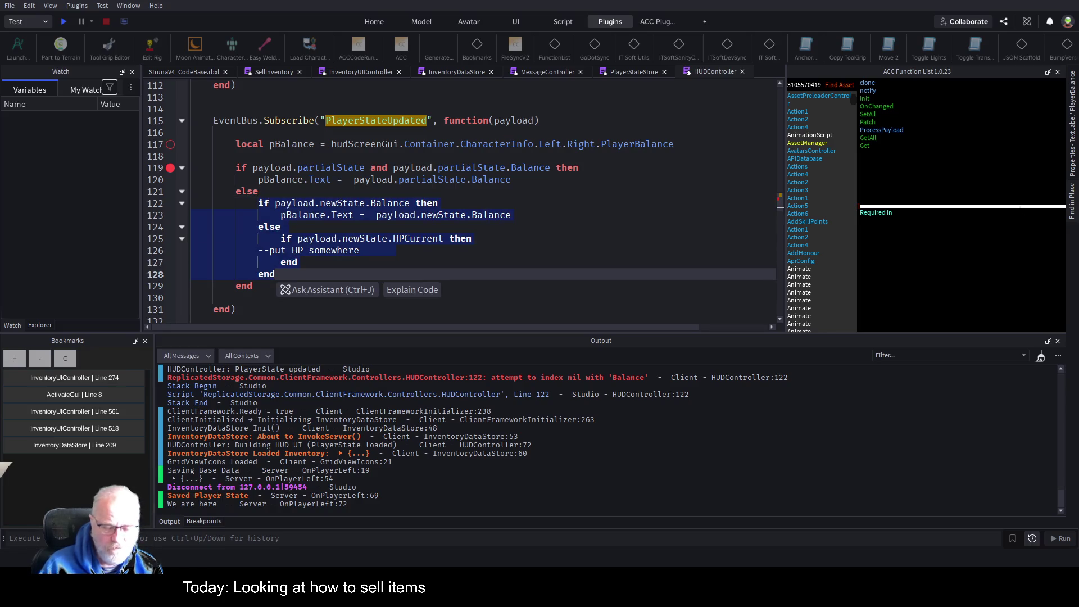
key("ctrl+slash")
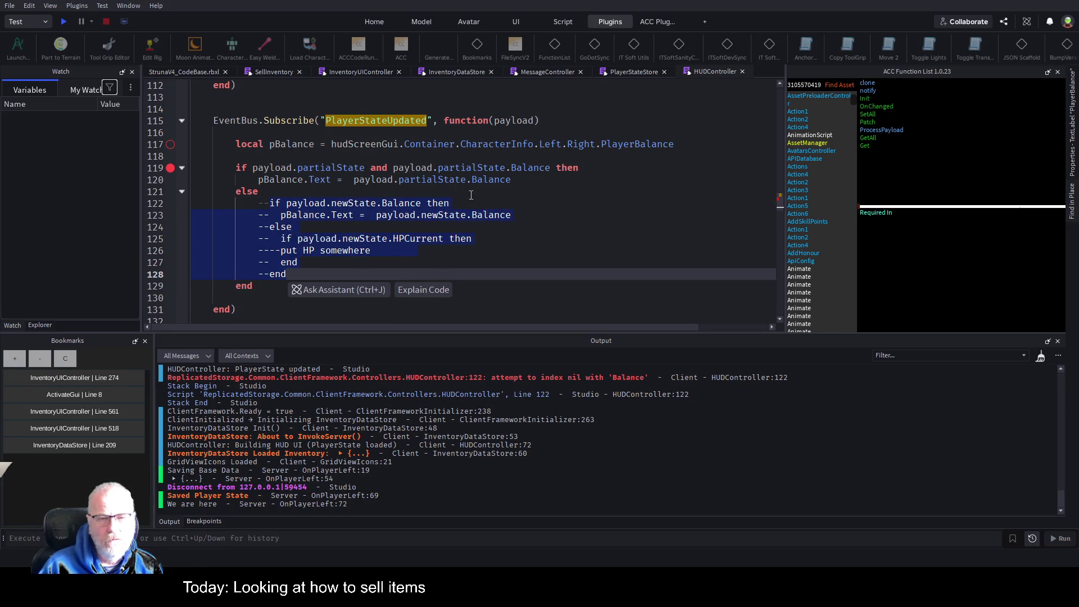
left_click(462, 193)
left_click(63, 22)
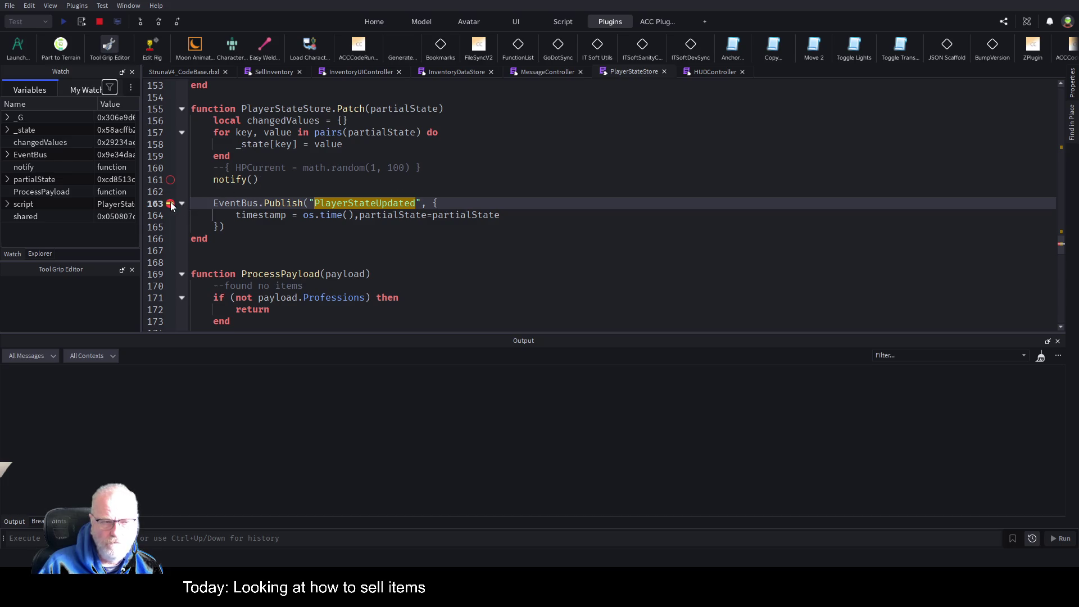
Step: Step past the HUDController balance check, resume the game, and enlarge the game view over Output
key("F5")
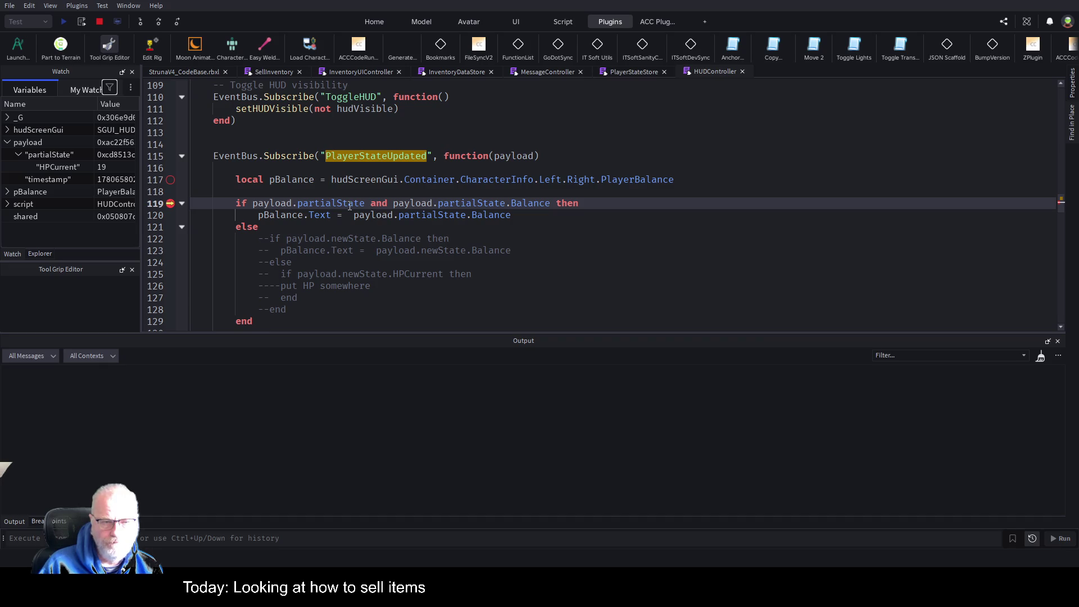
left_click(160, 21)
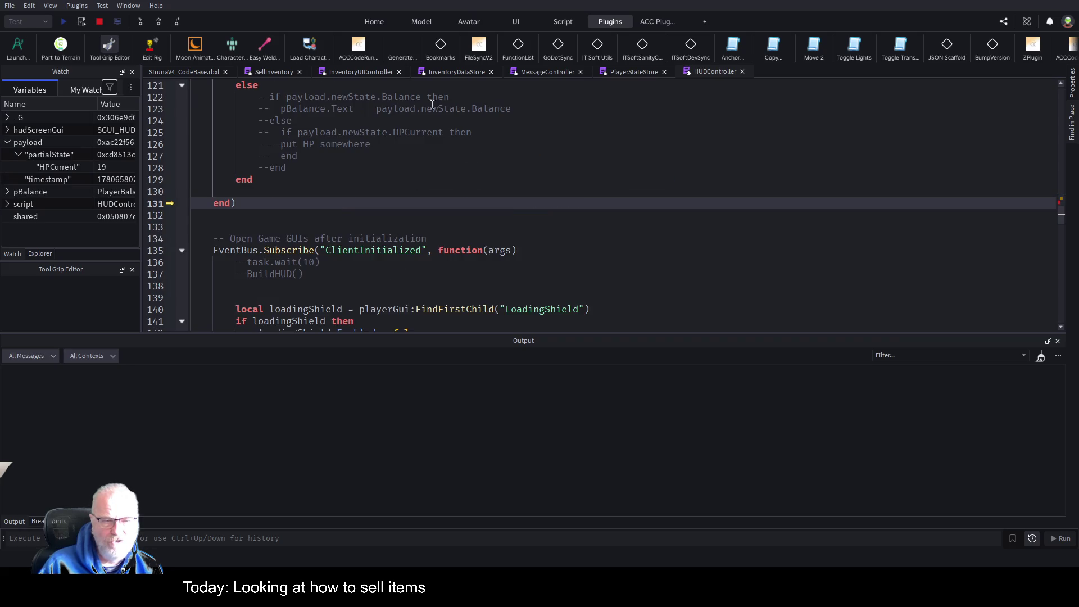
key("F5")
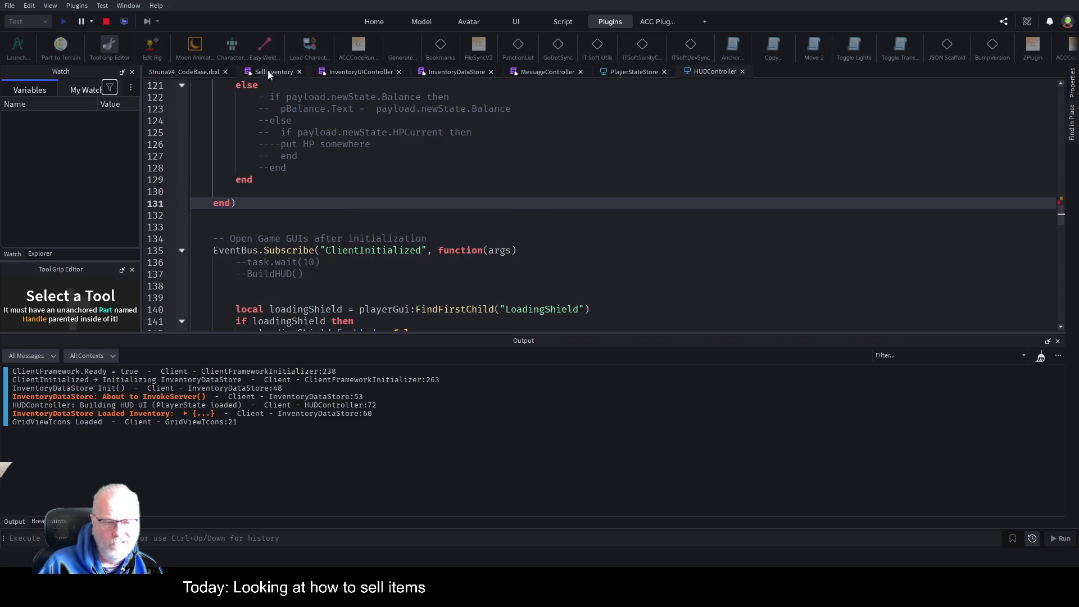
left_click(183, 71)
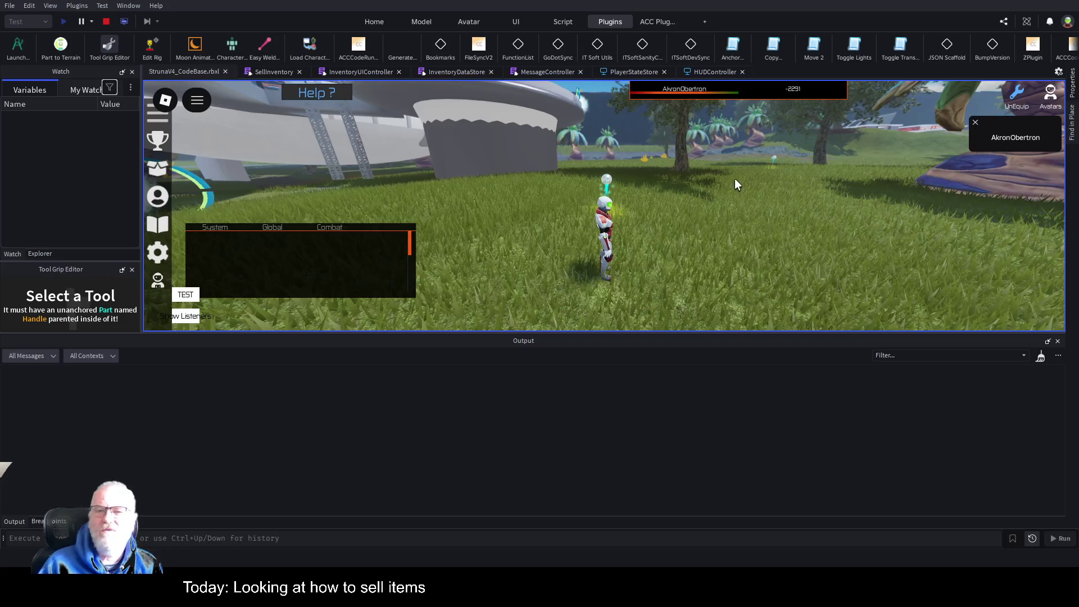
scroll(734, 177, "up", 5)
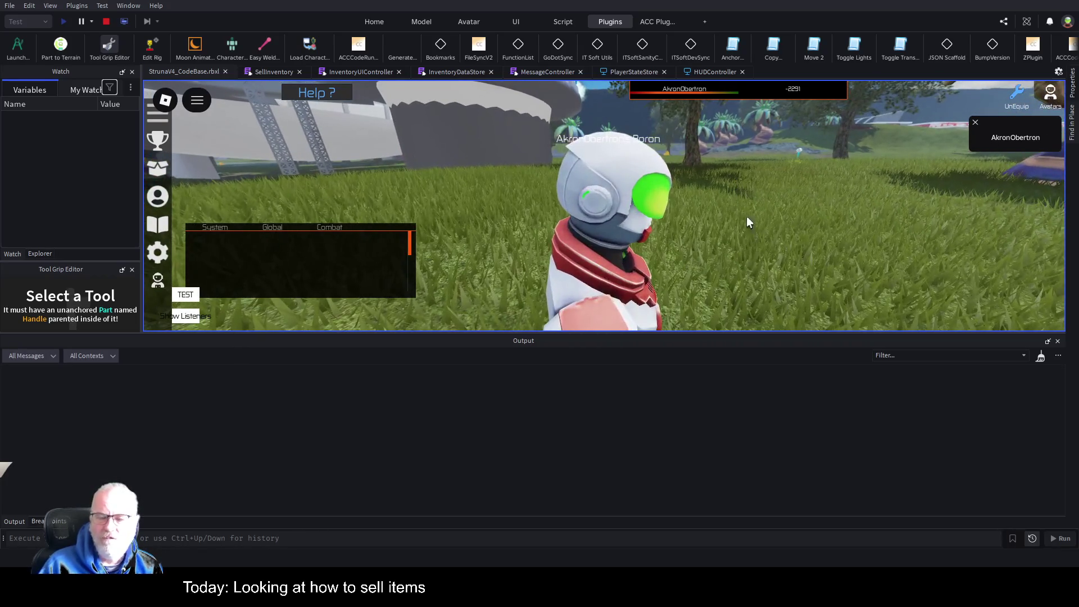
scroll(747, 231, "down", 3)
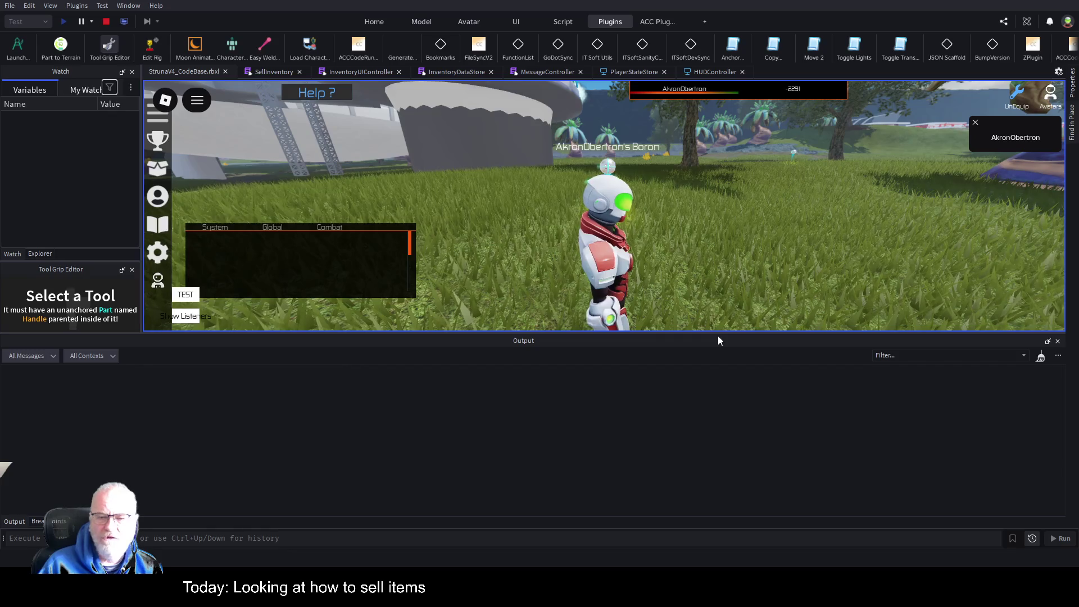
left_click_drag(725, 340, 730, 453)
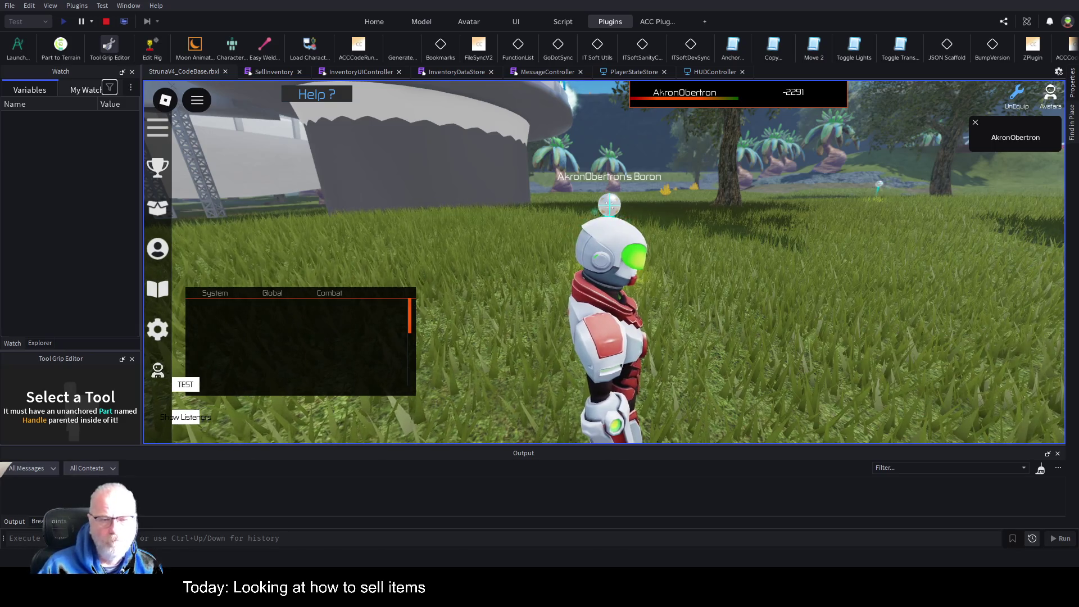
Step: Sell Mendelevium from the Resources category of the inventory
key("i")
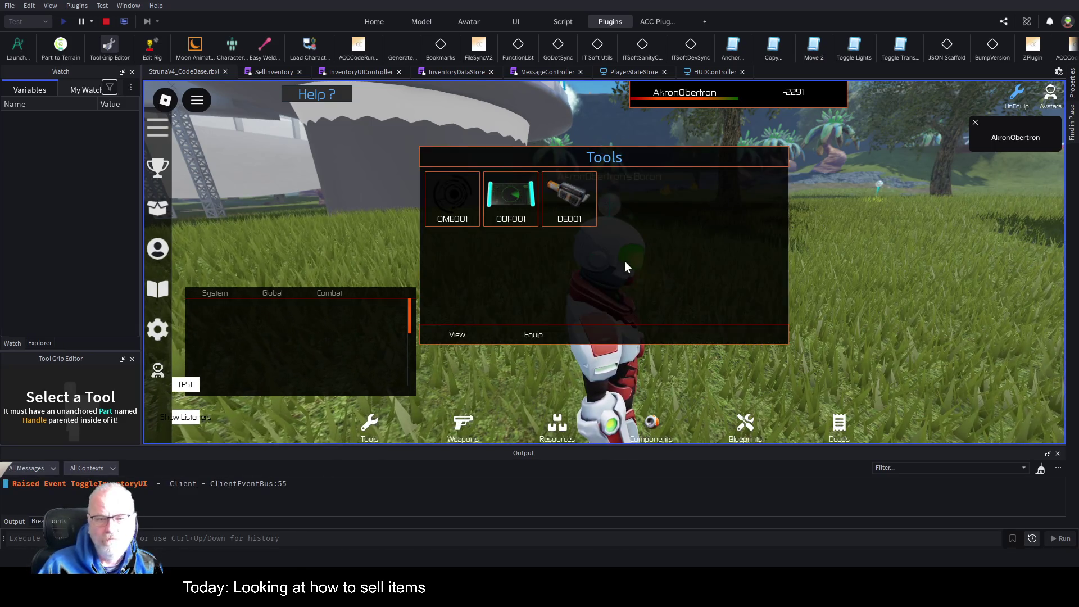
left_click(556, 426)
left_click(453, 203)
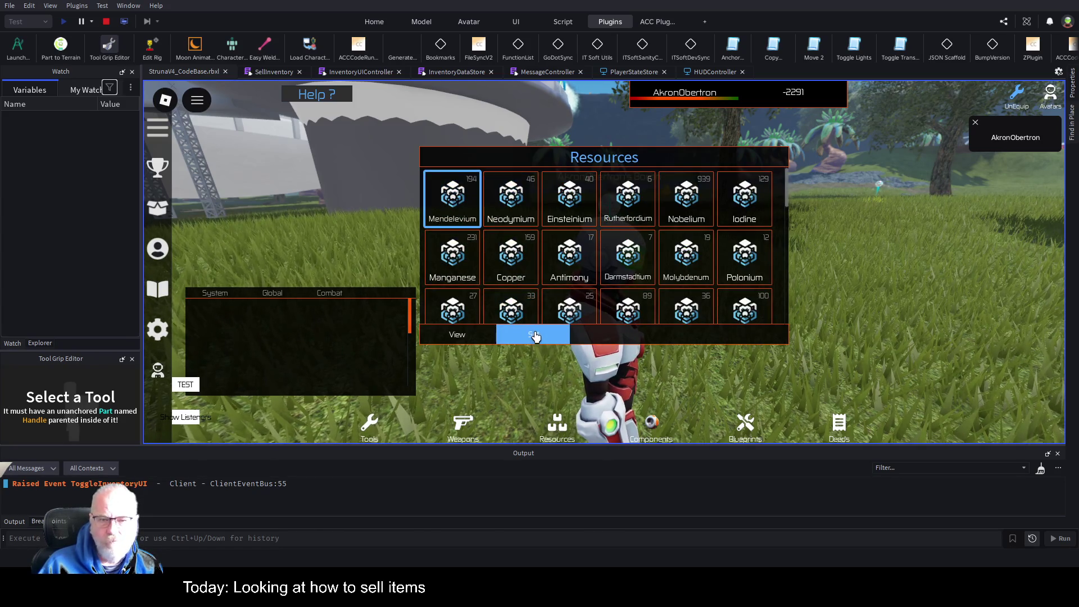
left_click(457, 334)
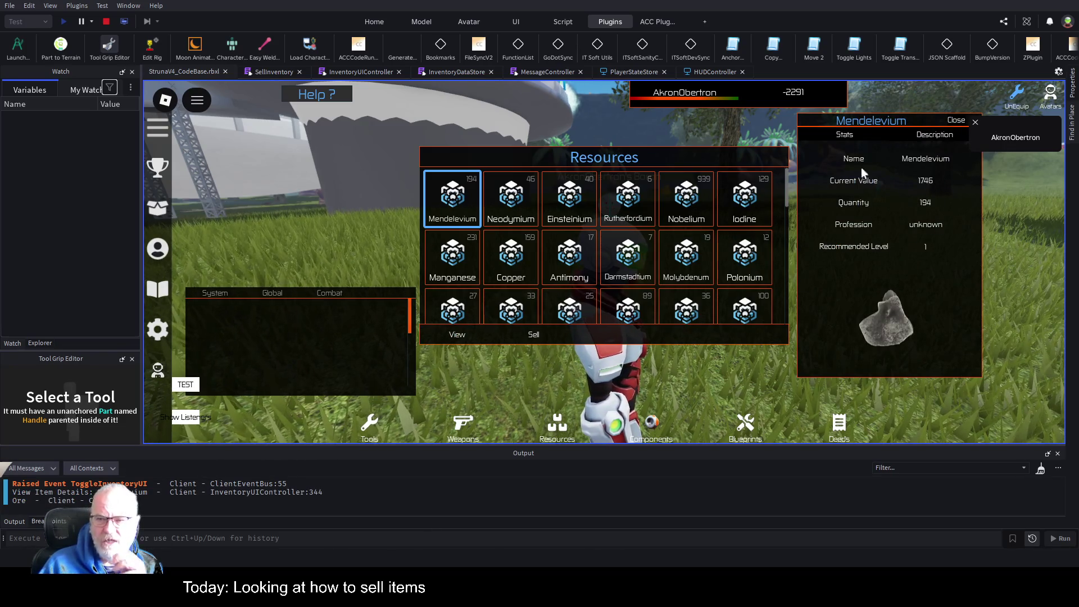
left_click(534, 335)
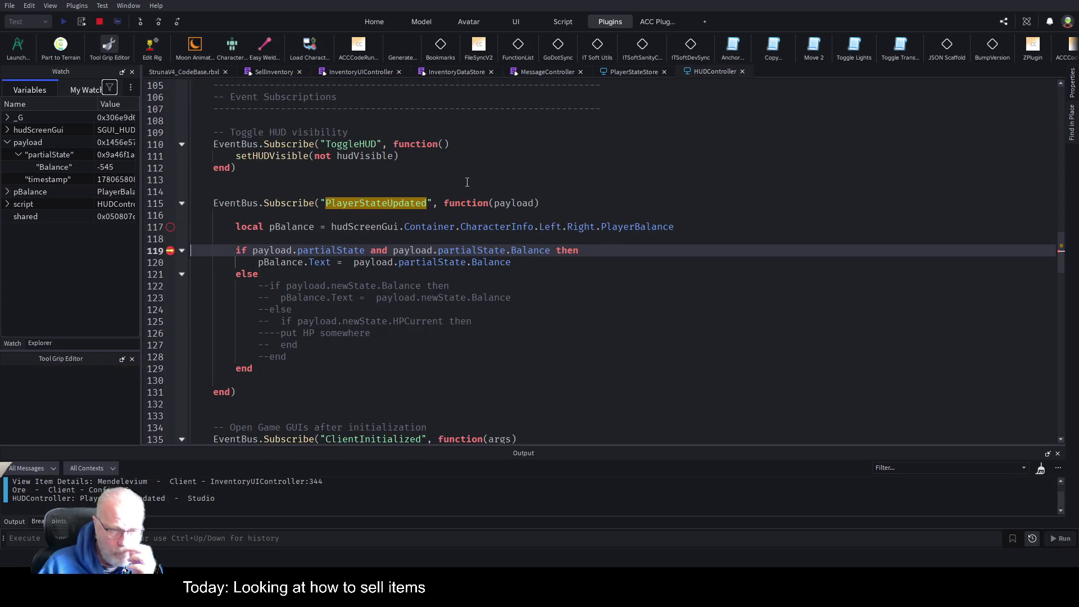
Step: Step to the balance-text line, resume the game, then select Neodymium and view HUDController
left_click(159, 20)
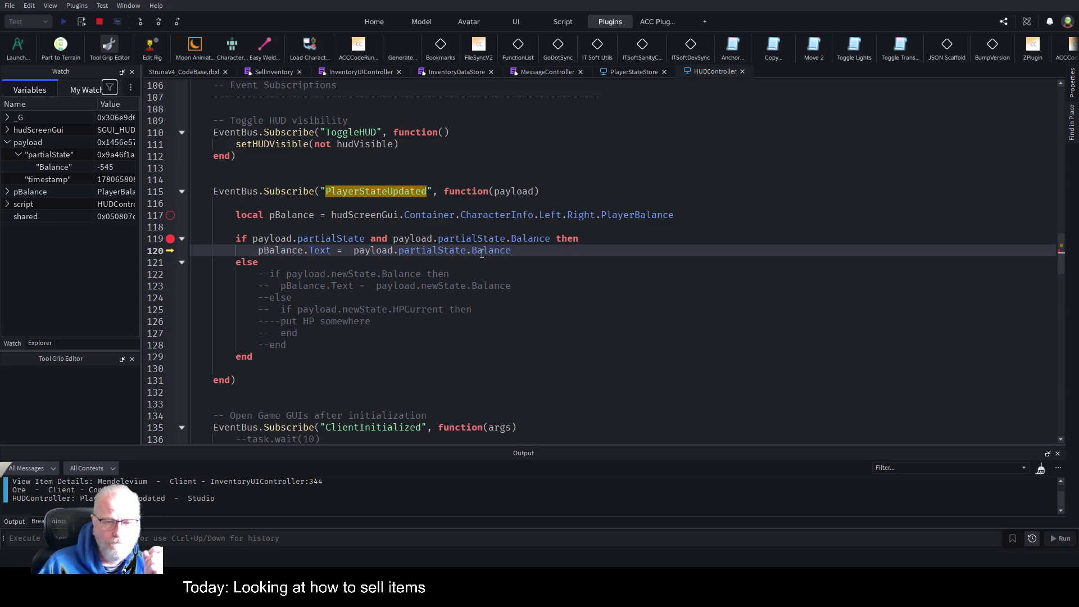
key("F5")
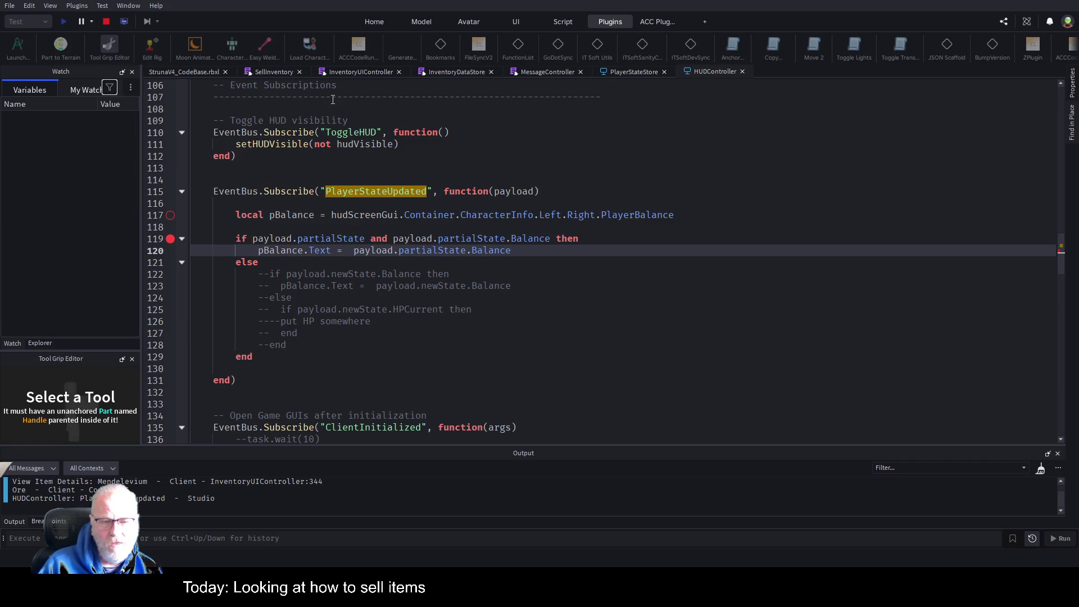
left_click(188, 71)
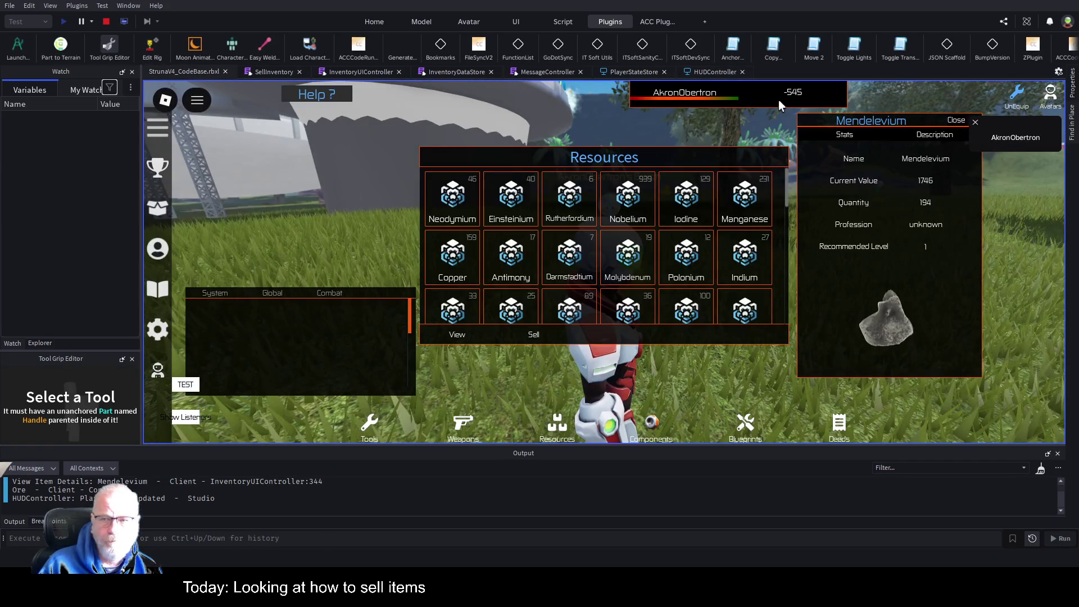
left_click(451, 209)
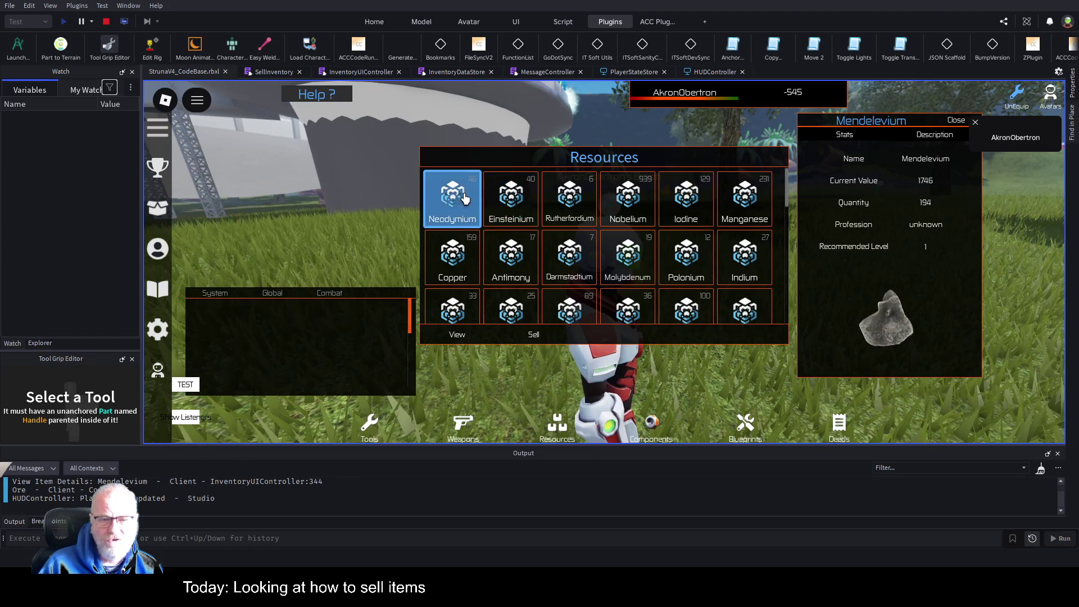
left_click(717, 72)
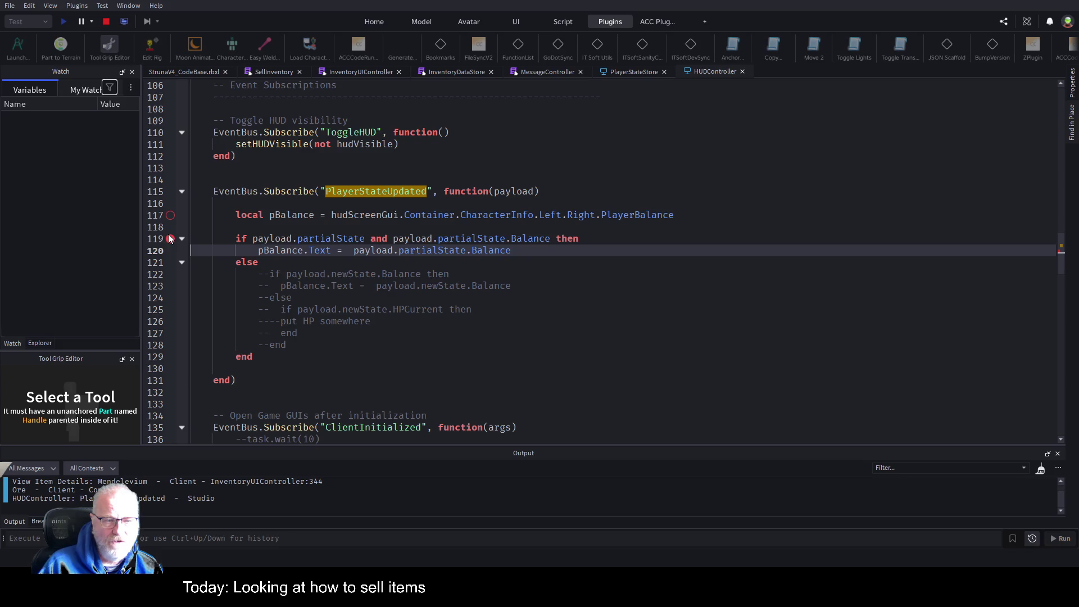
Step: Sell several resources, including Einsteinium, Rutherfordium and Nobelium, raising the HUD balance
left_click(188, 69)
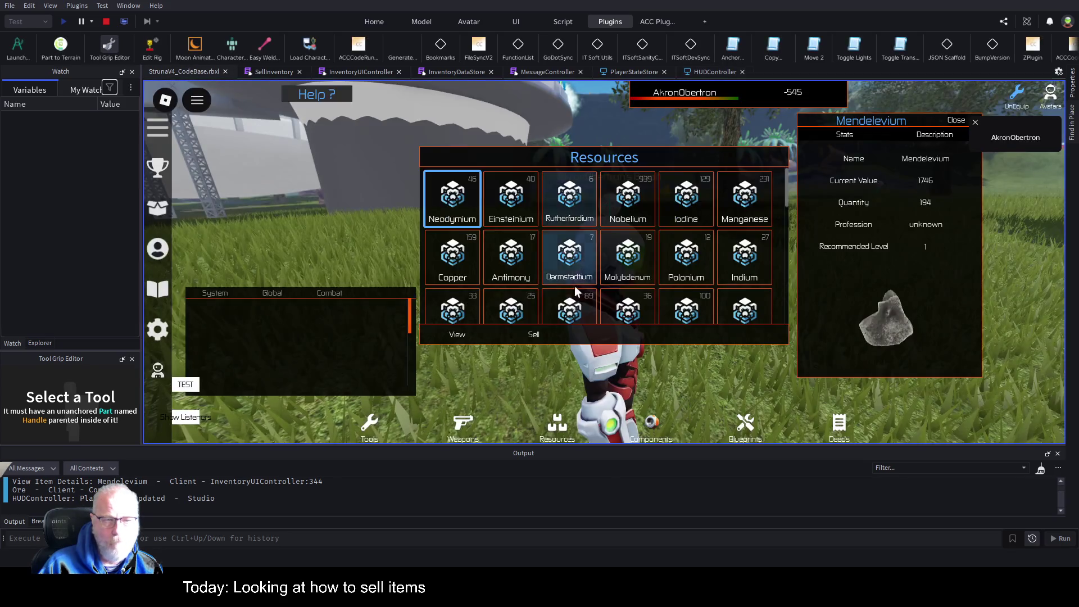
left_click(536, 336)
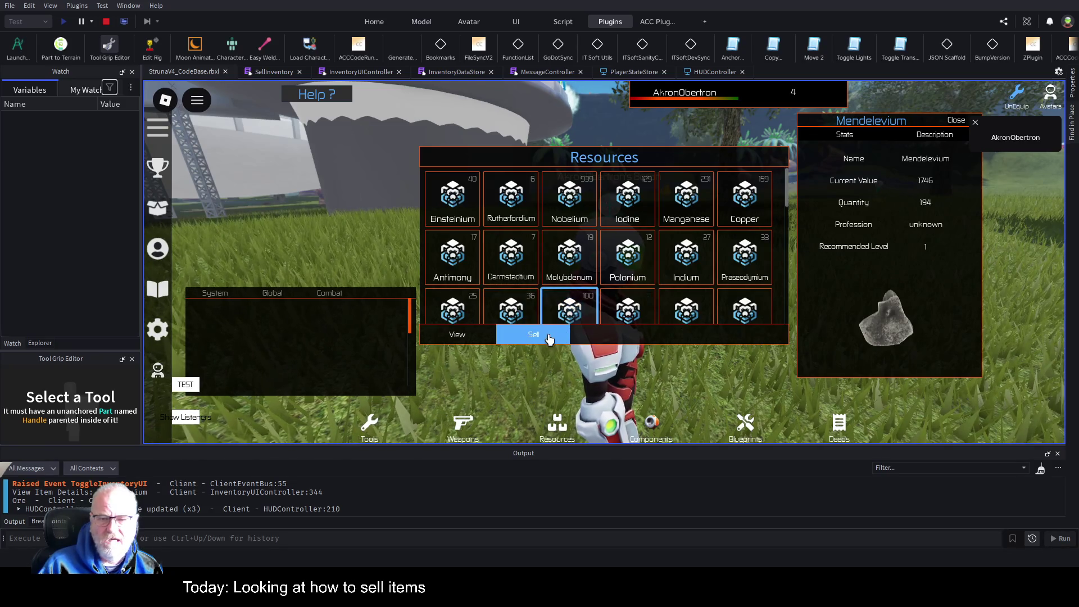
left_click(548, 336)
left_click(535, 334)
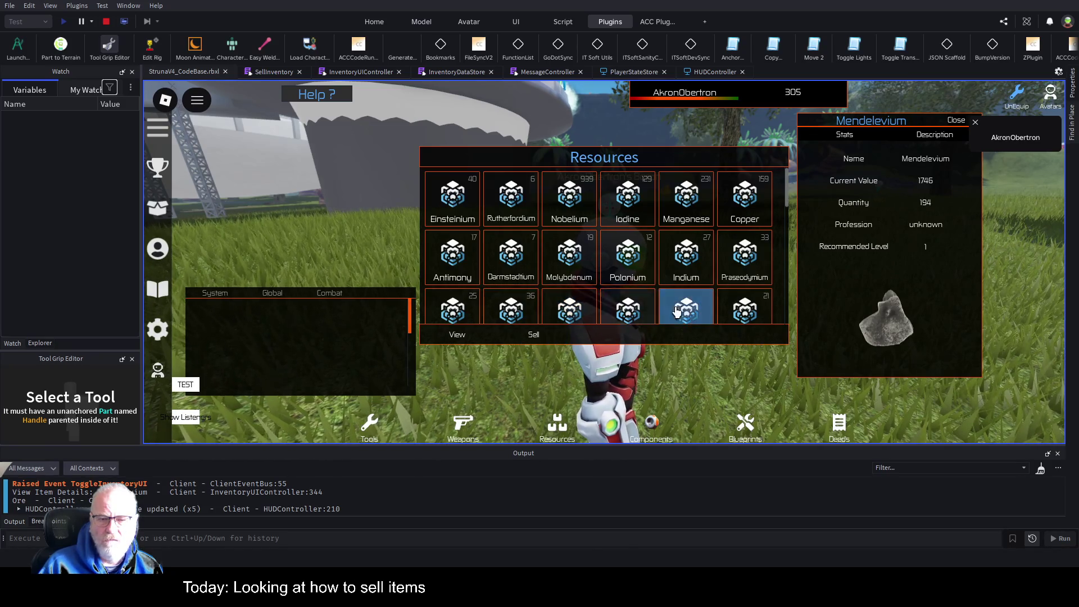
left_click(452, 191)
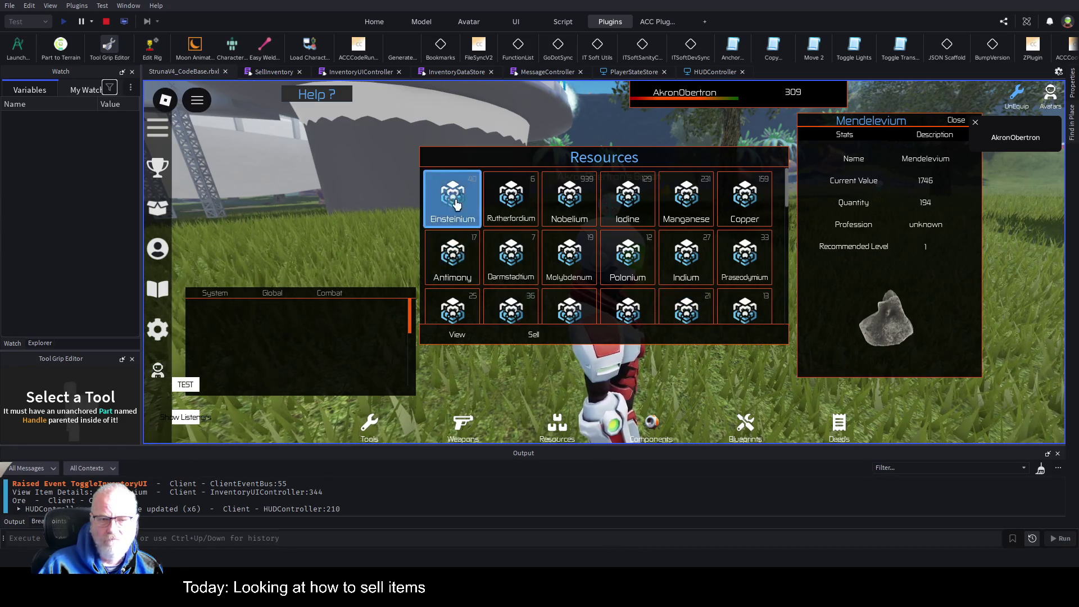
left_click(526, 335)
left_click(452, 199)
left_click(533, 335)
left_click(452, 200)
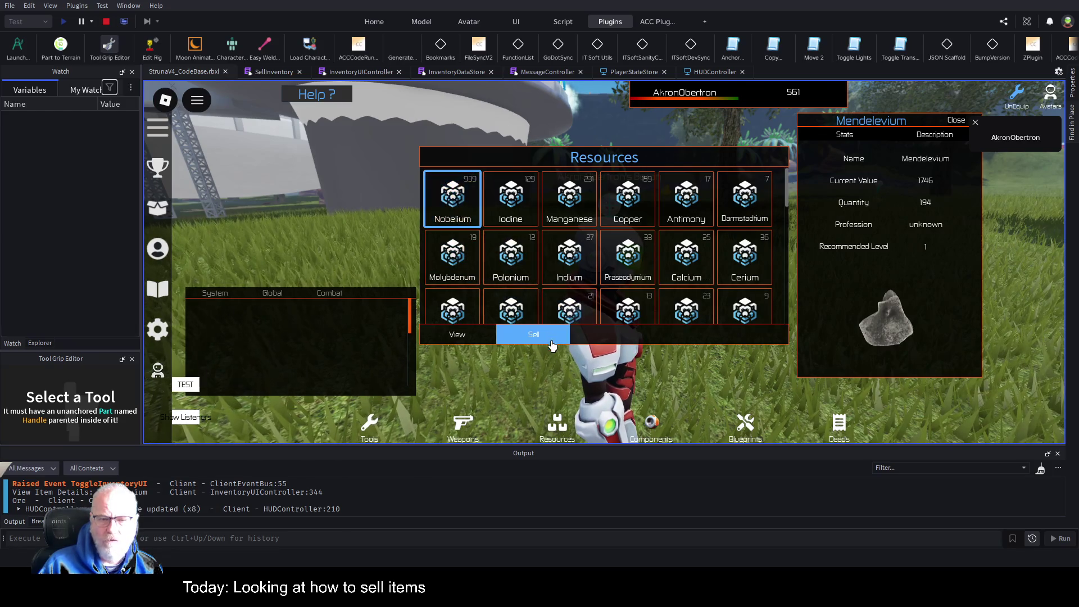
left_click(535, 335)
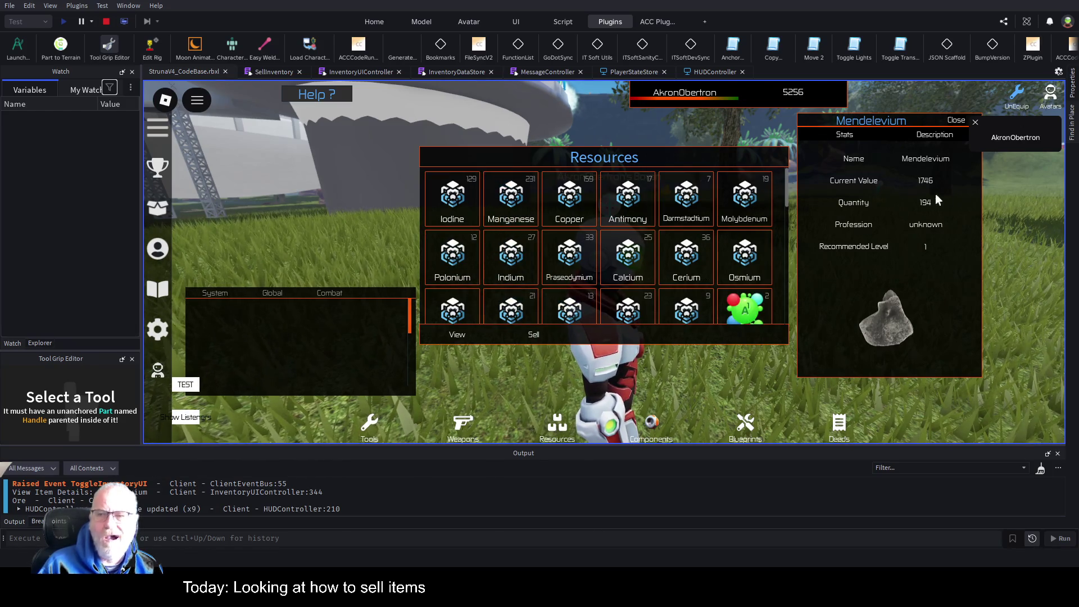
Step: Move the Mendelevium details panel aside, select Iodine, then close the panel
mouse_move(926, 118)
left_mouse_down()
mouse_move(904, 81)
mouse_move(634, 164)
mouse_move(959, 146)
mouse_move(769, 92)
mouse_move(735, 116)
mouse_move(755, 124)
left_mouse_up()
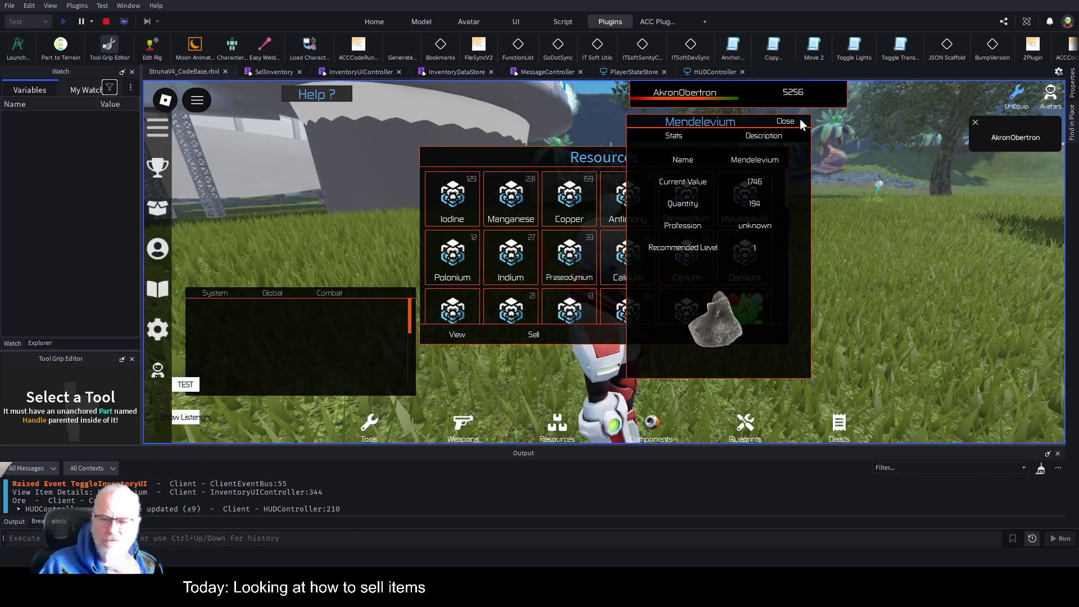
left_click(468, 209)
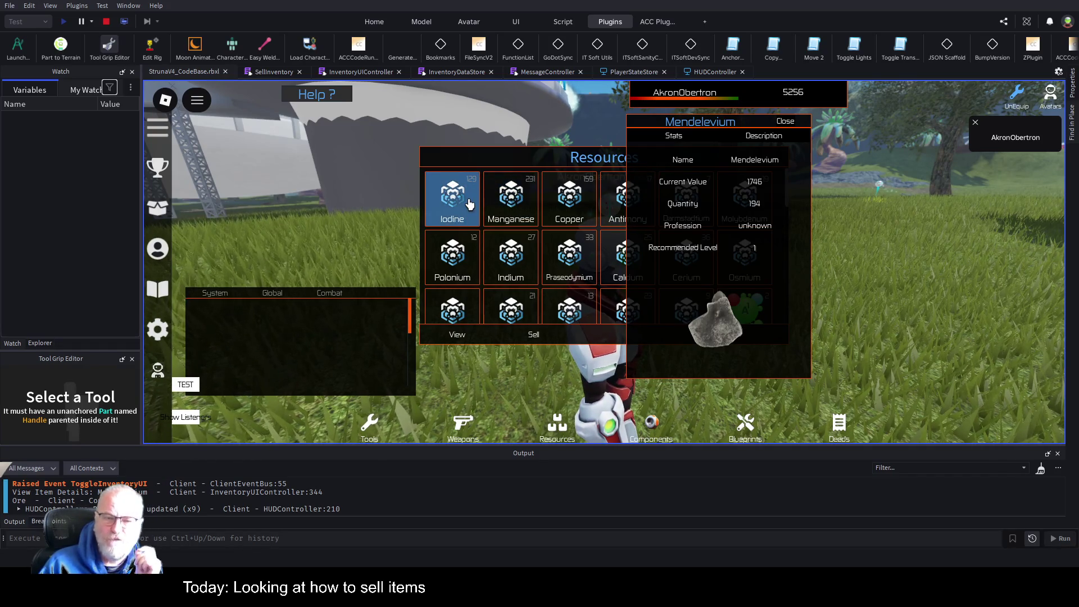
left_click(468, 203)
mouse_move(741, 117)
left_mouse_down()
mouse_move(871, 118)
mouse_move(880, 107)
mouse_move(907, 133)
mouse_move(903, 125)
left_mouse_up()
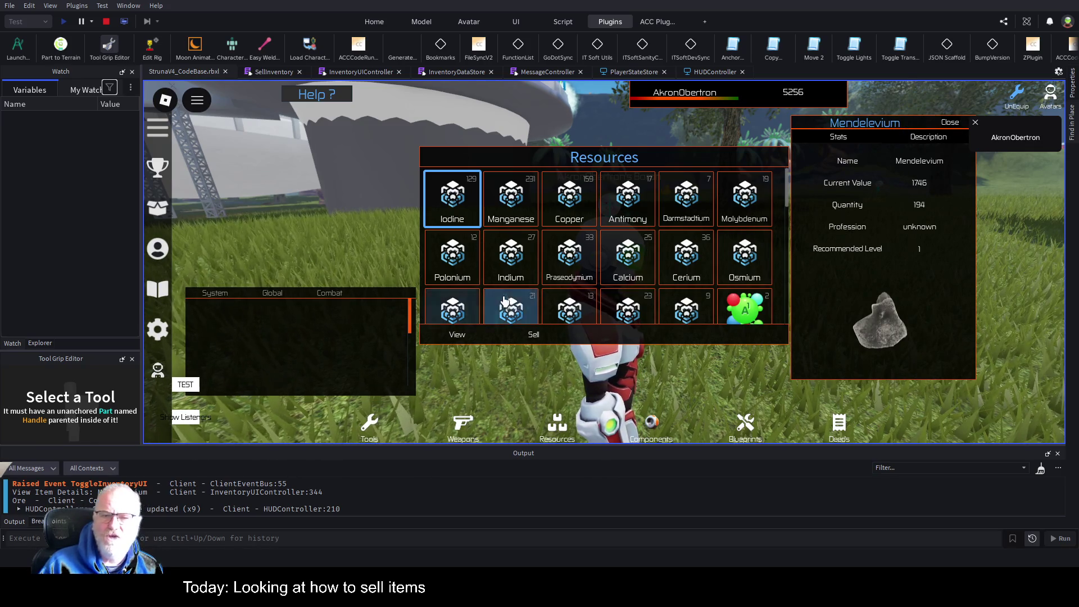
left_click(952, 124)
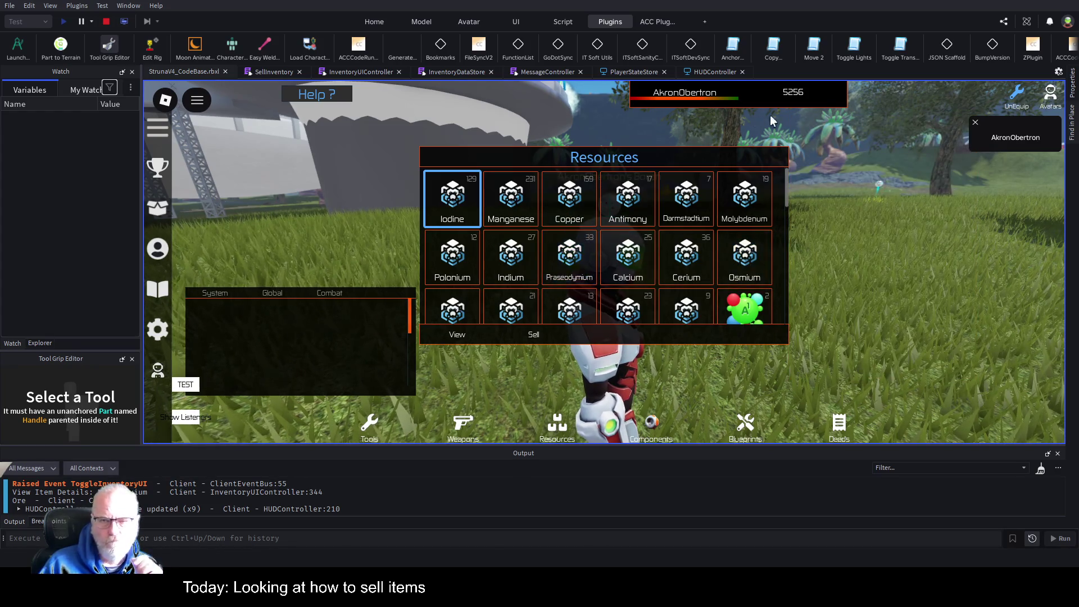
Step: Stop and restart the play-test to see the saved balance of -9838
left_click(107, 22)
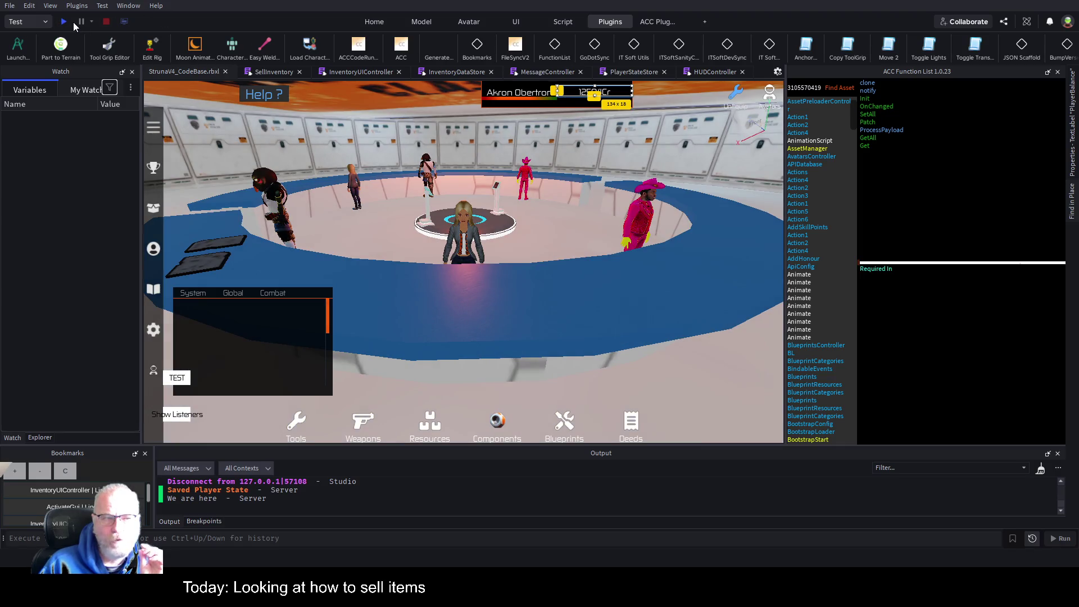
left_click(63, 21)
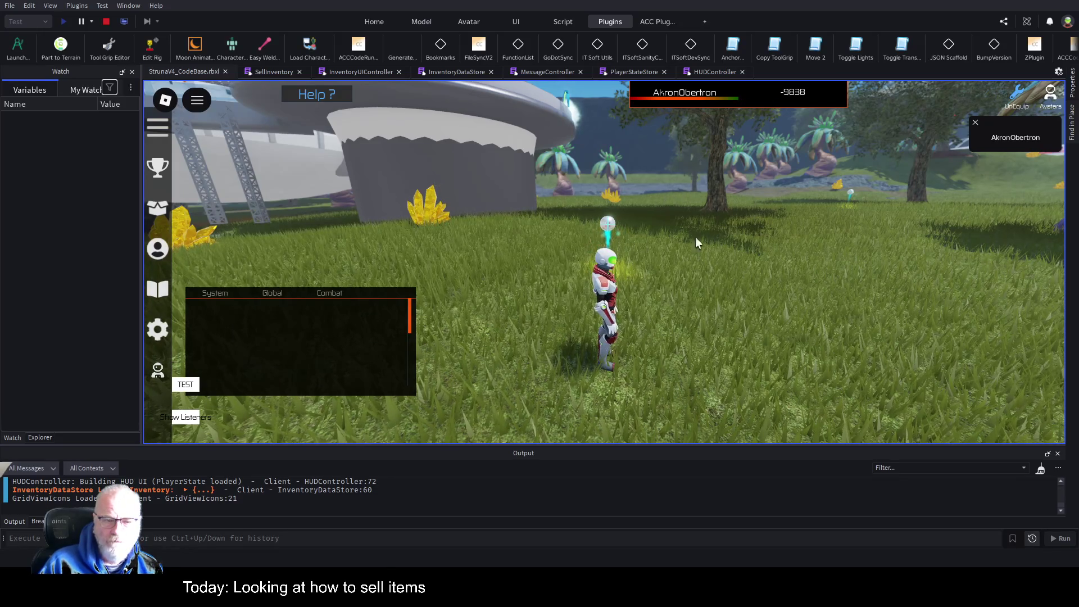
Step: Sell Darmstadtium and Iodine, stop the play-test, and bring up HUDController
key("i")
left_click(546, 432)
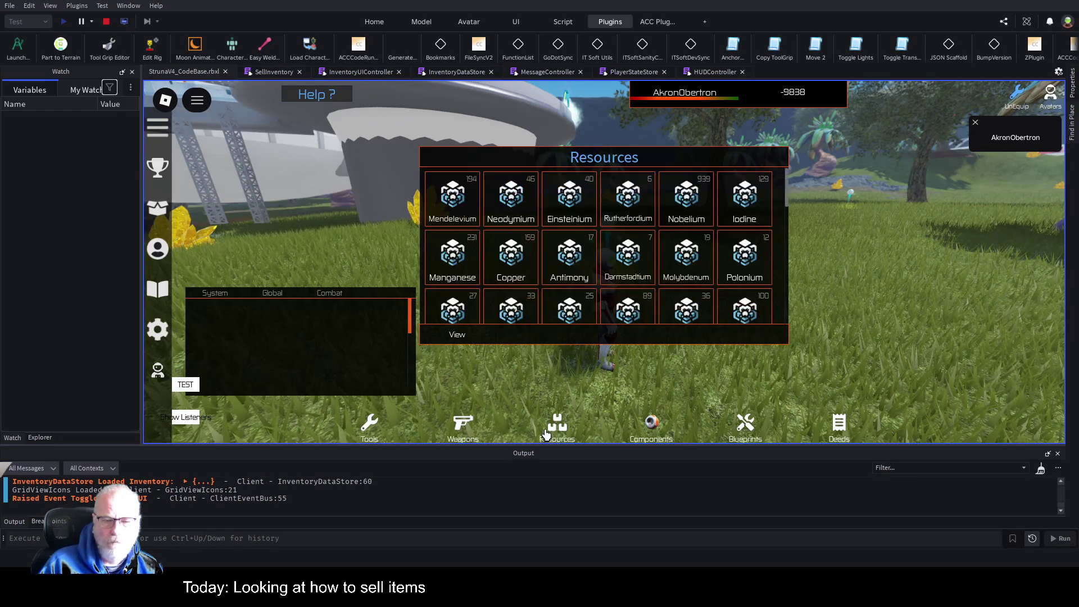
left_click(627, 258)
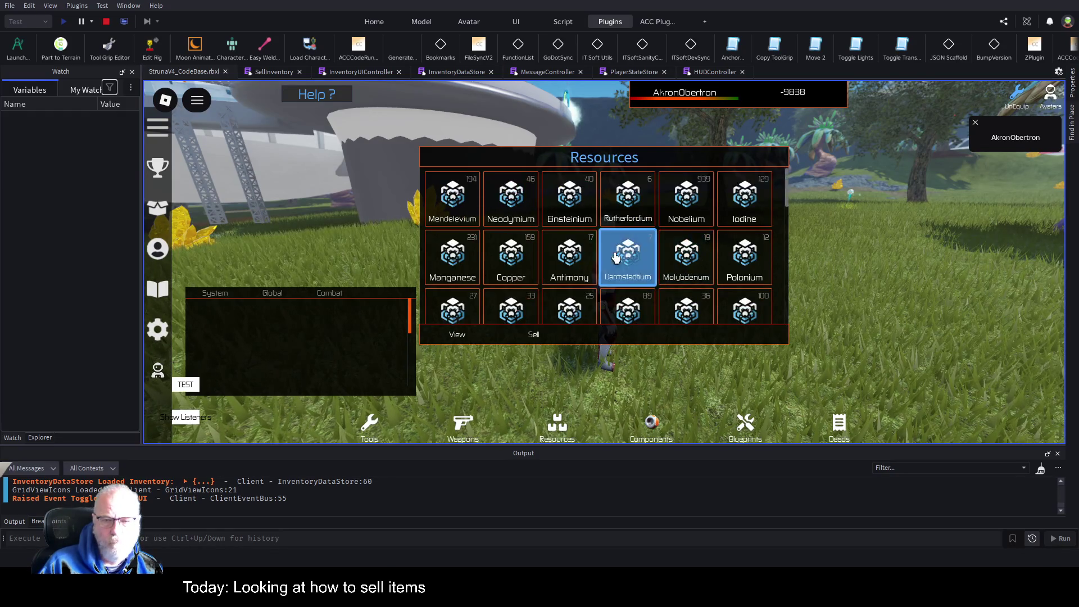
left_click(535, 336)
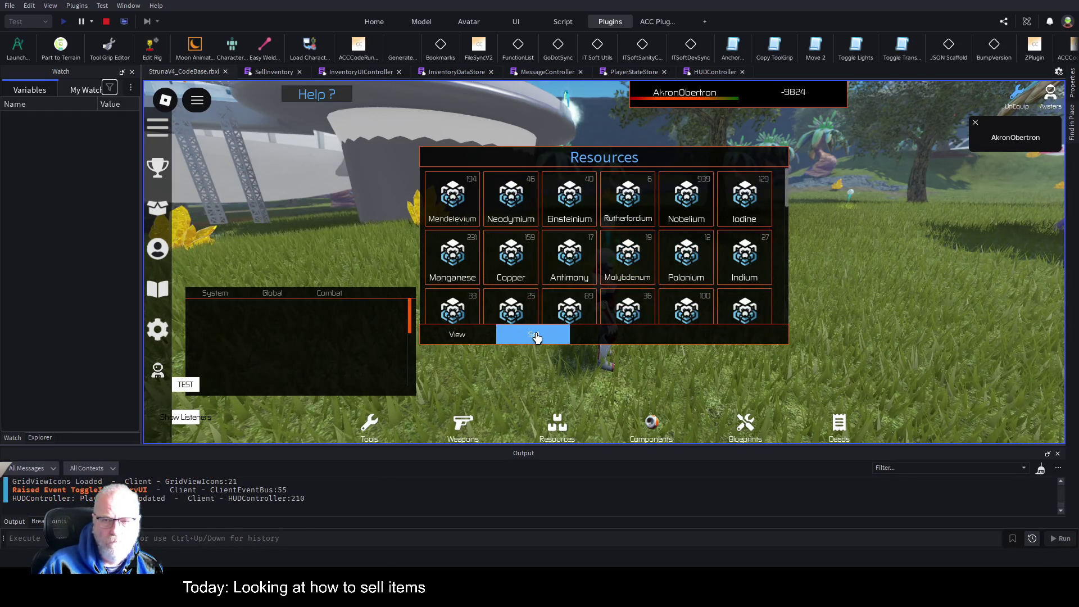
left_click(743, 212)
left_click(547, 336)
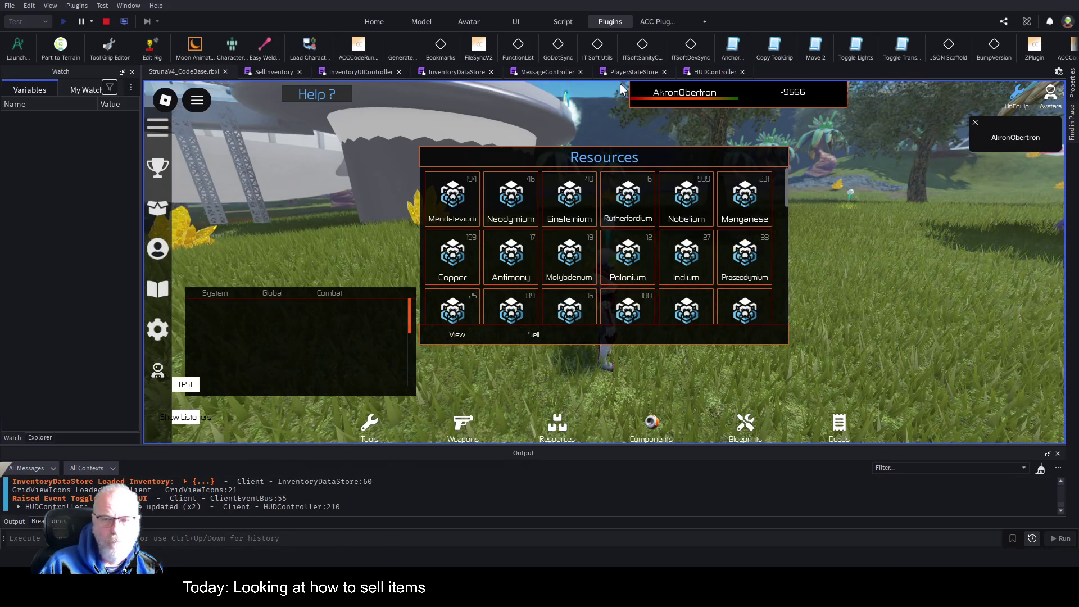
left_click(106, 21)
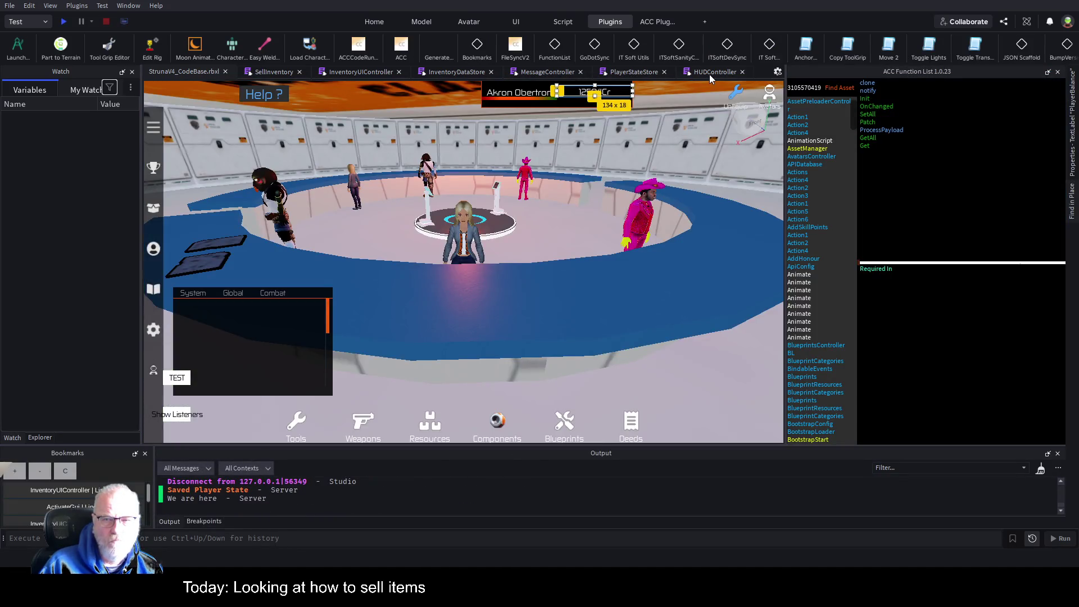
left_click(709, 74)
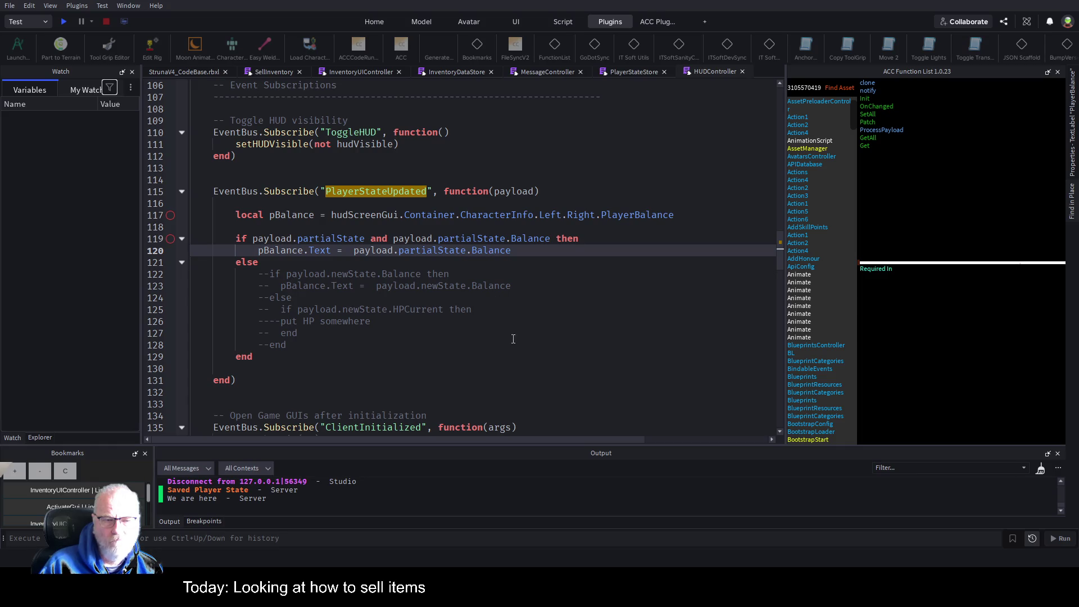
Step: In SellInventory, unfold the line-54 Subscribe handler and select SaveInventory on line 73
left_click(282, 72)
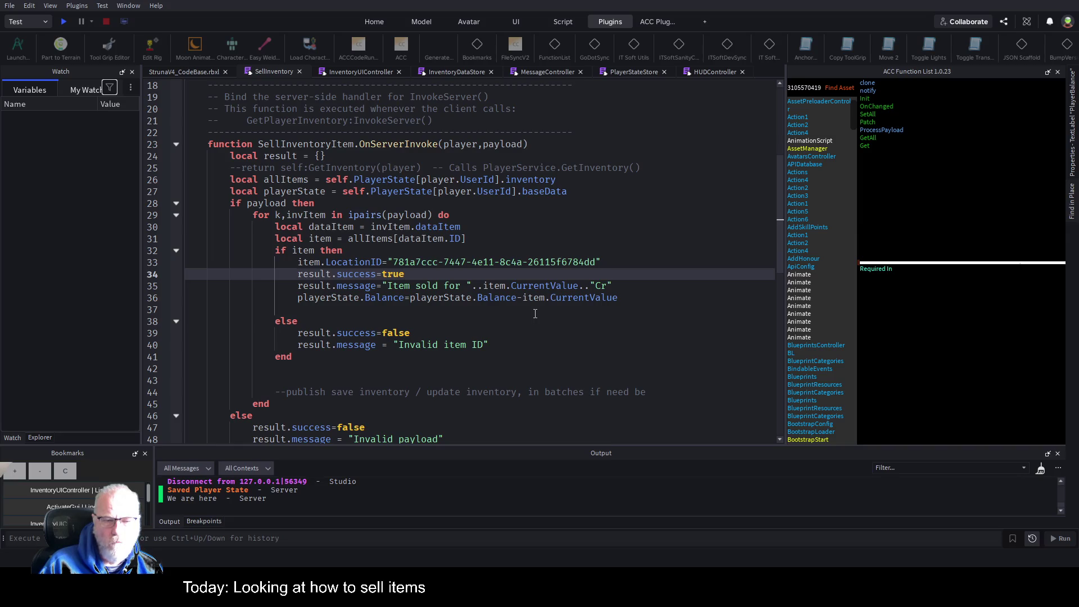
scroll(535, 314, "down", 2)
scroll(479, 264, "down", 2)
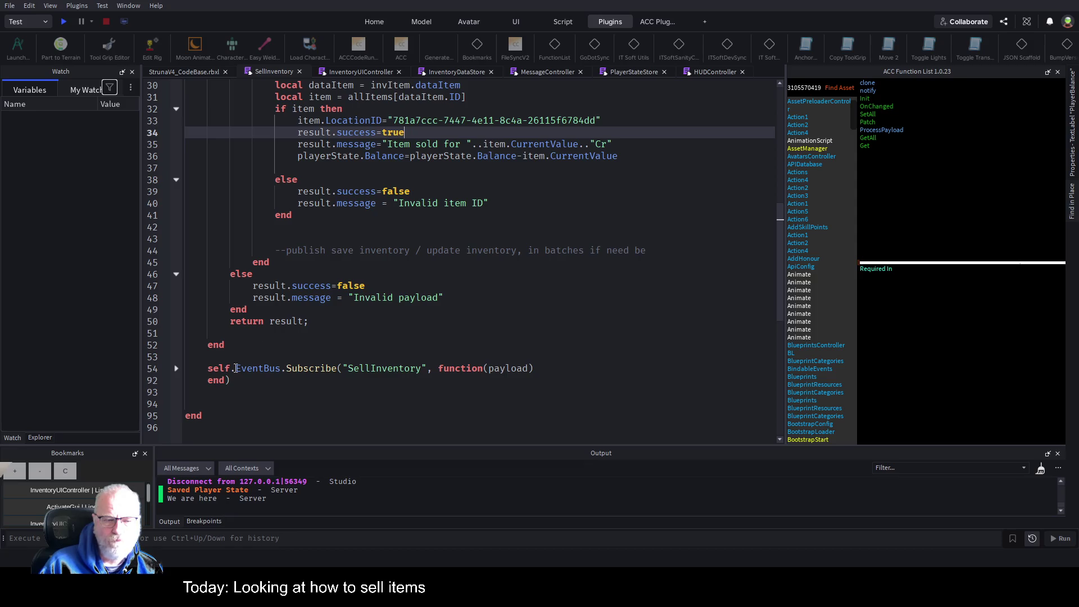
scroll(376, 289, "up", 3)
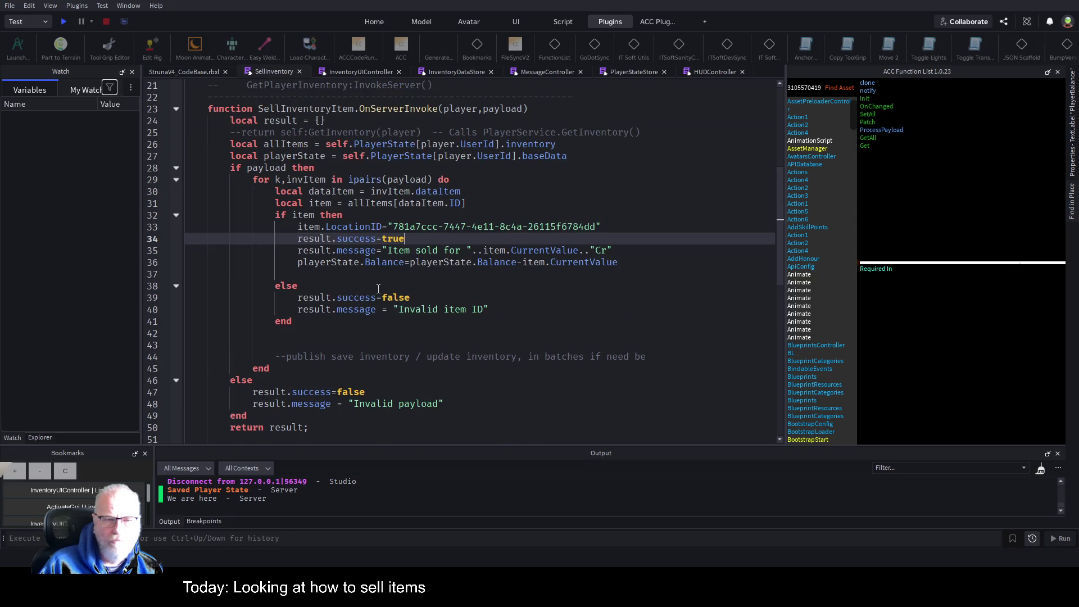
scroll(378, 289, "down", 3)
scroll(378, 288, "down", 3)
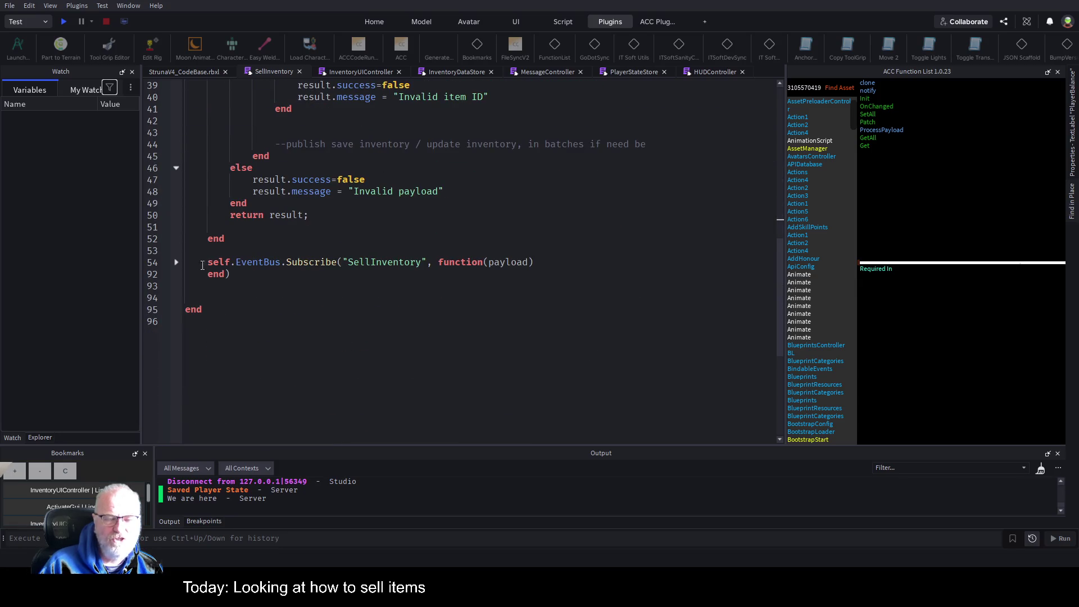
left_click(177, 262)
scroll(522, 321, "down", 9)
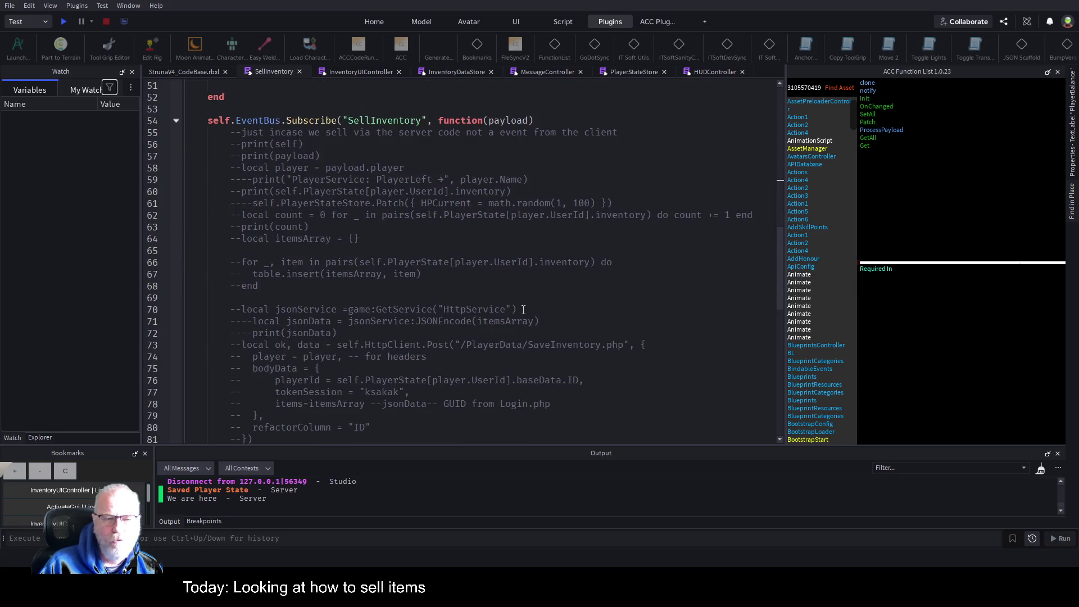
scroll(565, 356, "up", 2)
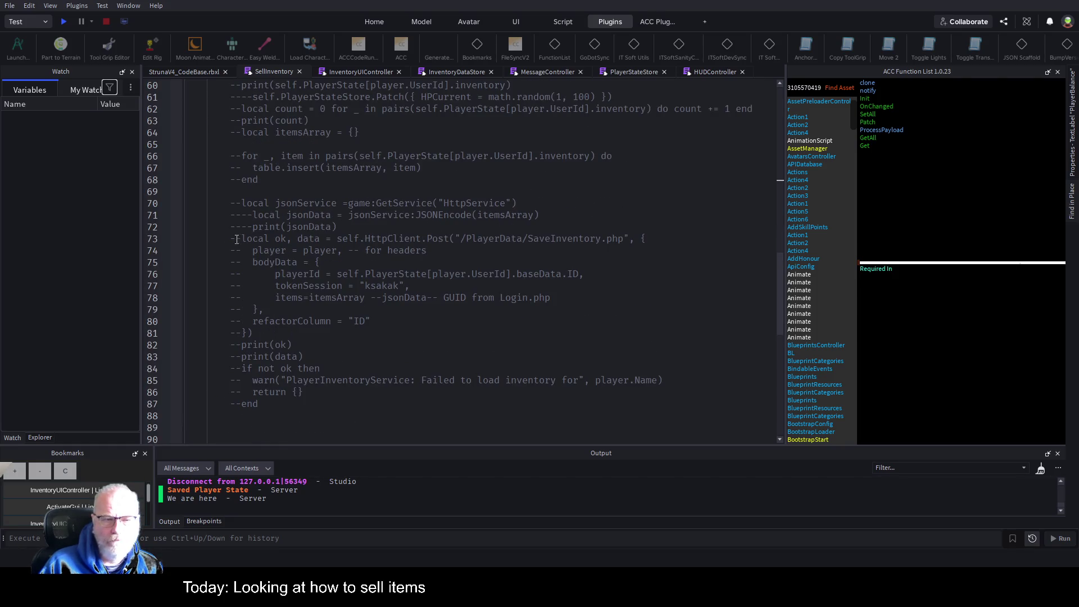
double_click(405, 250)
double_click(565, 239)
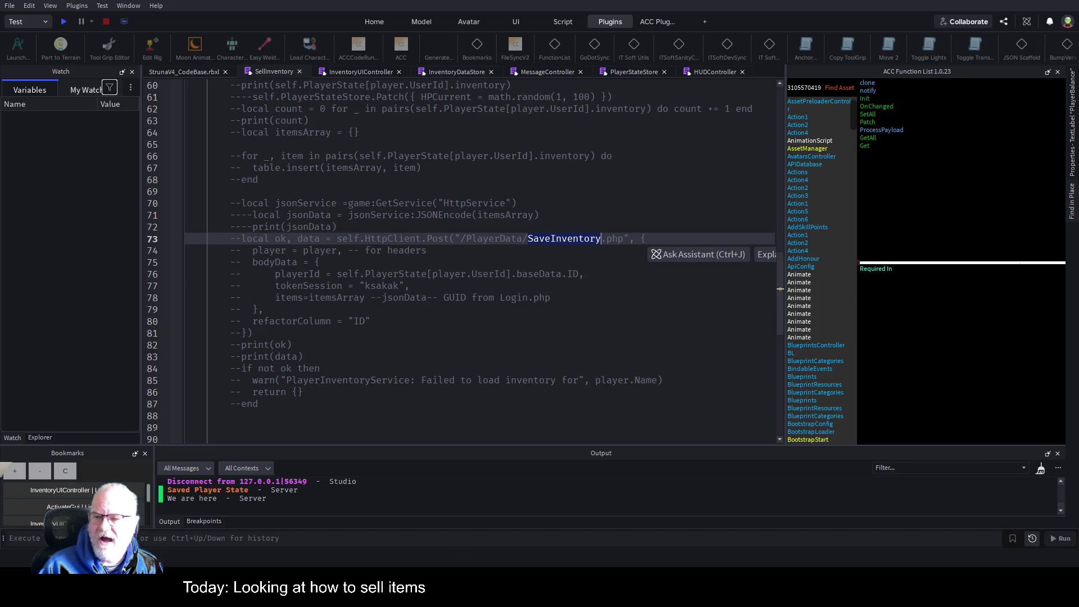
Step: Search for SaveInventory and open the line-44 result in SavePlayerInventoryRemote
left_click(1072, 200)
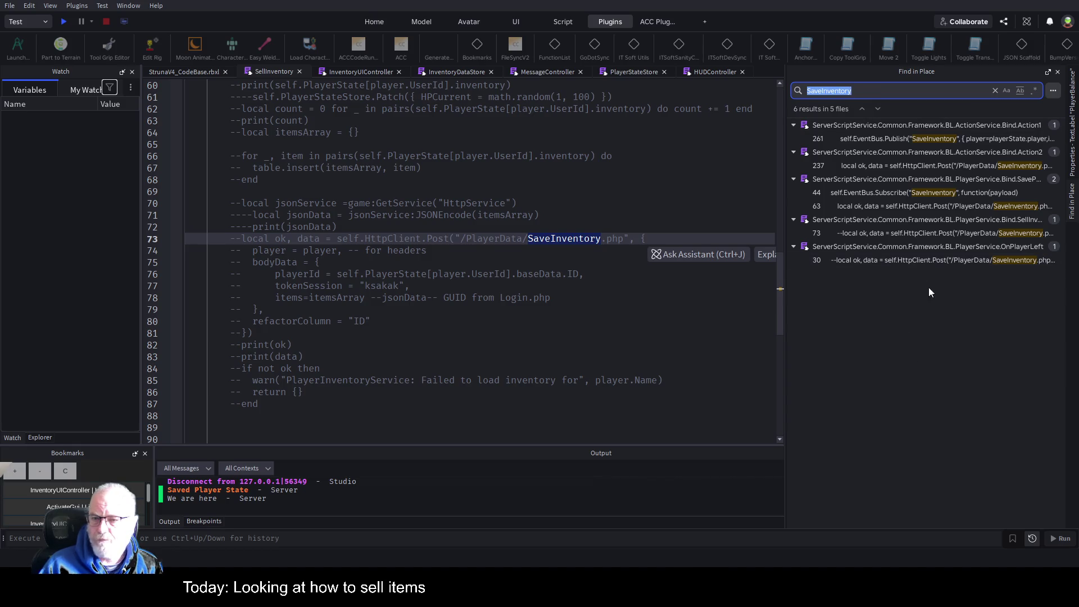
left_click(932, 195)
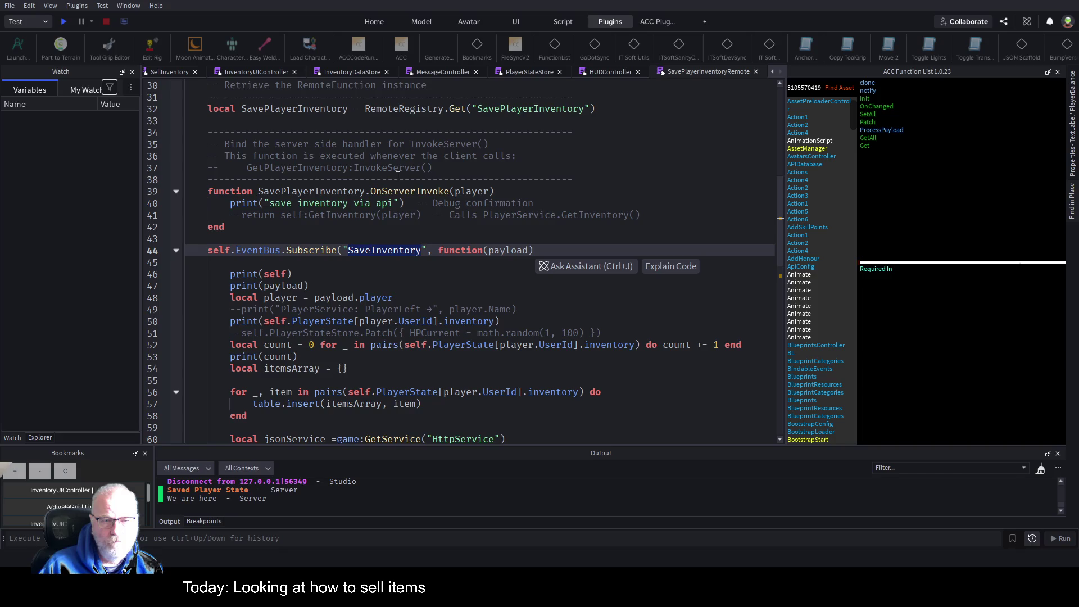
Step: Select the line-44 subscription, return to SellInventory, and place the caret on empty line 37
left_click_drag(227, 262, 207, 250)
key("ctrl+c")
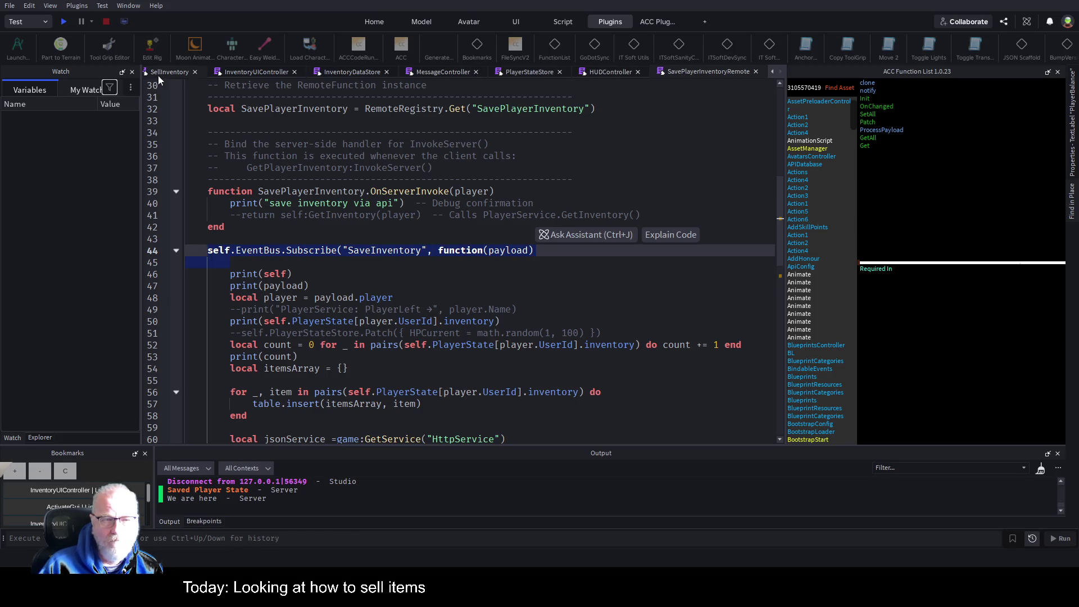
key("F3")
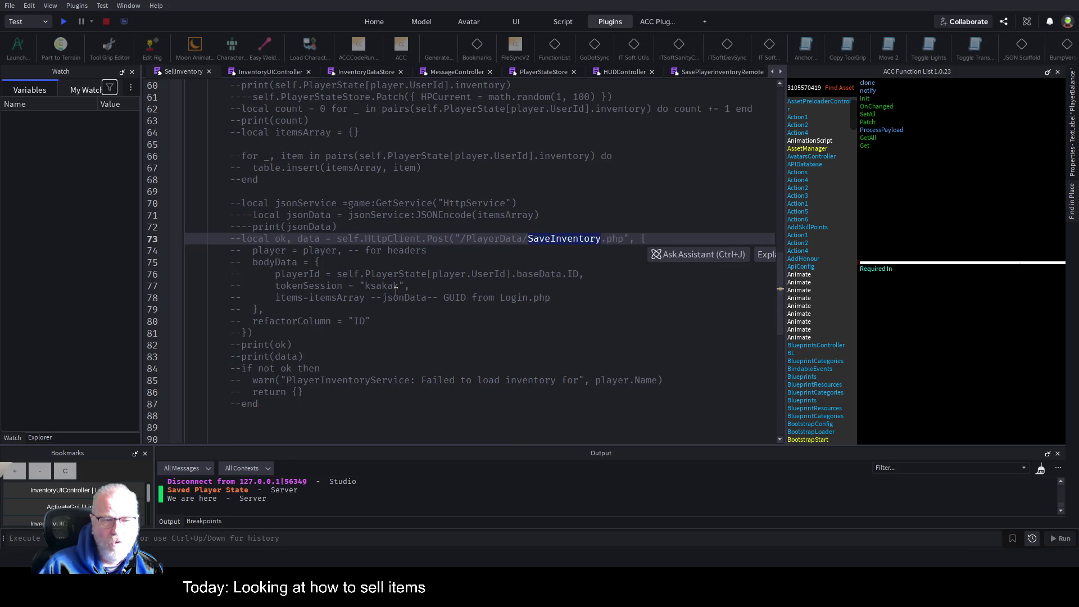
scroll(394, 289, "up", 9)
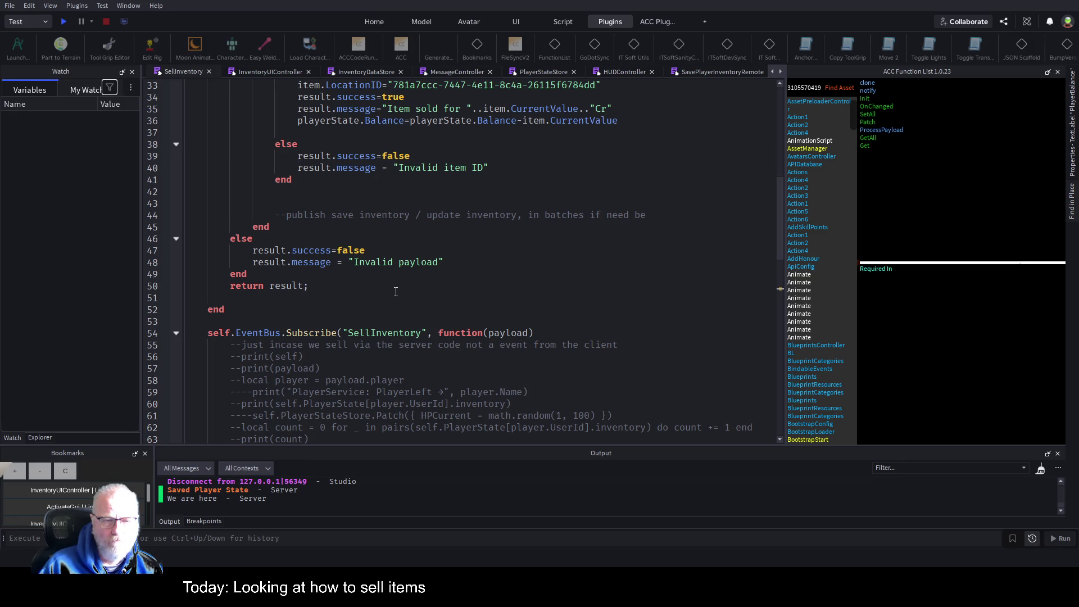
scroll(395, 292, "down", 4)
scroll(379, 302, "down", 9)
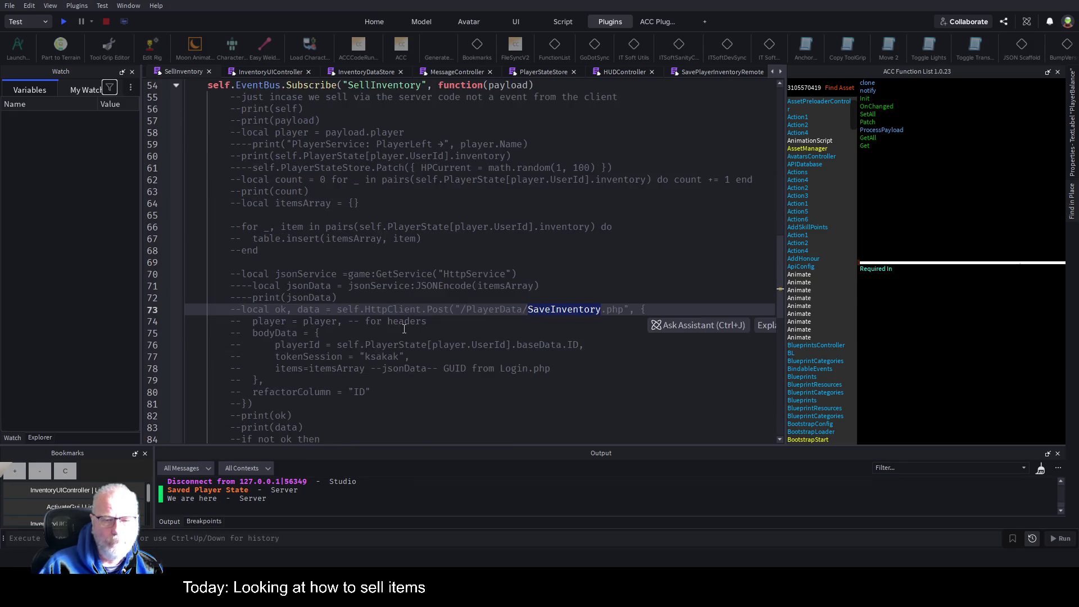
scroll(384, 326, "up", 10)
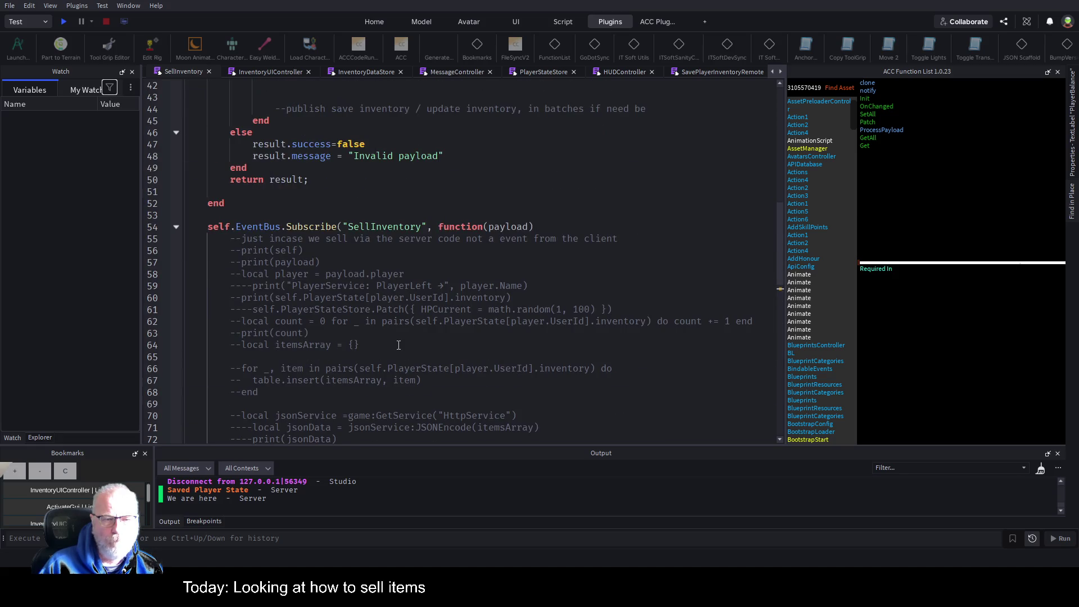
scroll(398, 344, "up", 8)
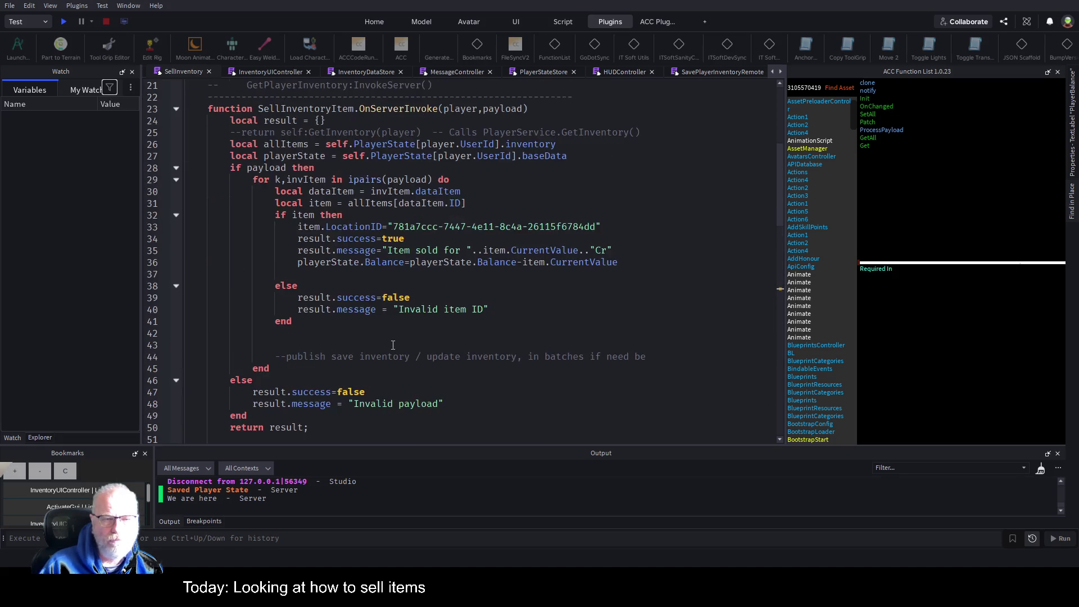
scroll(403, 324, "down", 3)
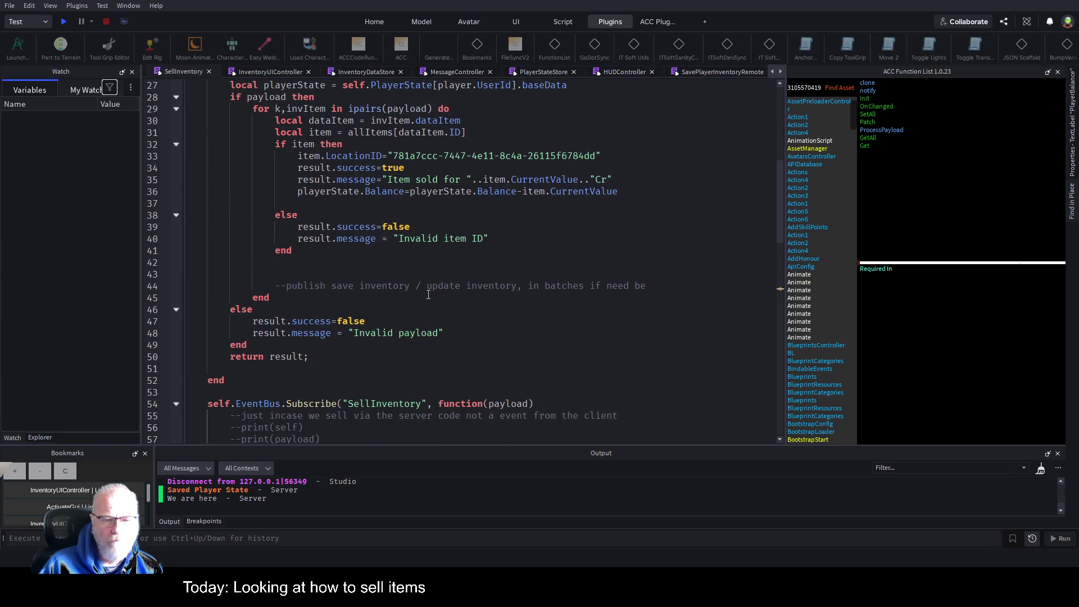
scroll(428, 295, "down", 3)
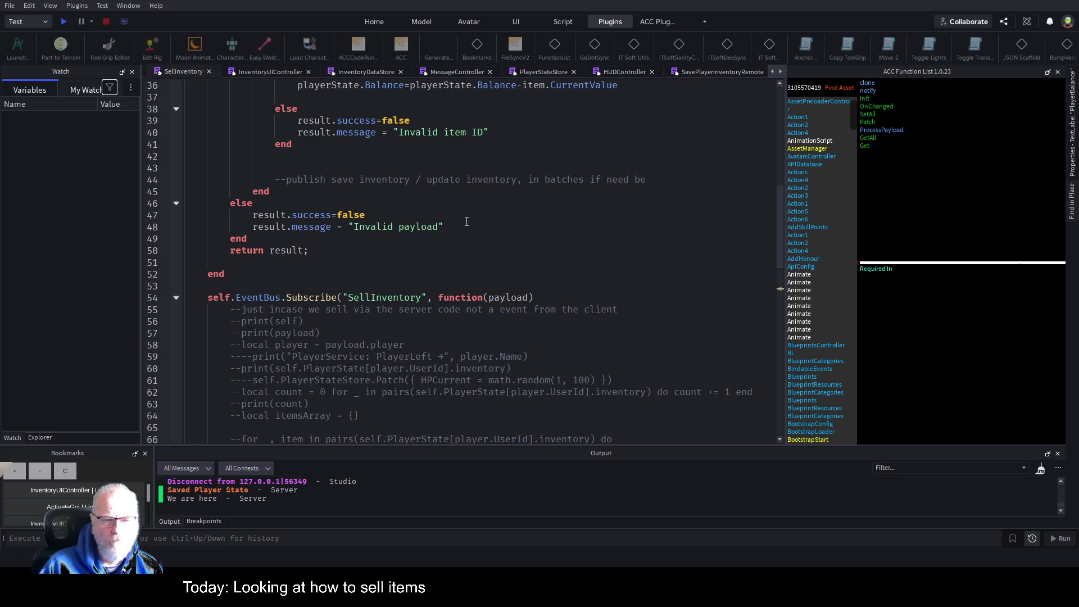
scroll(472, 261, "up", 3)
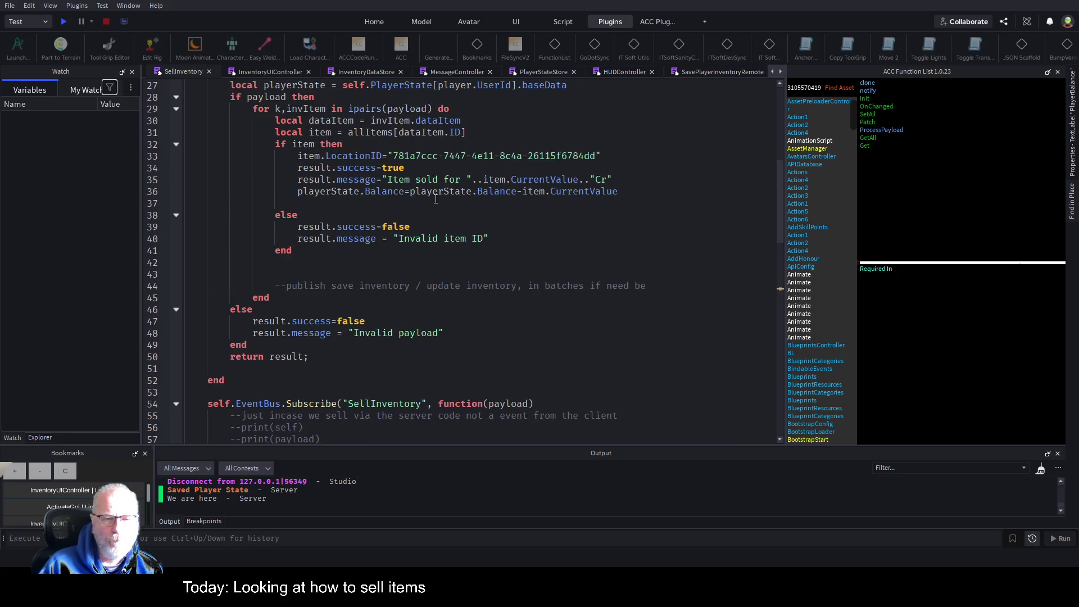
left_click(346, 202)
Step: Start a self.EventBus.Publish(" call on line 37 and paste the SaveInventory subscription below
type("Even")
key("BackSpace")
key("BackSpace")
key("BackSpace")
type("self")
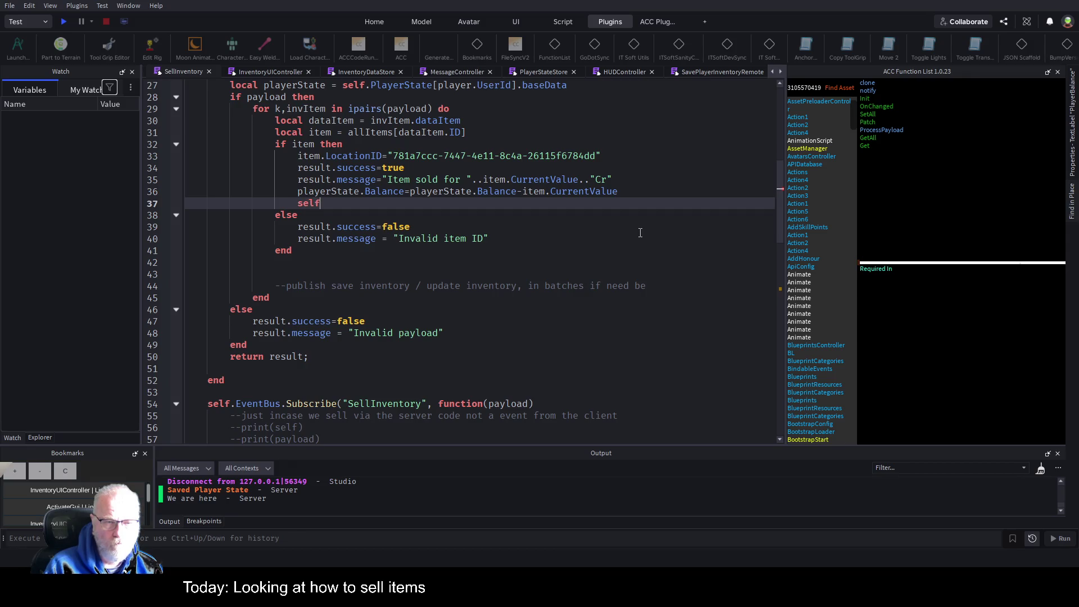
type(".EventBus.Publish")
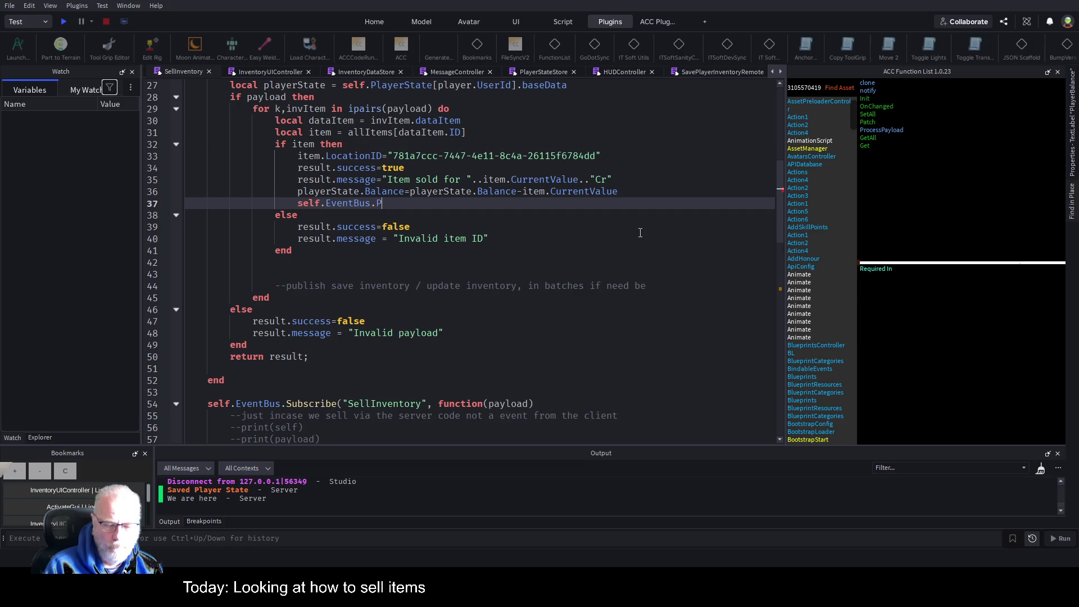
type("(\"")
key("ctrl+v")
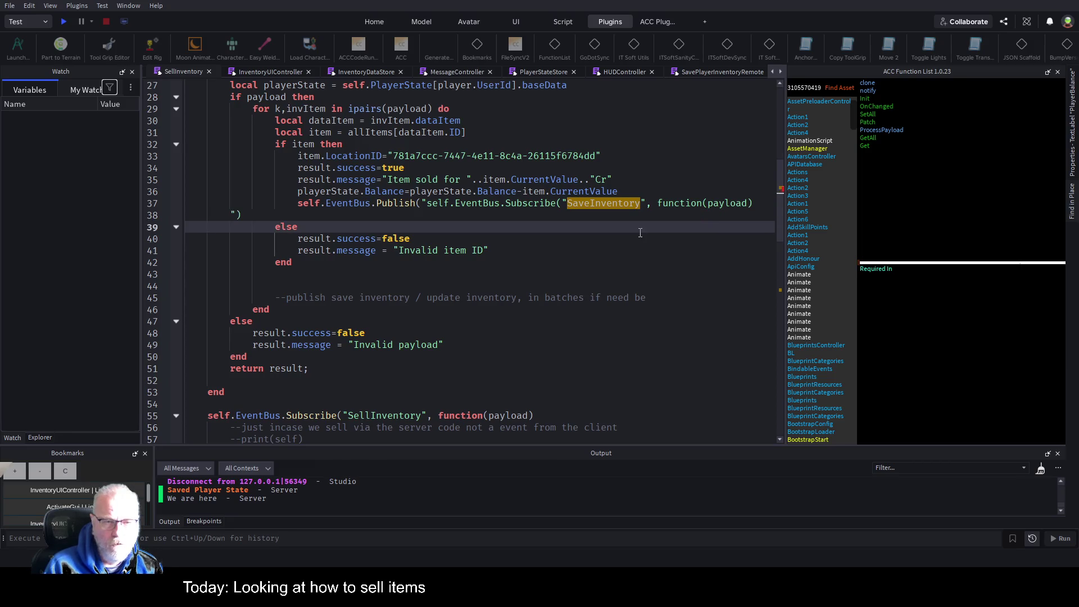
key("ctrl+z")
key("Return")
key("Return")
key("ctrl+v")
key("Up")
key("Up")
key("Up")
key("Up")
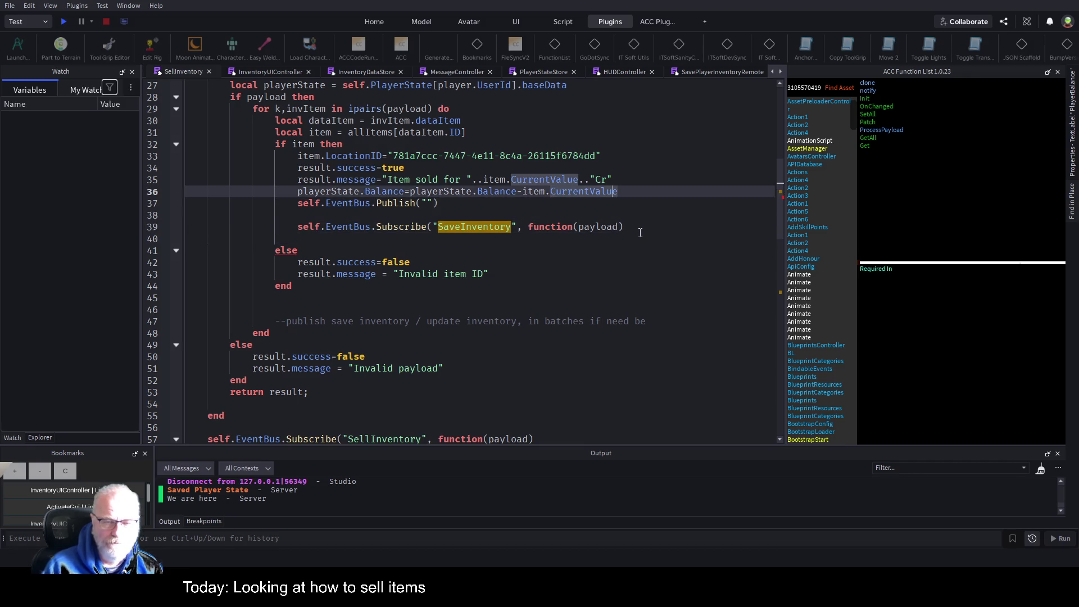
Step: Make the call publish SaveInventory with payload and comment out the pasted Subscribe line
double_click(476, 225)
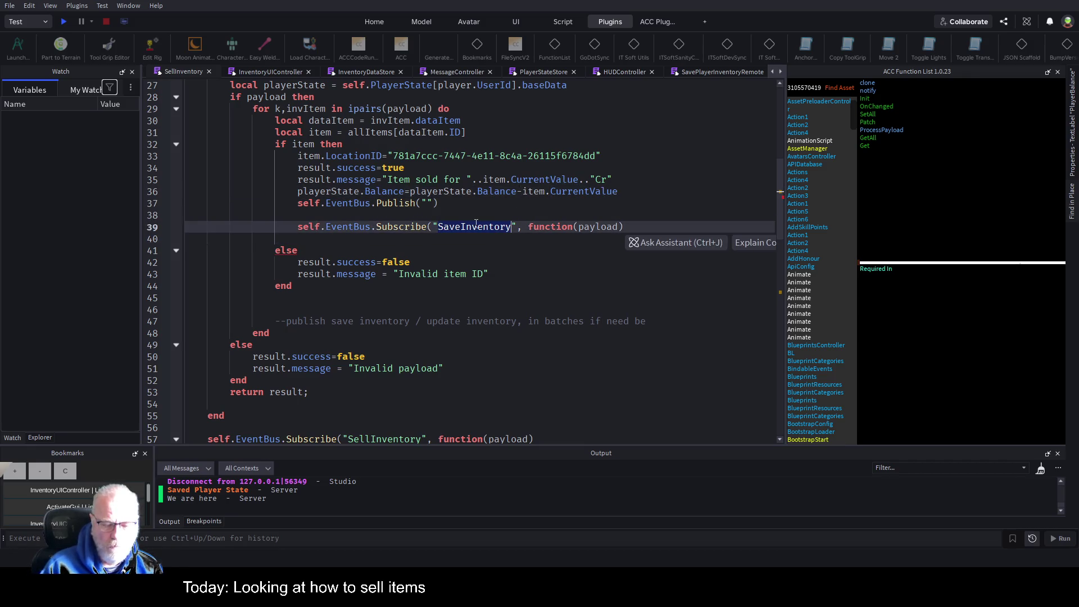
key("ctrl+c")
left_click(425, 204)
key("ctrl+v")
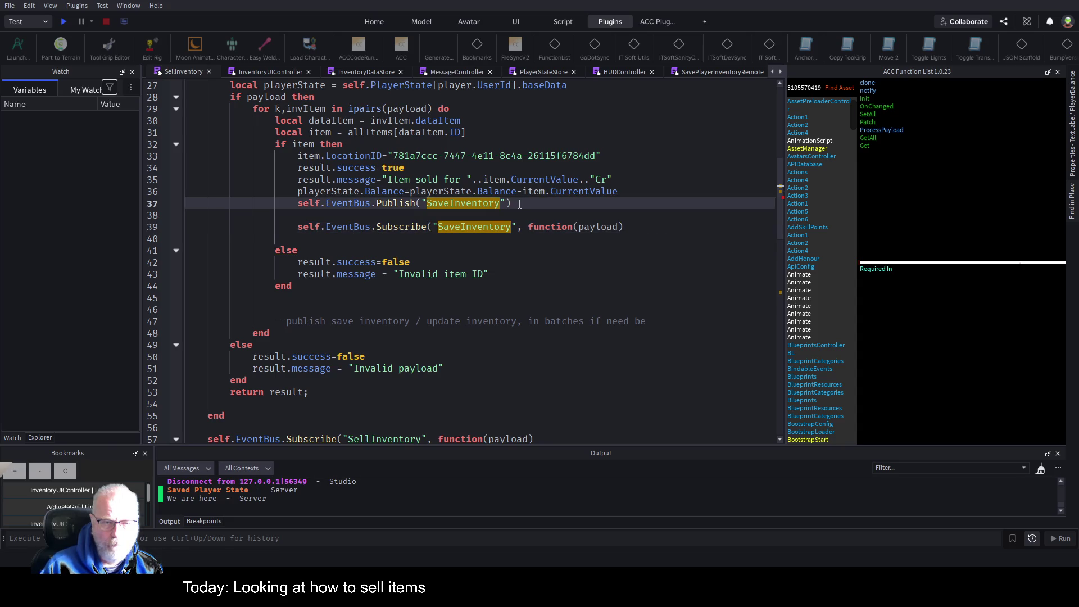
type(",function")
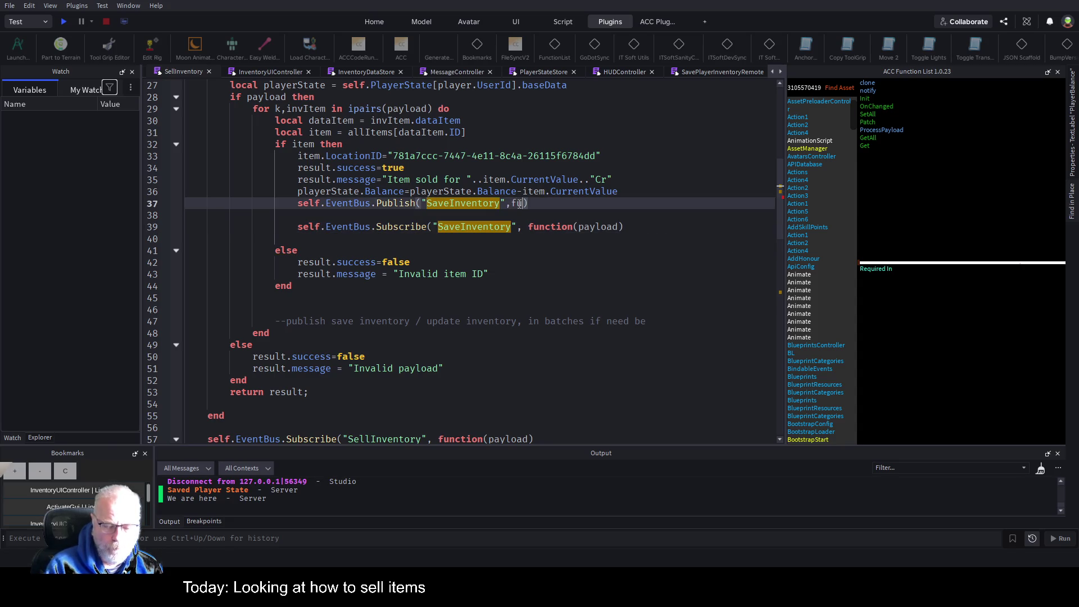
key("BackSpace")
key("BackSpace")
key("BackSpace")
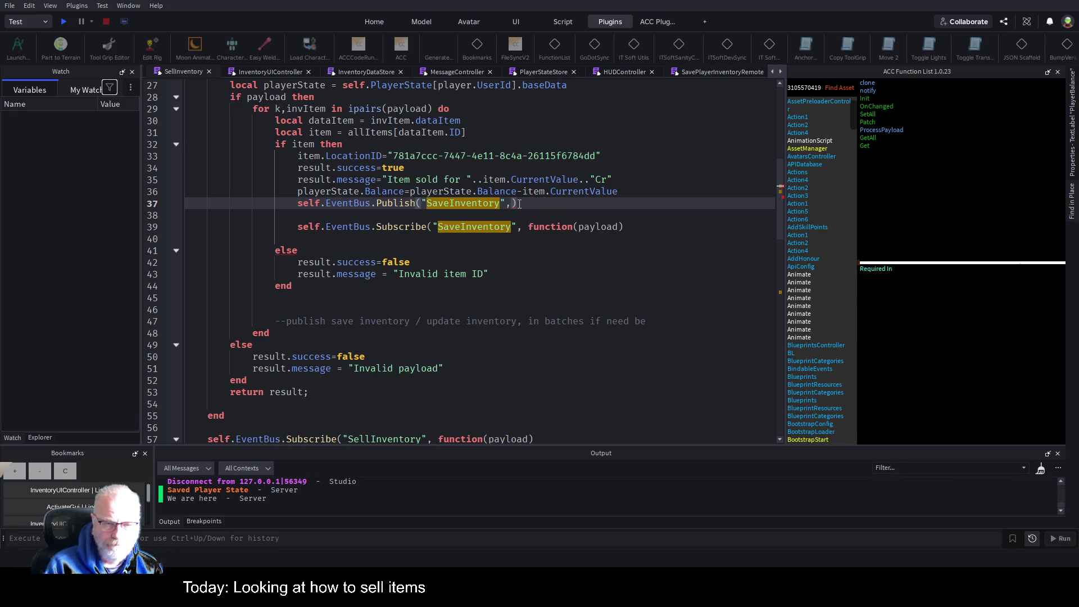
type("payload")
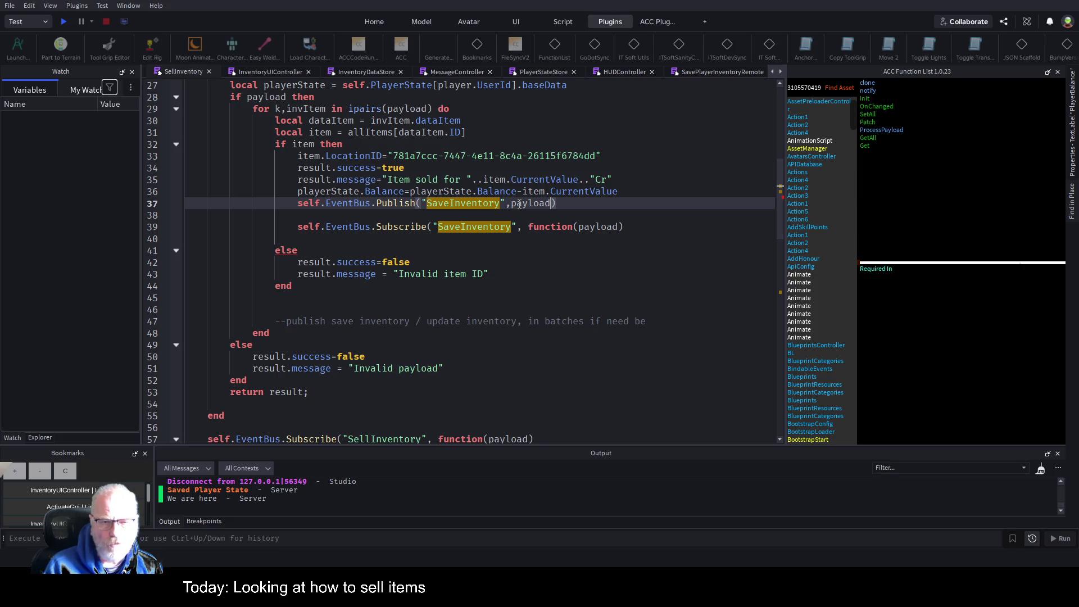
key("Down")
key("Down")
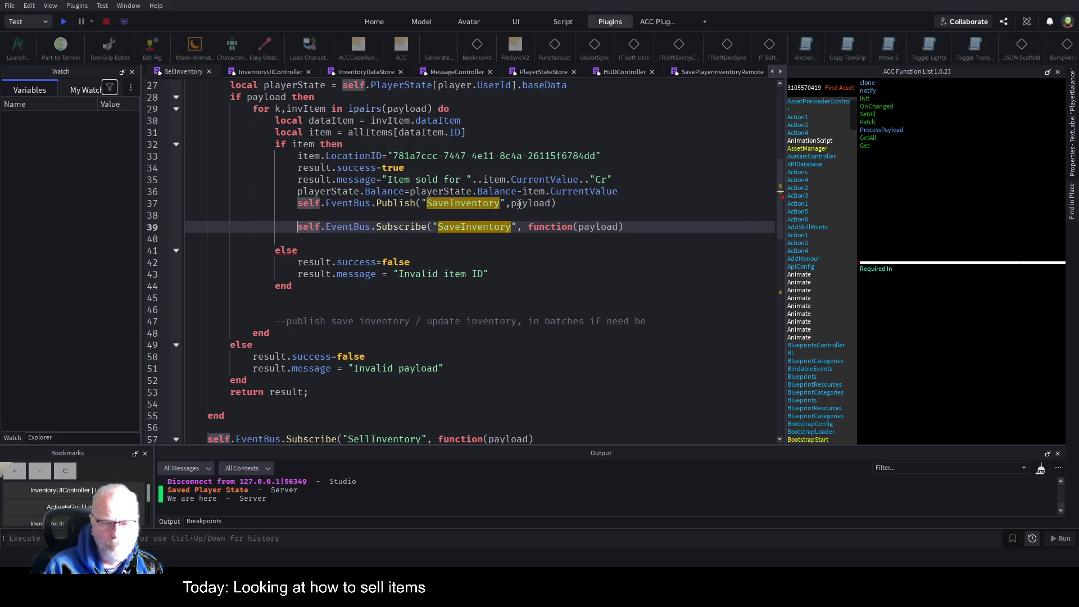
key("ctrl+slash")
key("Up")
key("Up")
key("End")
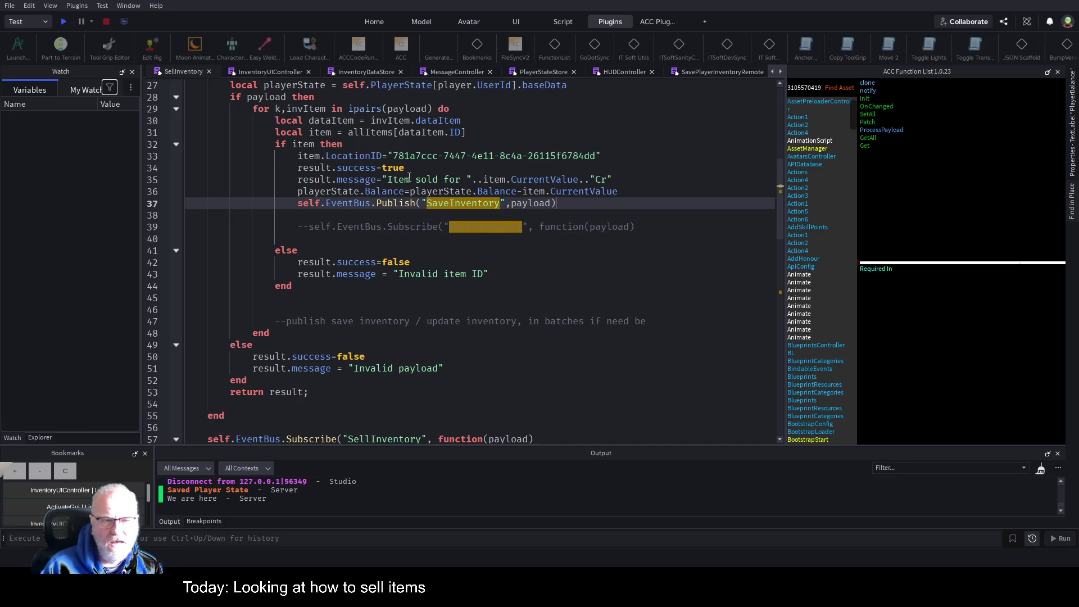
Step: Replace payload with self.PlayerState[player.UserId], save the place, and start a playtest
scroll(484, 177, "up", 2)
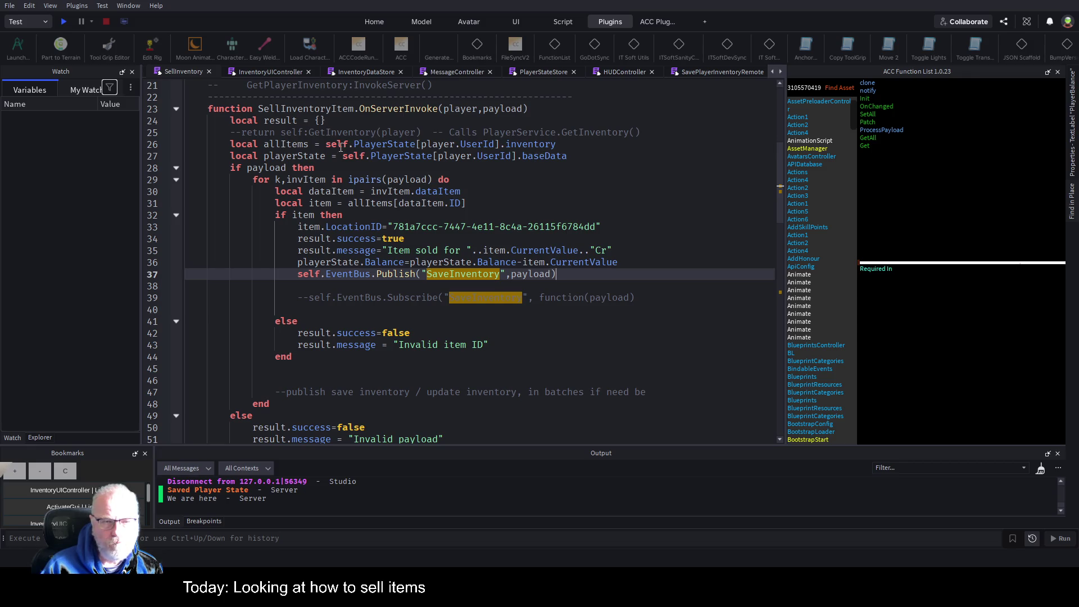
left_click_drag(499, 145, 324, 145)
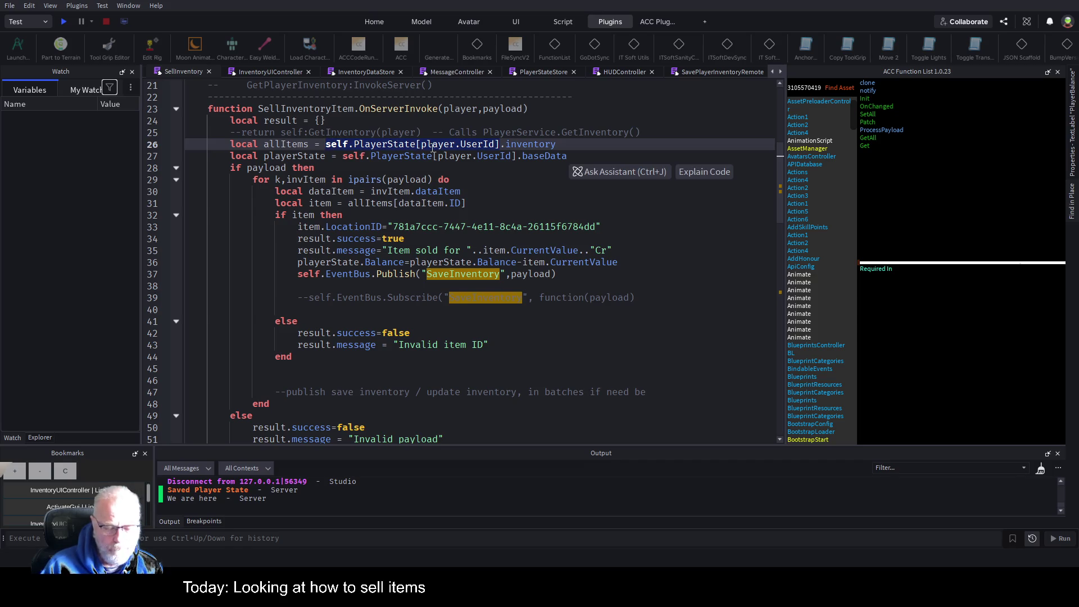
key("Left")
double_click(535, 273)
key("ctrl+v")
left_click(675, 242)
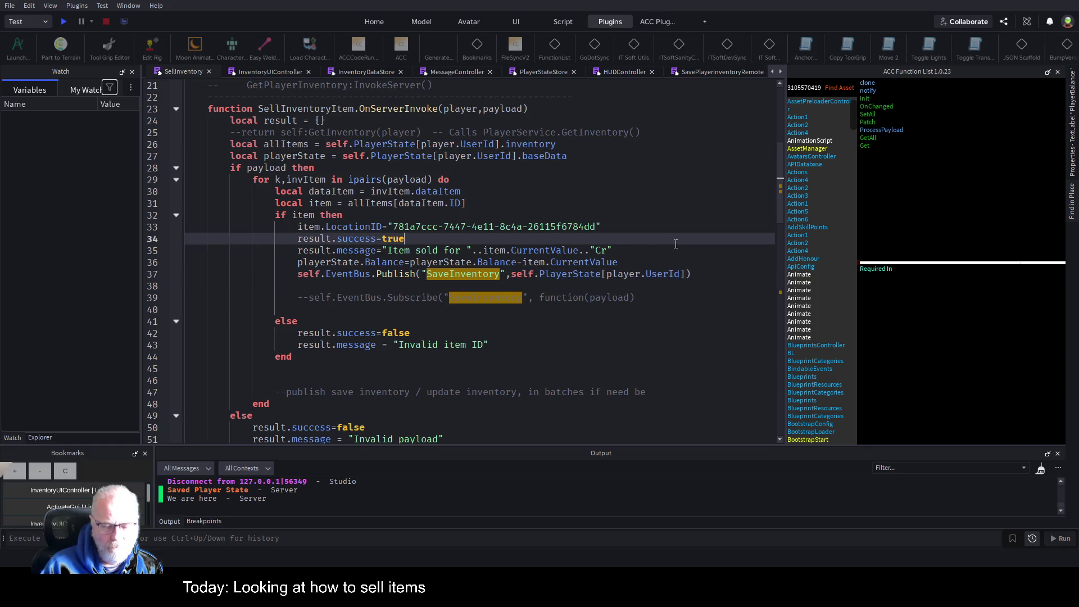
key("ctrl+s")
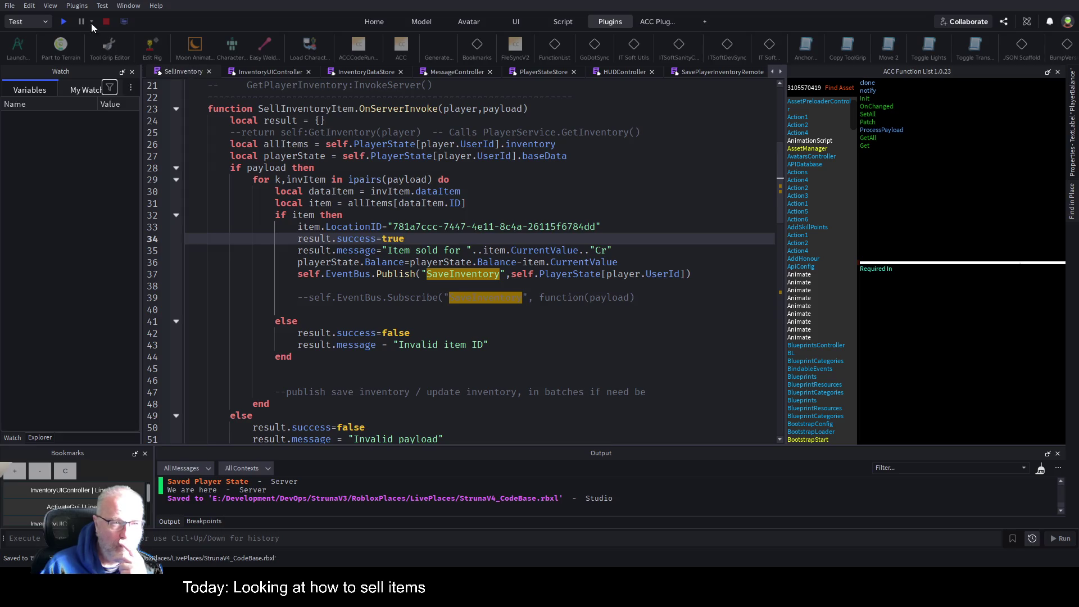
left_click(66, 22)
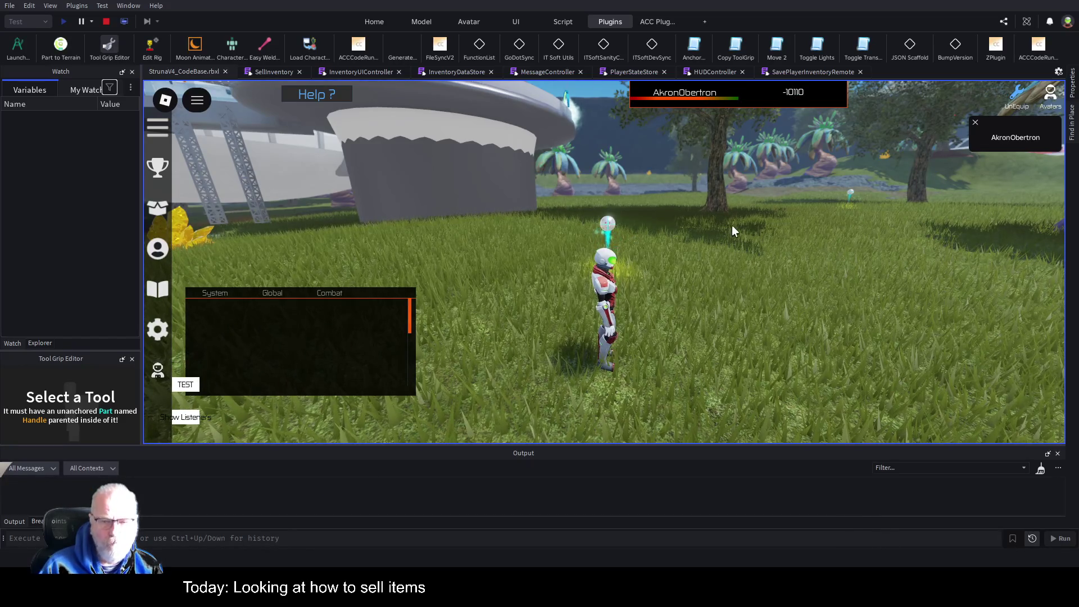
Step: Sell Mendelevium from the Resources inventory, raising the balance from -10110 to -8364
key("i")
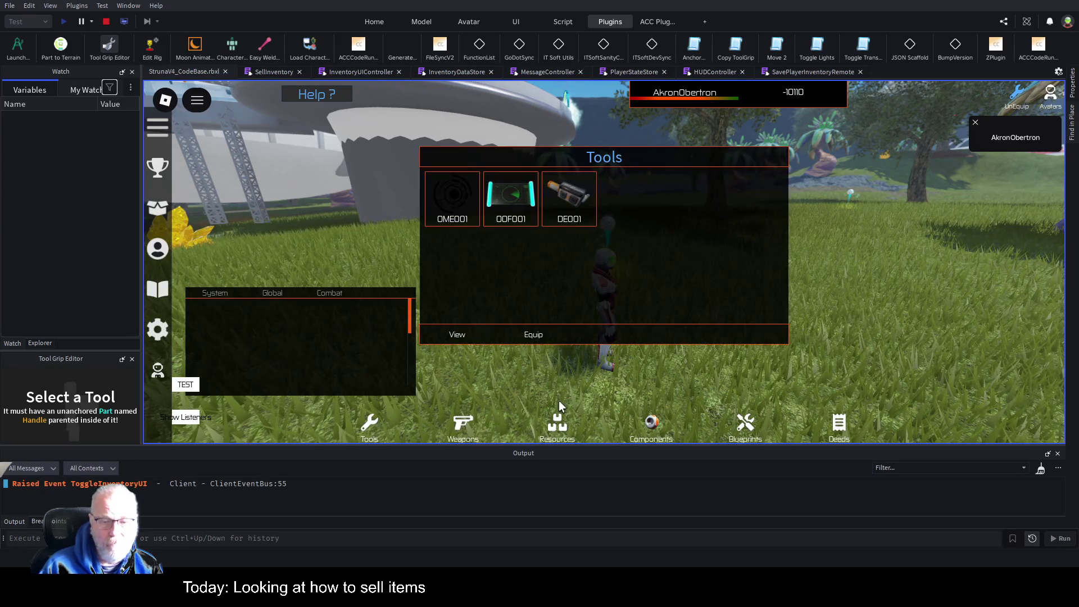
left_click(557, 427)
left_click(452, 197)
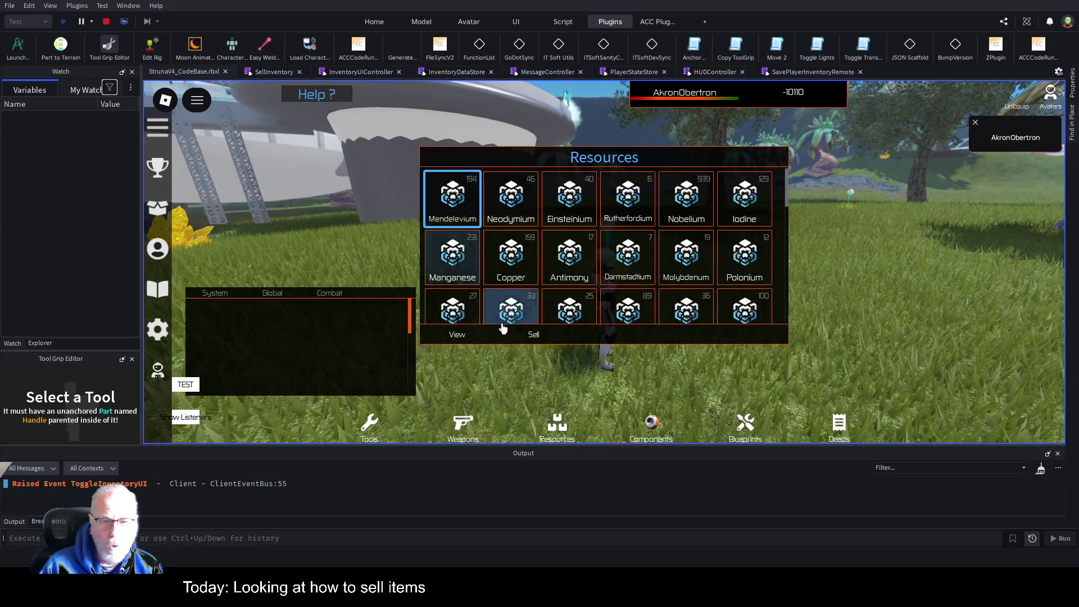
left_click(532, 336)
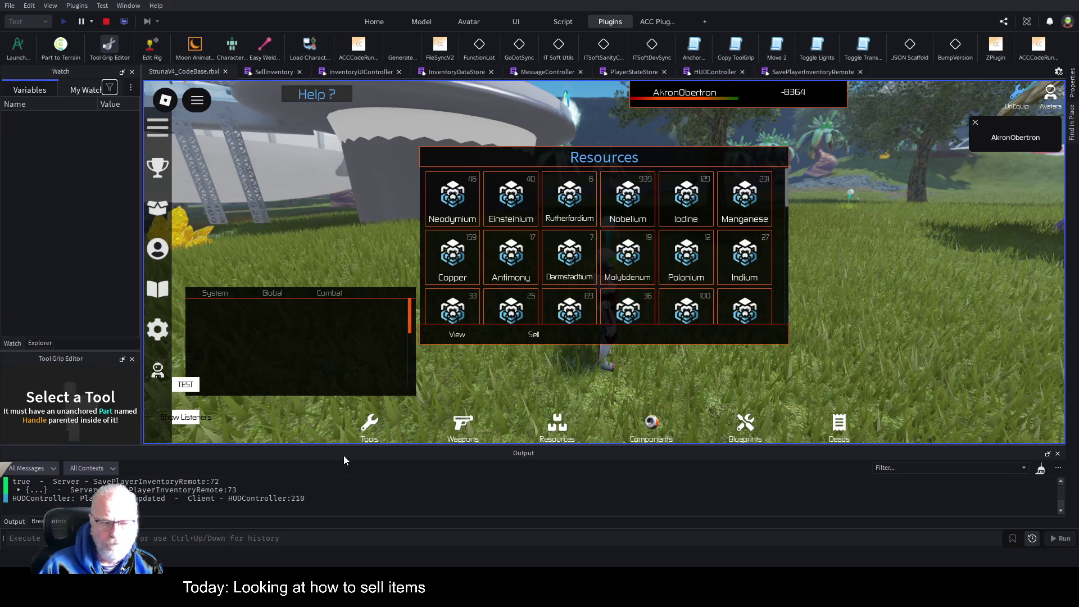
Step: Expand the last SavePlayerInventoryRemote output entry and open that script at line 72
left_click_drag(371, 447, 387, 275)
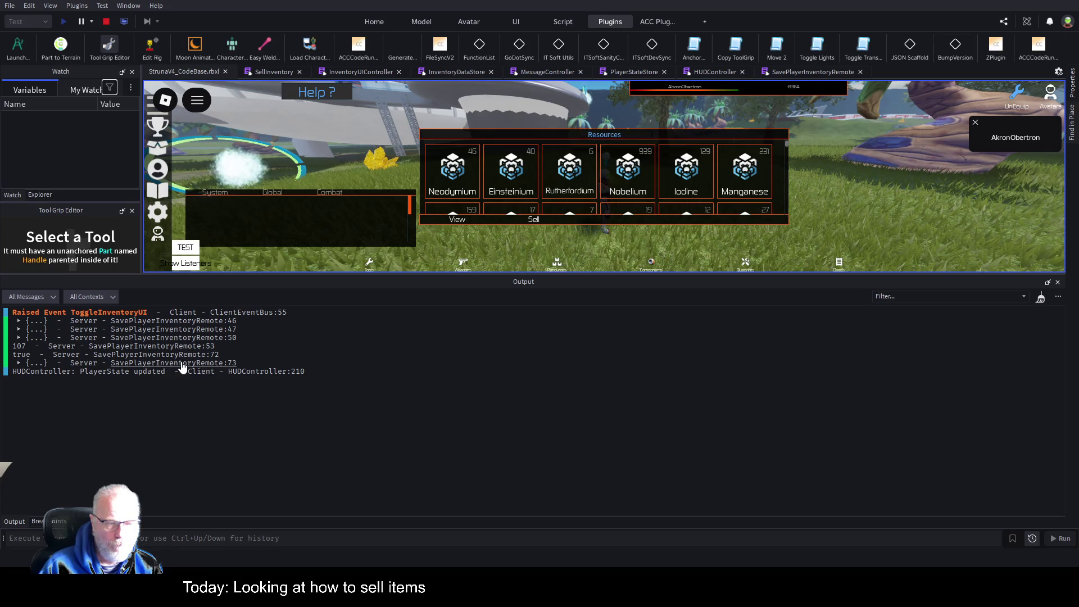
left_click(17, 364)
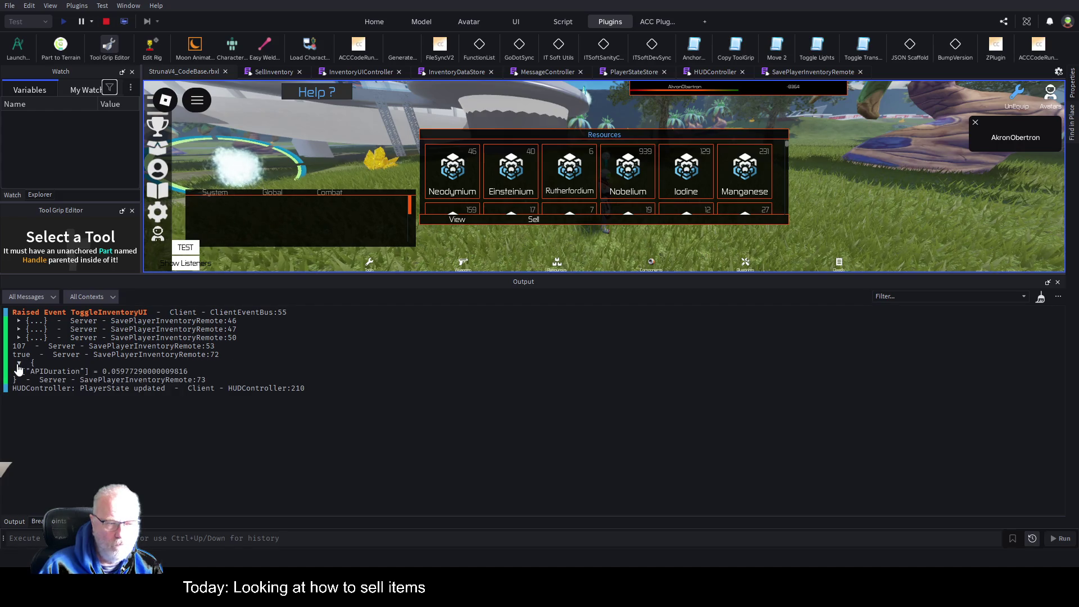
left_click(176, 355)
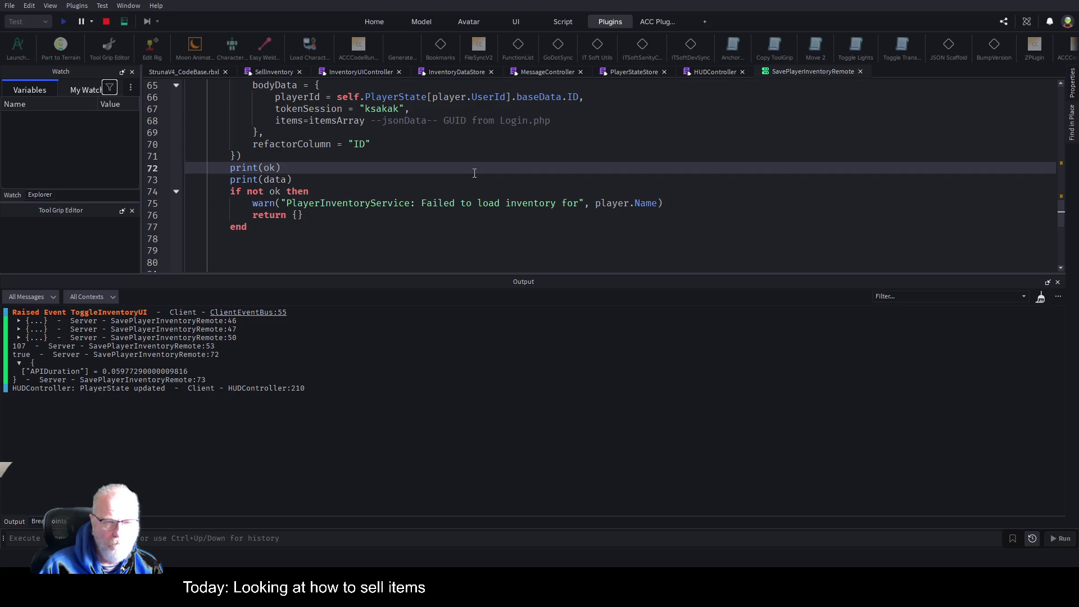
Step: Add a breakpoint on the tokenSession line 67 of the SaveInventory request, then return to the game view
left_click(391, 109)
scroll(506, 169, "up", 3)
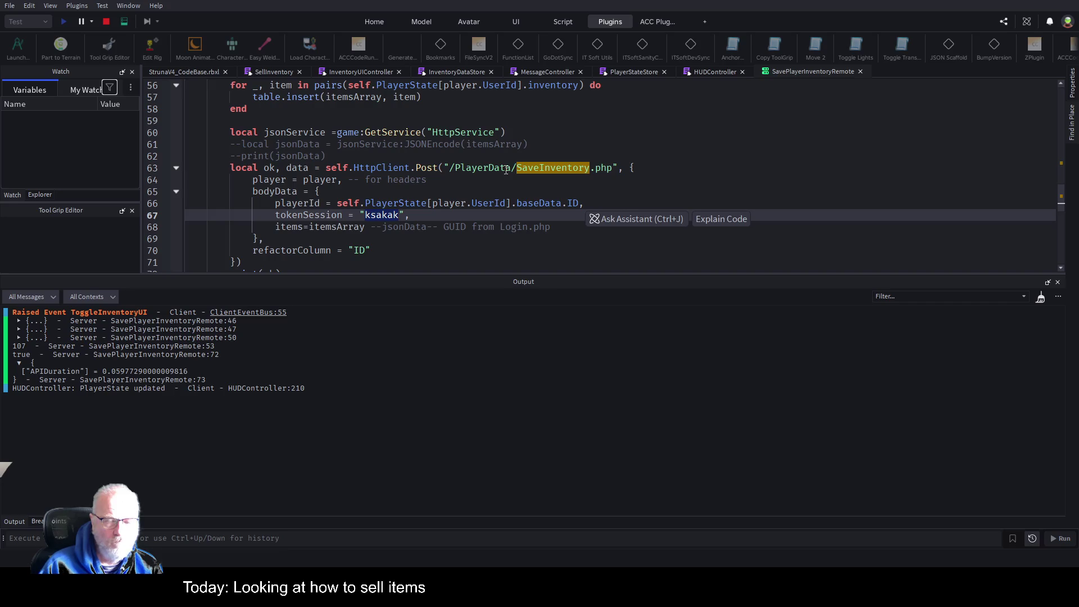
scroll(506, 169, "up", 4)
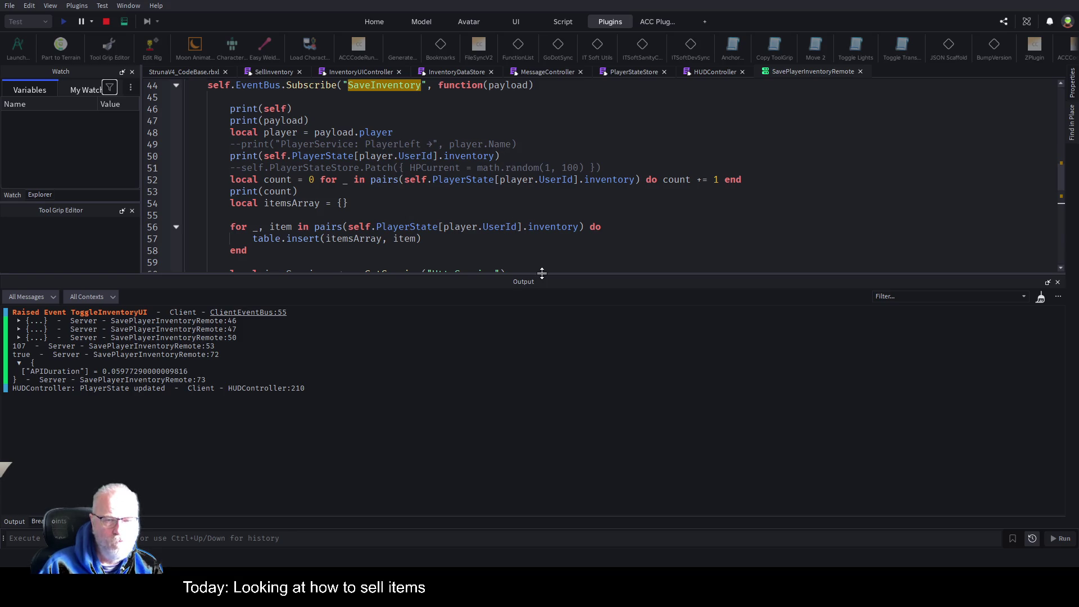
left_click_drag(542, 274, 541, 445)
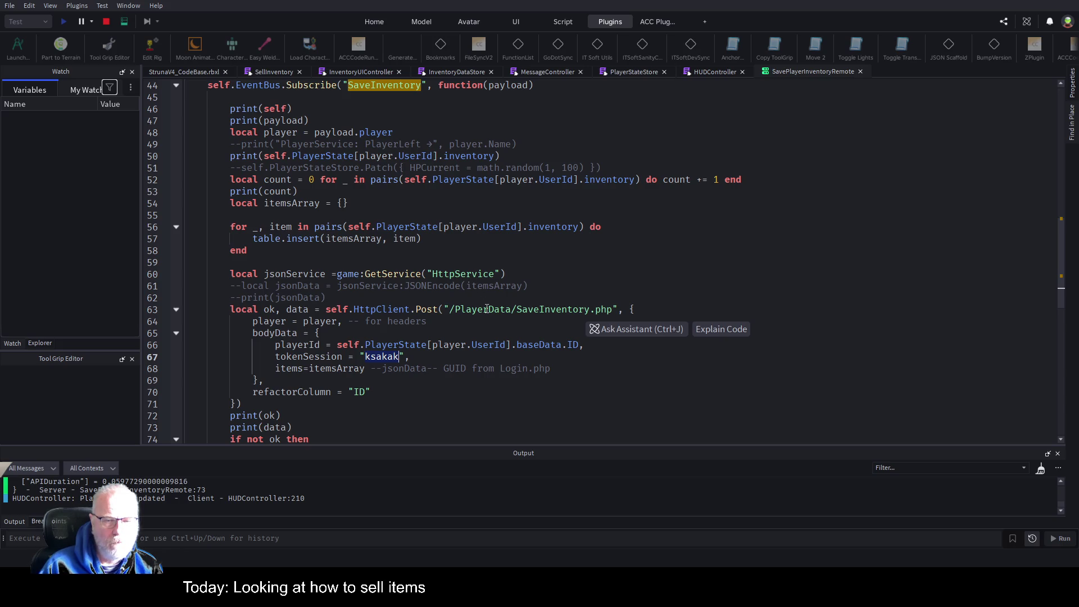
left_click(390, 357)
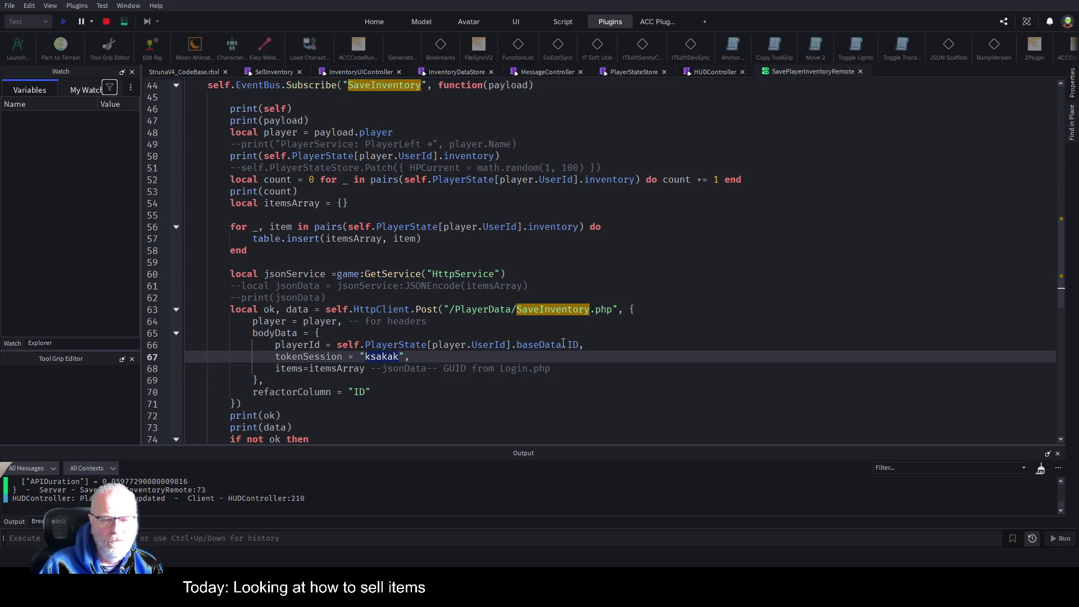
left_click(164, 356)
left_click(191, 71)
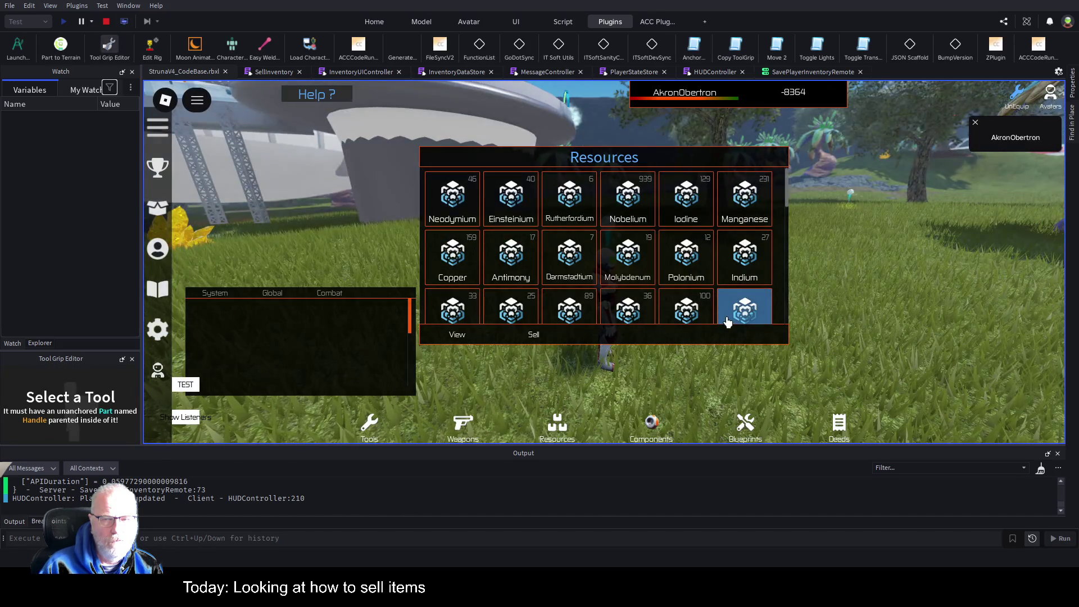
Step: Stop the playtest and show the PlayerBalance label's properties
left_click(105, 22)
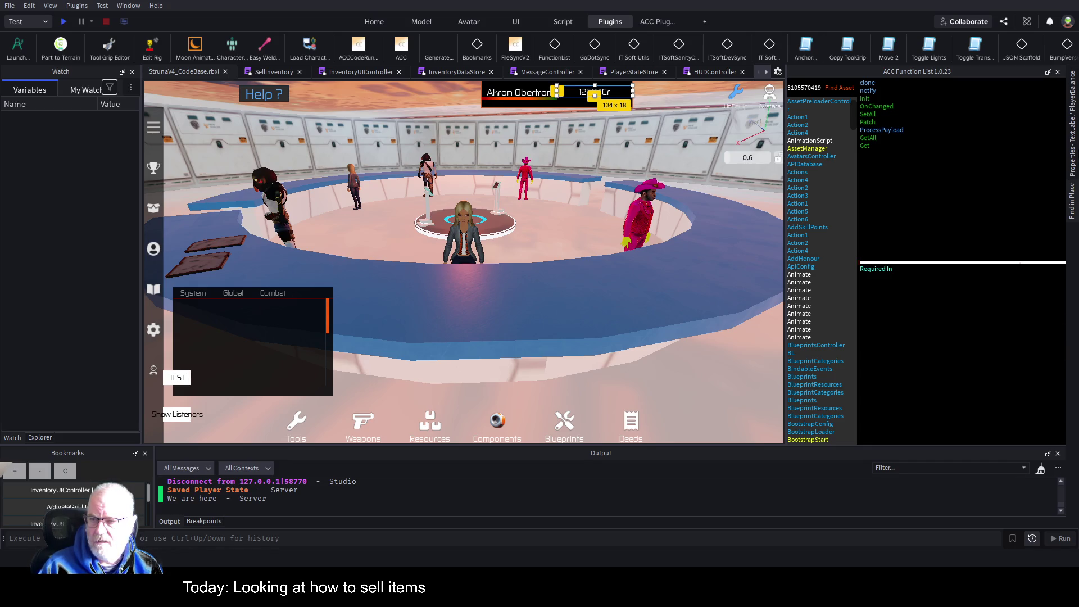
left_click(1073, 151)
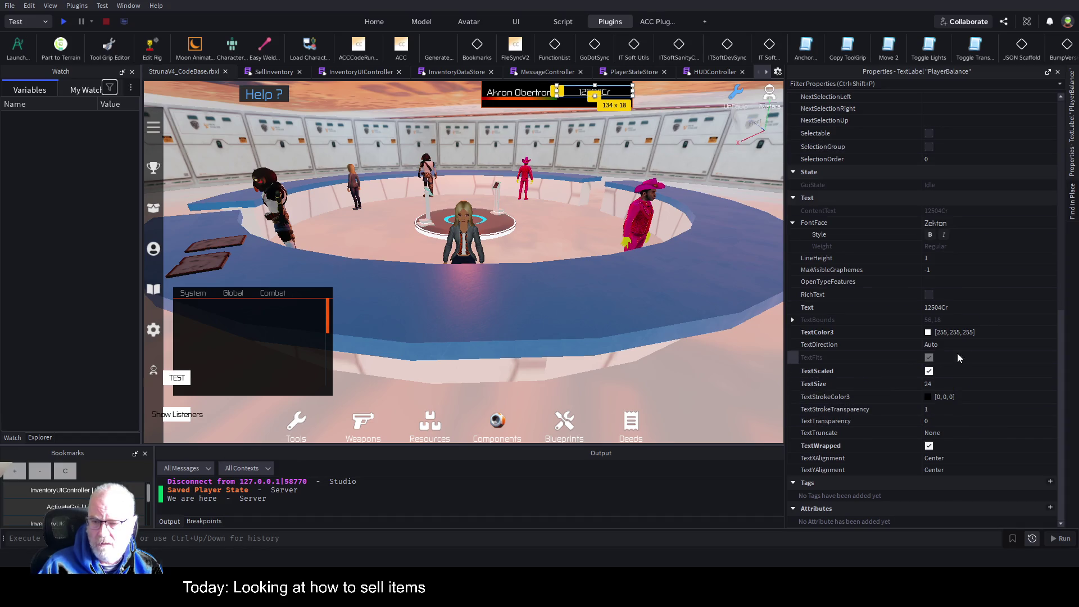
Step: Change the PlayerBalance Text to 0Cr, save the place, and start a new playtest
left_click(969, 310)
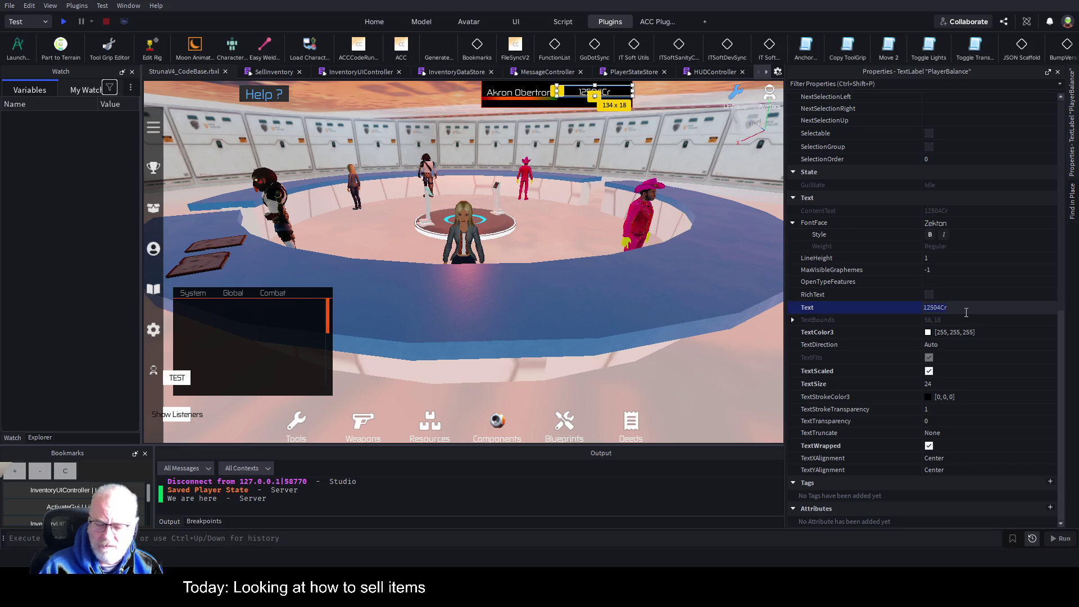
key("Delete")
key("Delete")
key("Delete")
type("0")
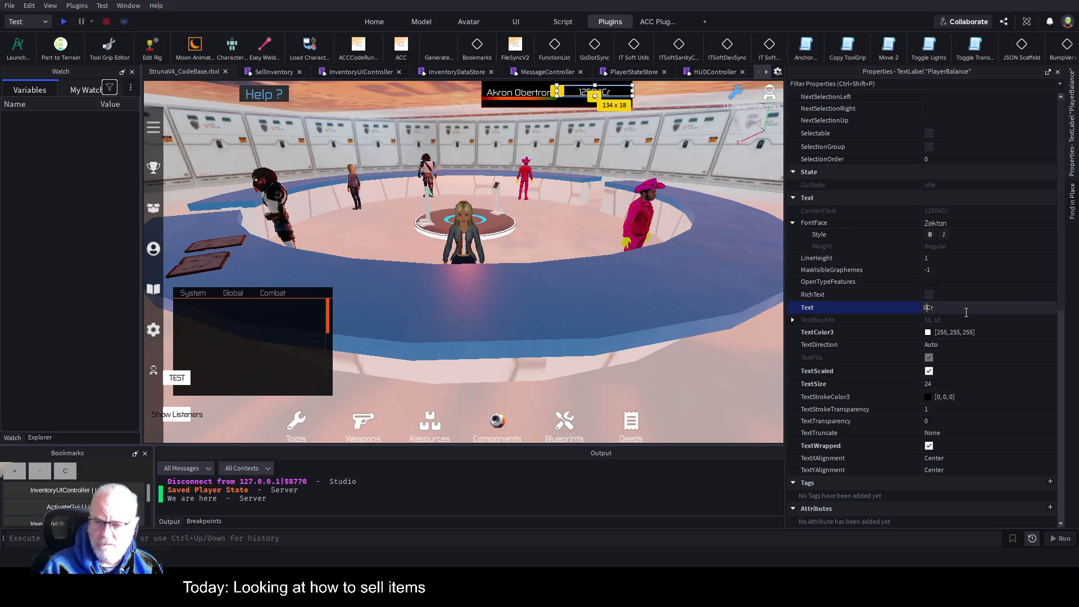
key("Tab")
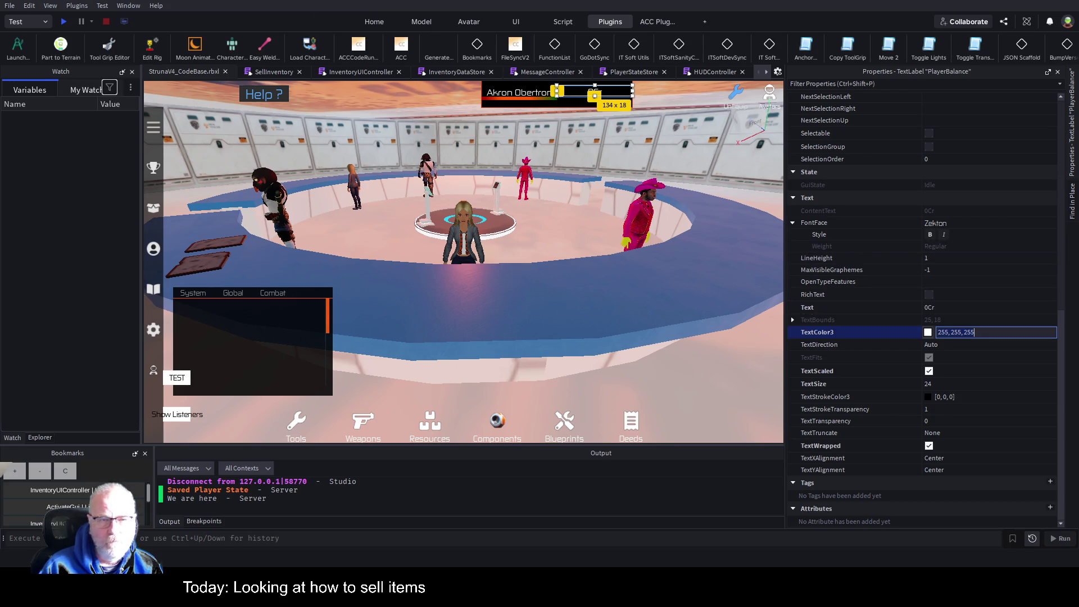
key("ctrl+s")
left_click(63, 22)
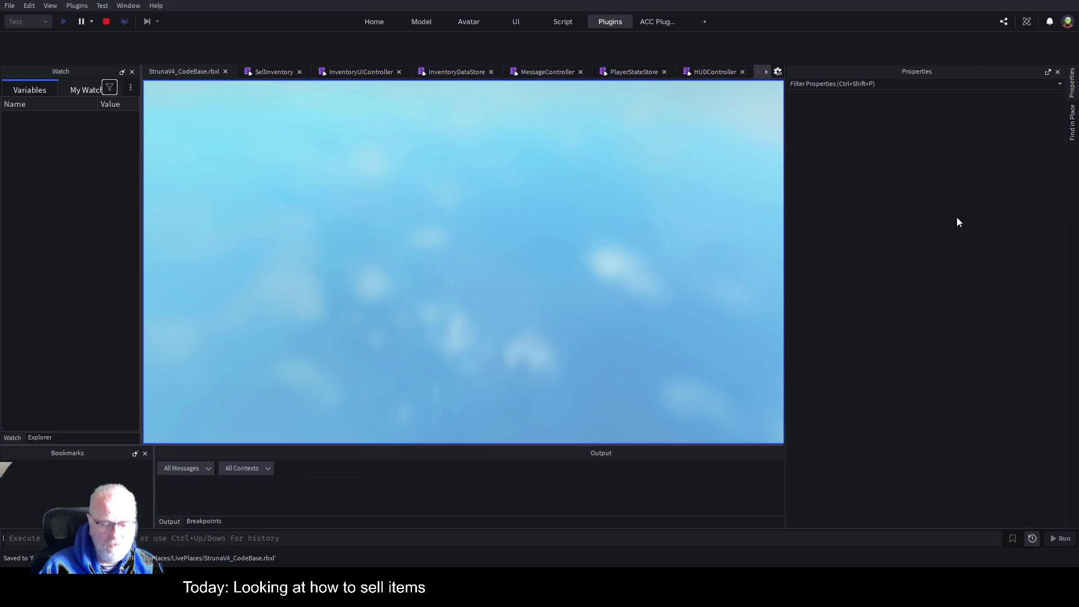
Step: Sell Terbium from the Resources inventory so execution halts at the line 67 breakpoint
left_click(1046, 73)
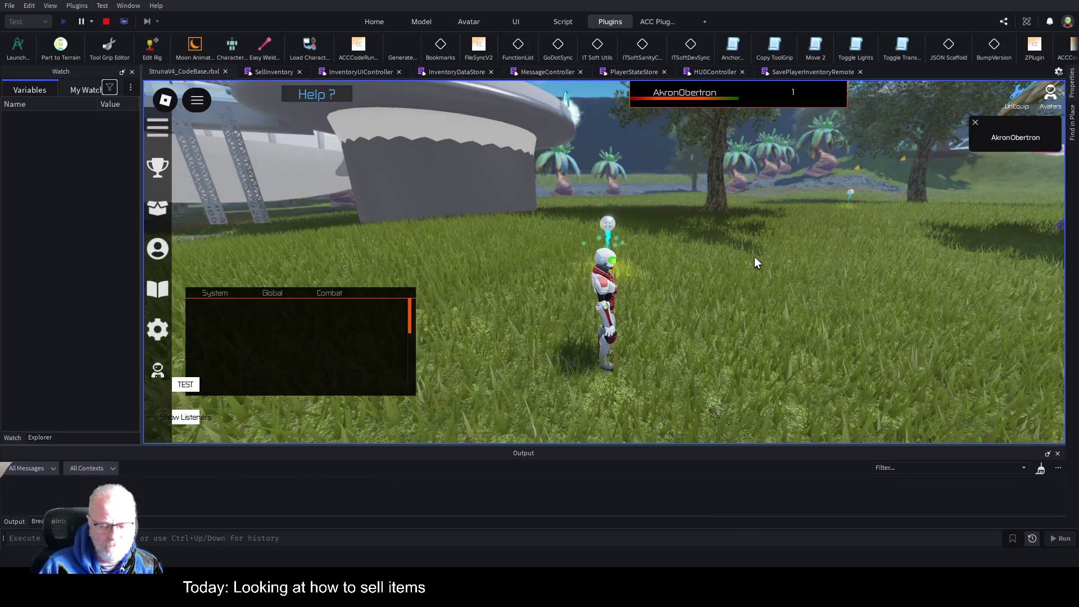
key("i")
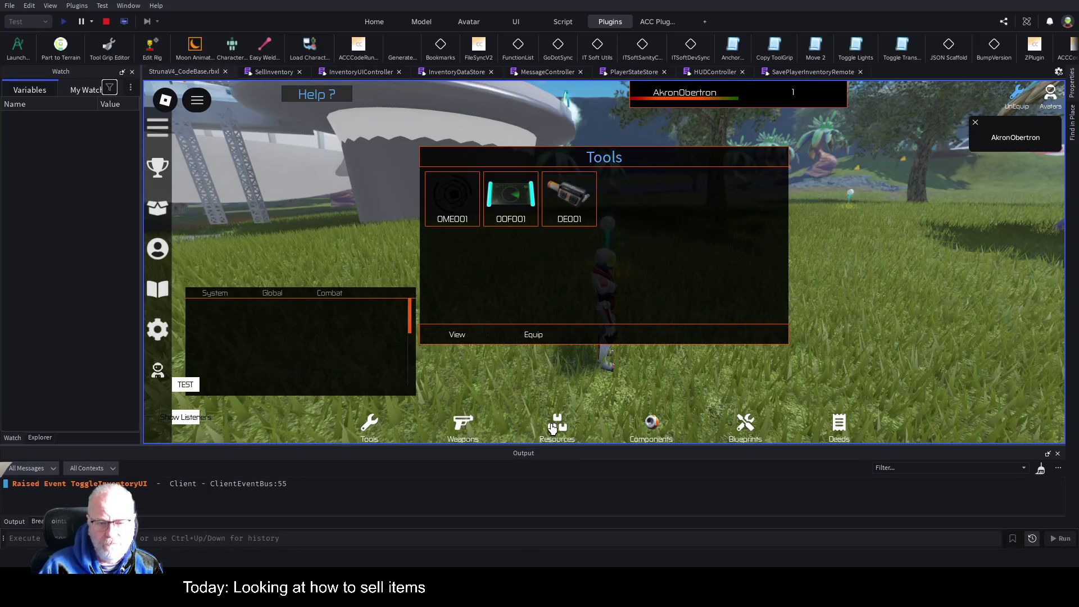
left_click(556, 425)
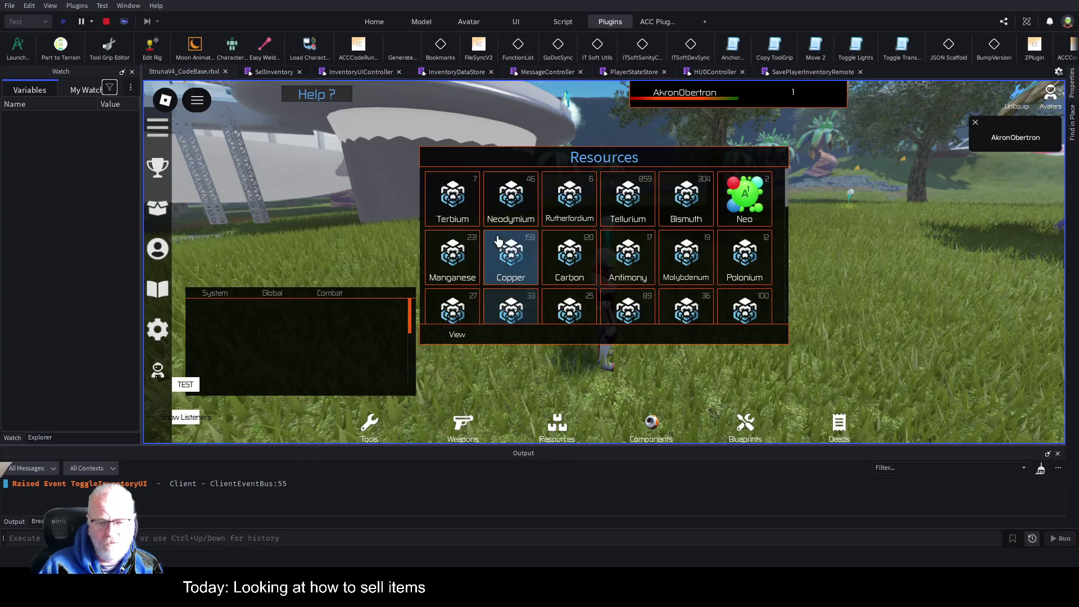
left_click(455, 201)
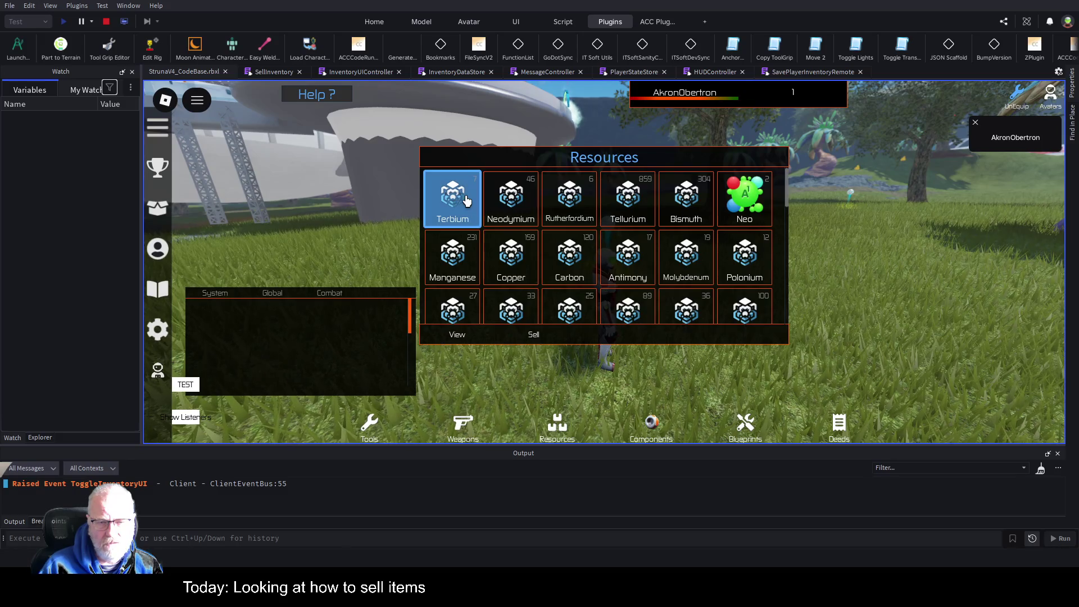
left_click(539, 335)
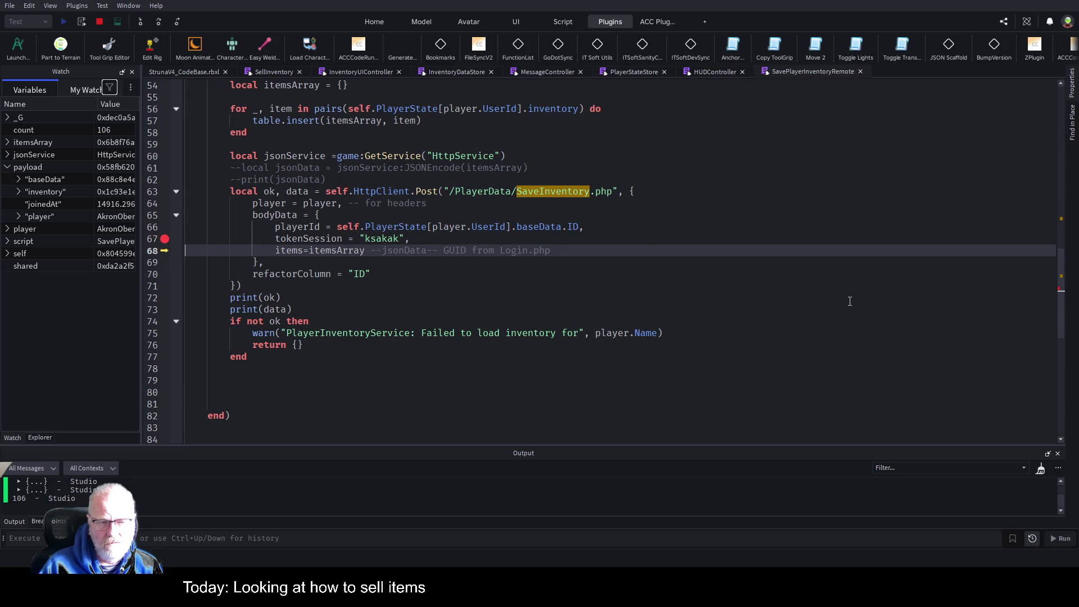
Step: Set the tokenSession value to the player's baseData .TokenSession, ahead of the test token
left_click(680, 320)
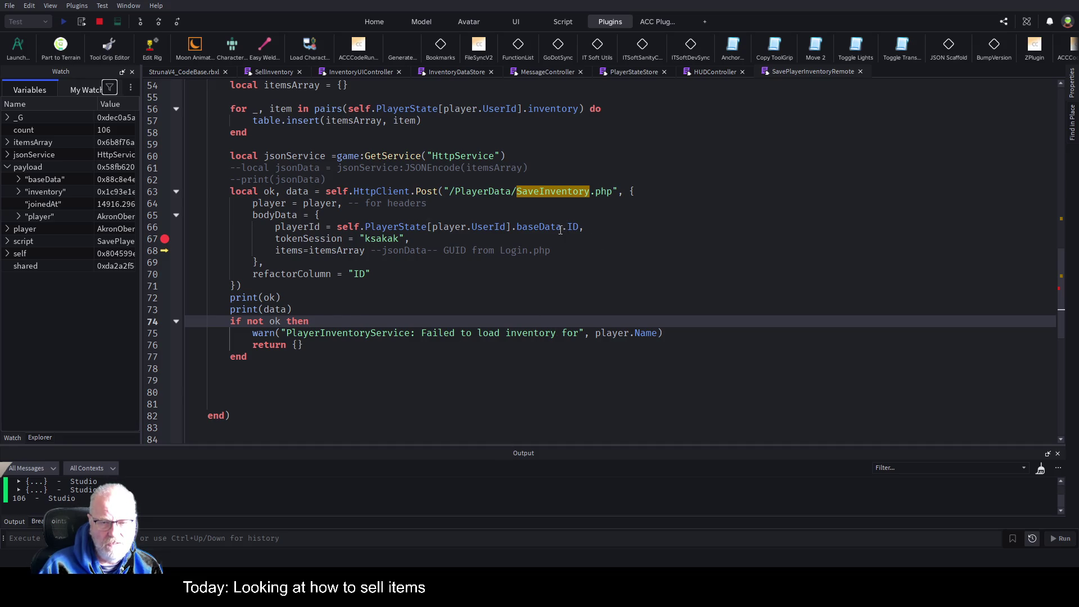
left_click(526, 225)
left_click_drag(526, 224, 337, 226)
key("ctrl+c")
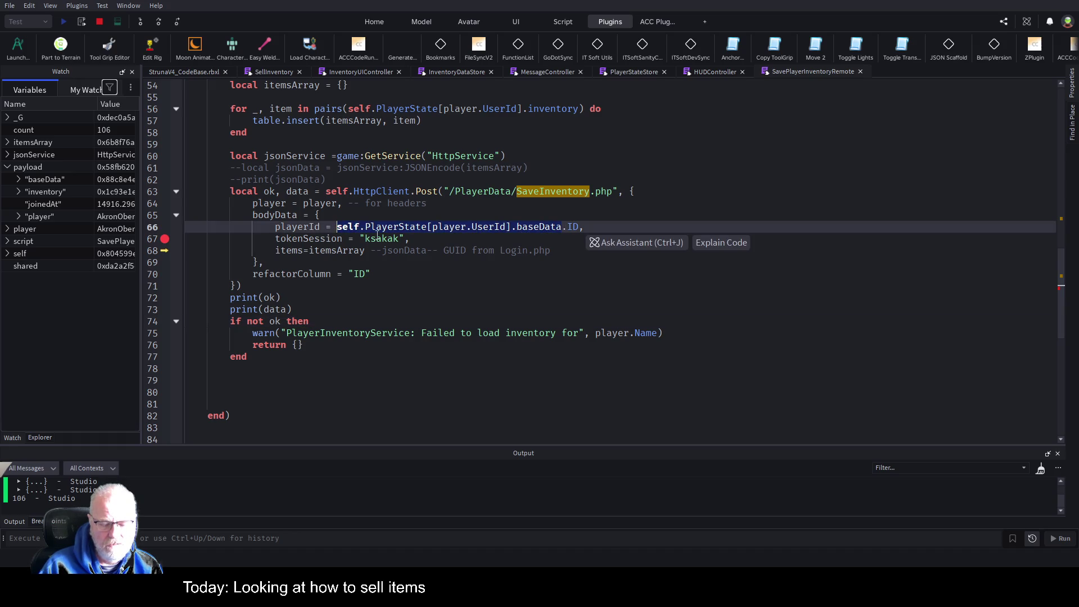
left_click(349, 238)
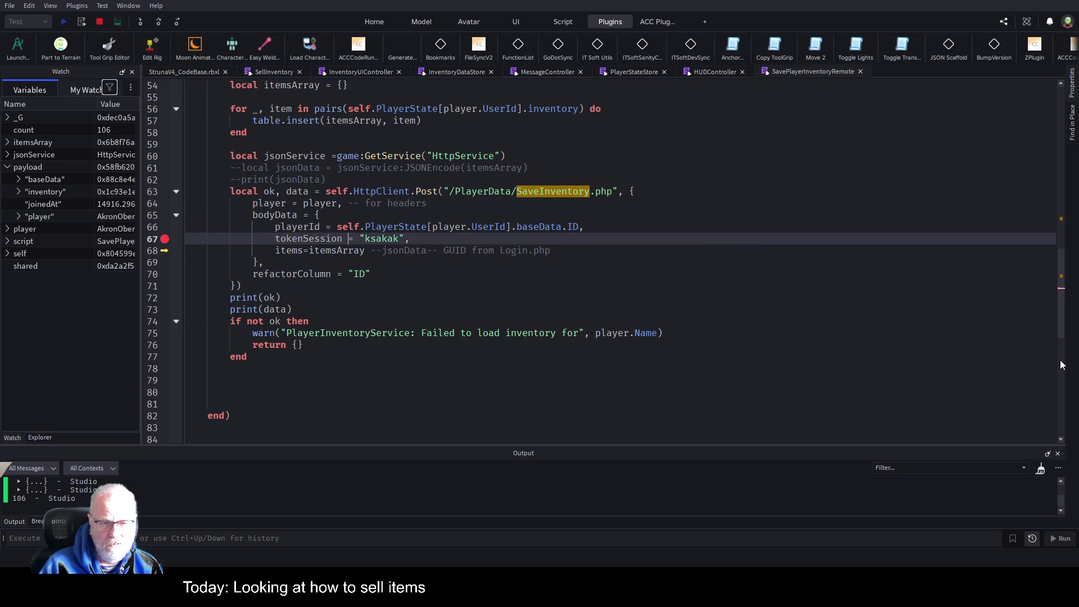
key("ctrl+v")
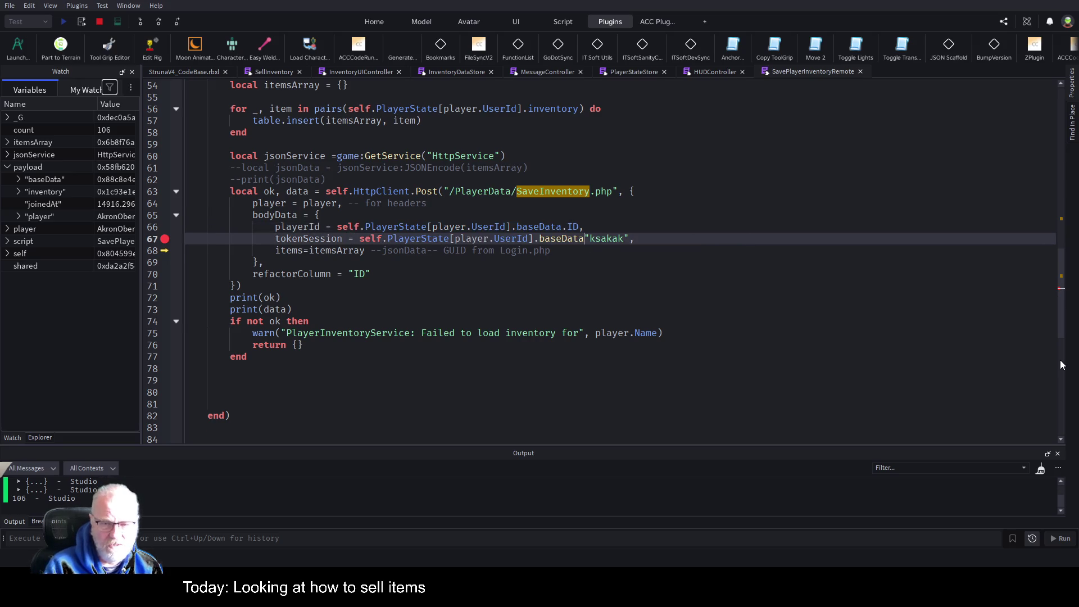
type(".TokenSession --")
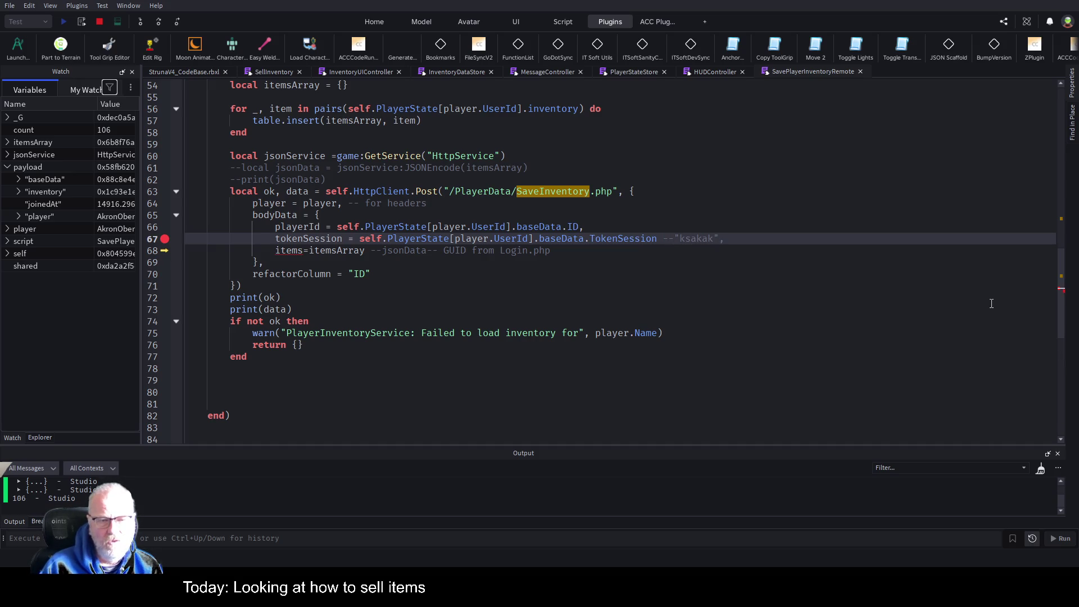
Step: Fix line 67 so a comma follows TokenSession and the test token stays commented out
key("BackSpace")
type(",")
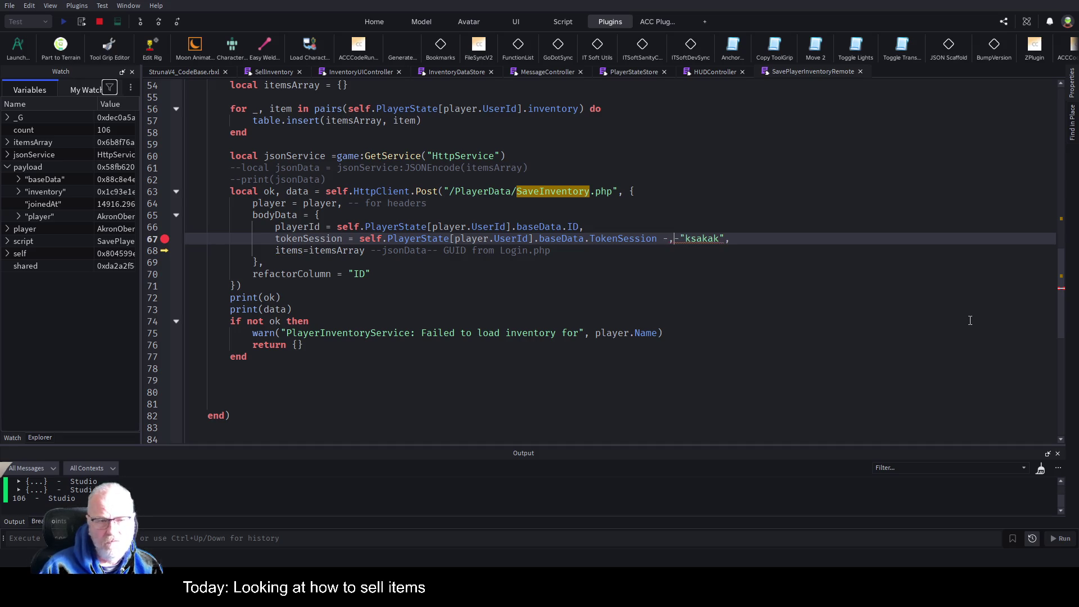
key("BackSpace")
key("Left")
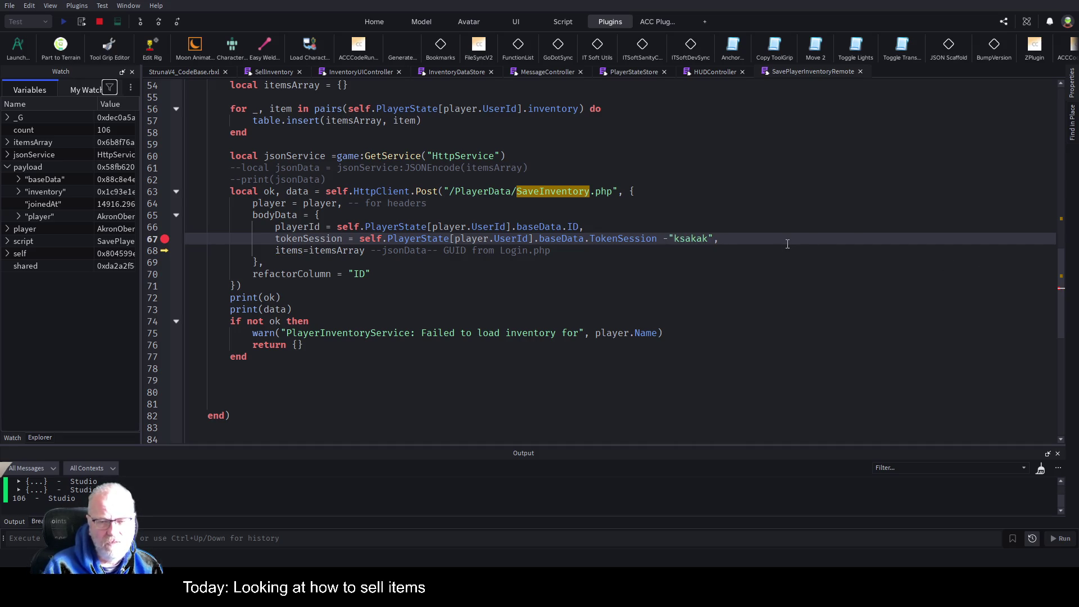
type(",-")
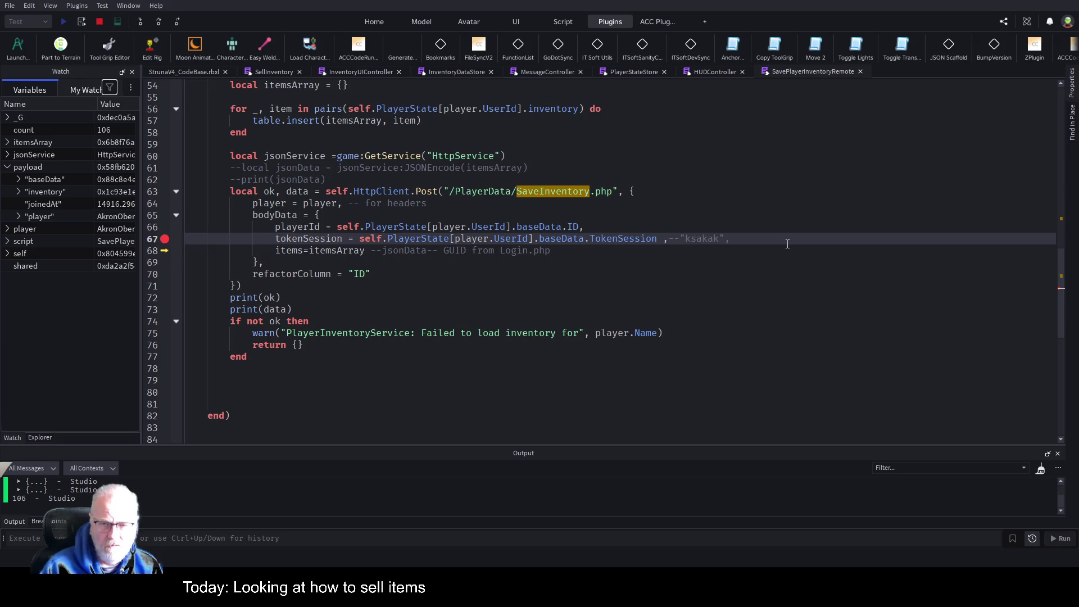
left_click(651, 297)
scroll(656, 298, "up", 4)
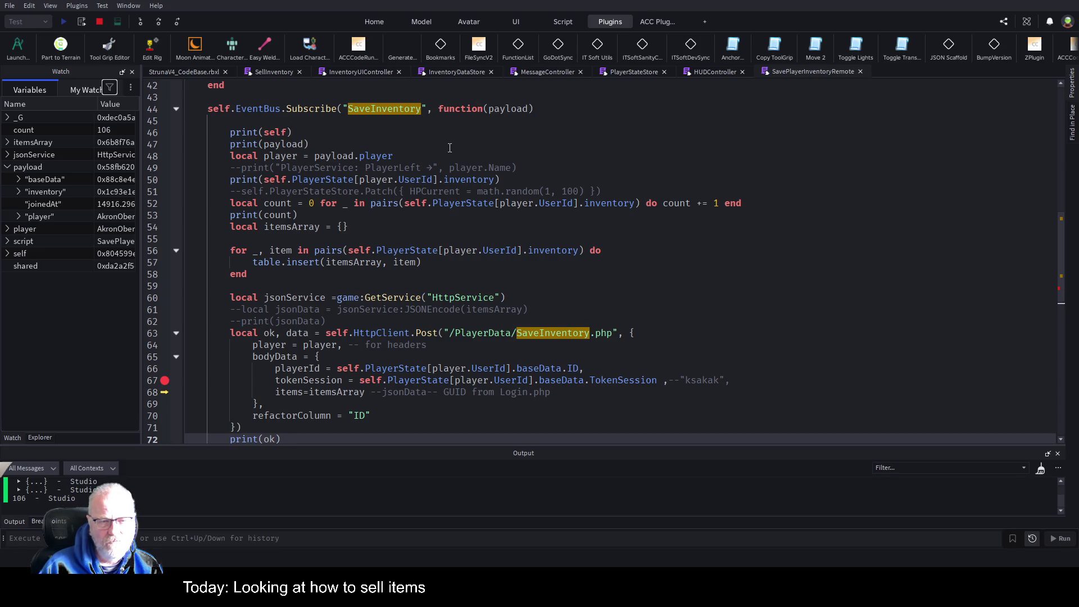
Step: Search all scripts for SaveInventory and widen the results, showing 8 results in 5 files
double_click(565, 332)
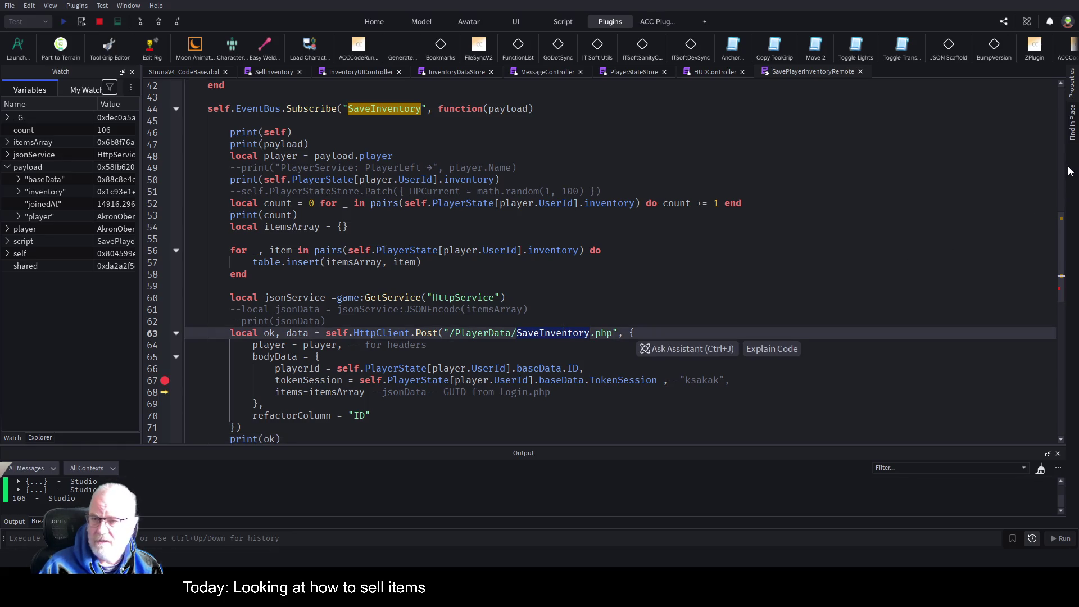
key("ctrl+shift+f")
left_click(875, 95)
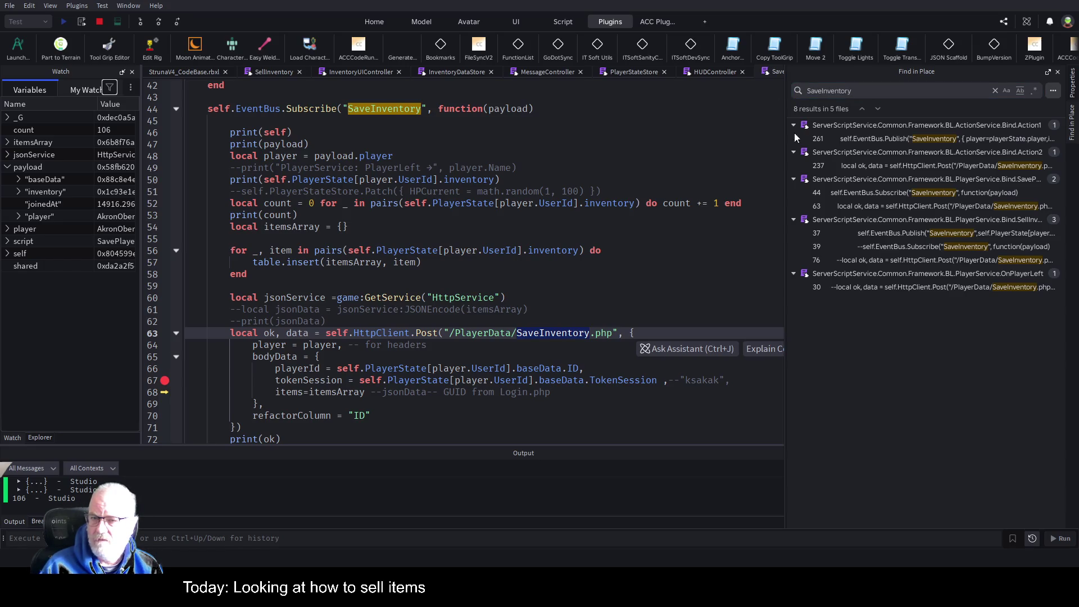
left_click_drag(786, 314, 427, 310)
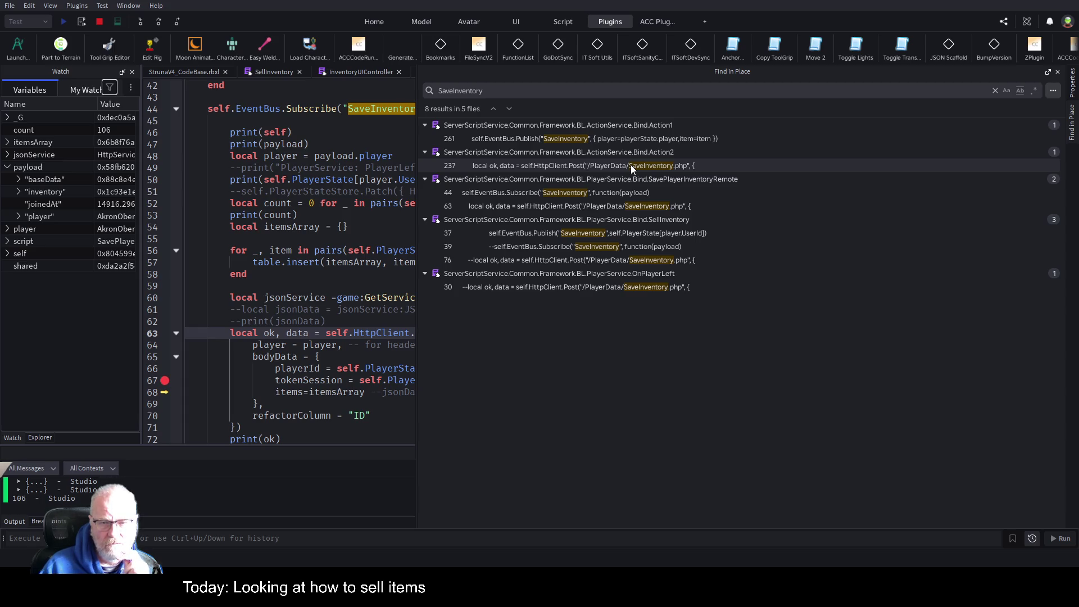
Step: Jump to the SaveInventory Post result at line 237 and close the search results
left_click(631, 164)
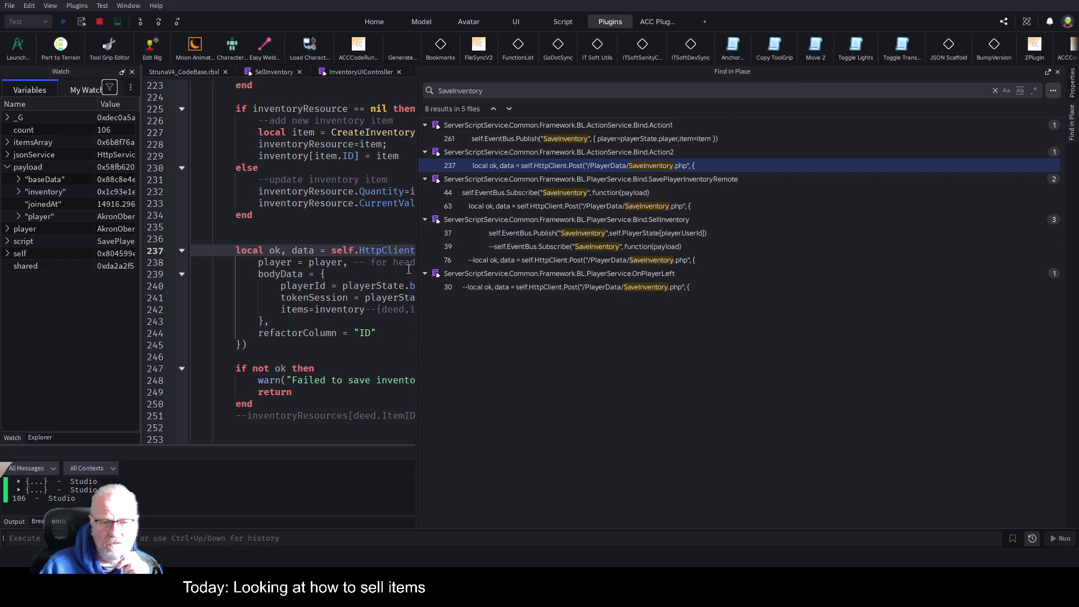
left_click_drag(417, 263, 766, 251)
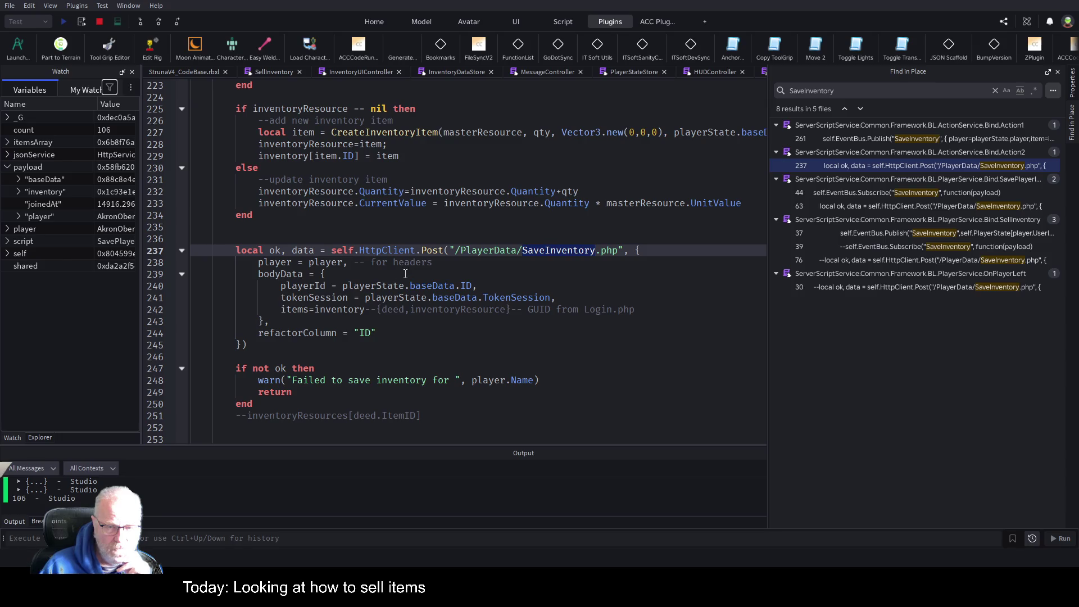
left_click(466, 298)
key("Escape")
left_click(550, 298)
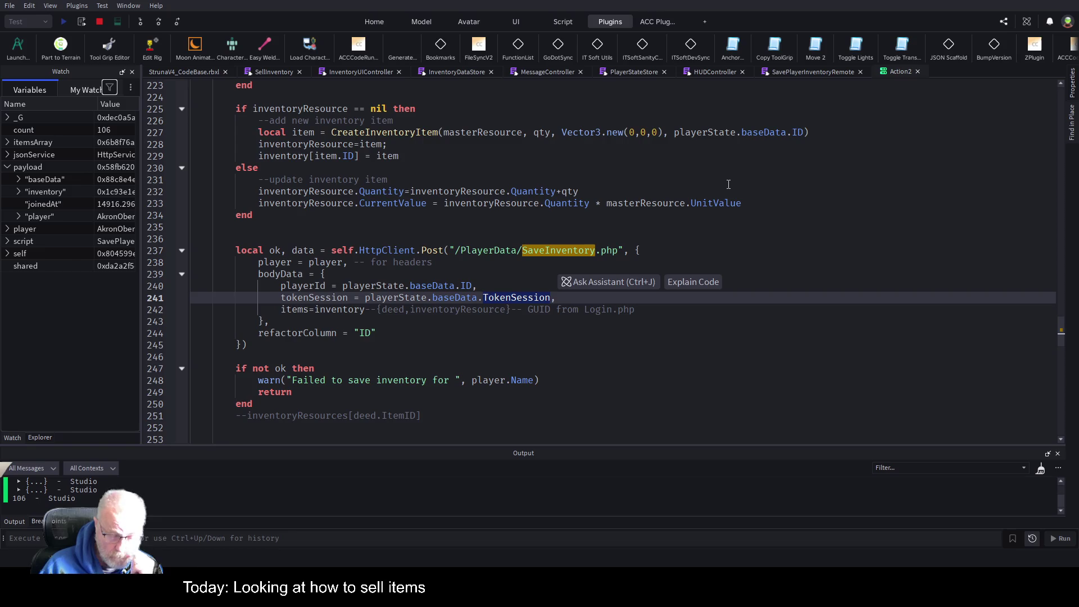
Step: Add the comment '--remove and change to EventBus calls' on line 236 above the Post
left_click(331, 239)
type("--remove and c")
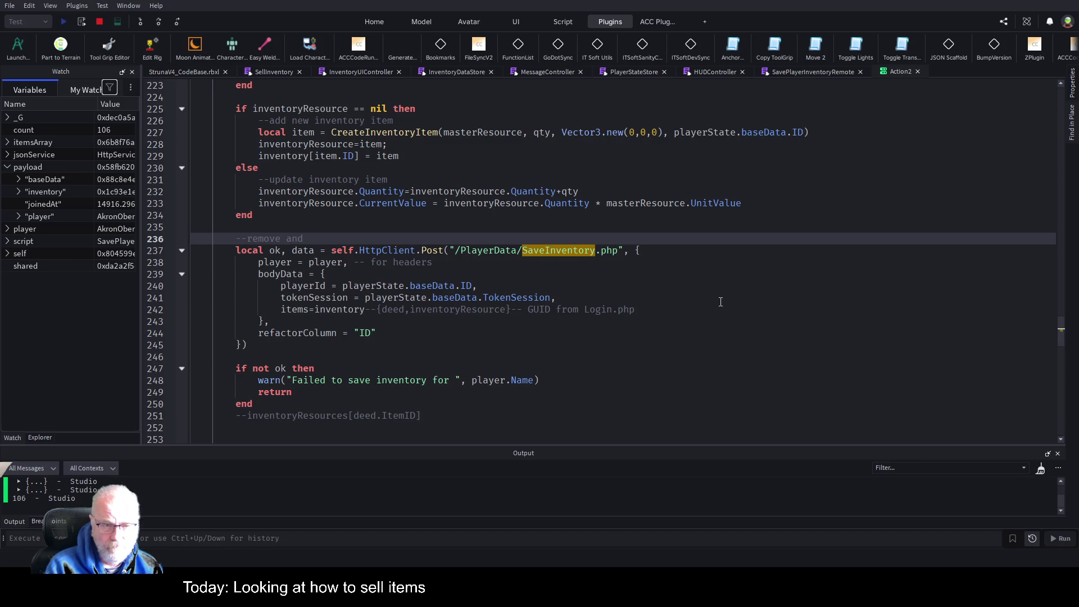
type("hange to")
type(" EventB")
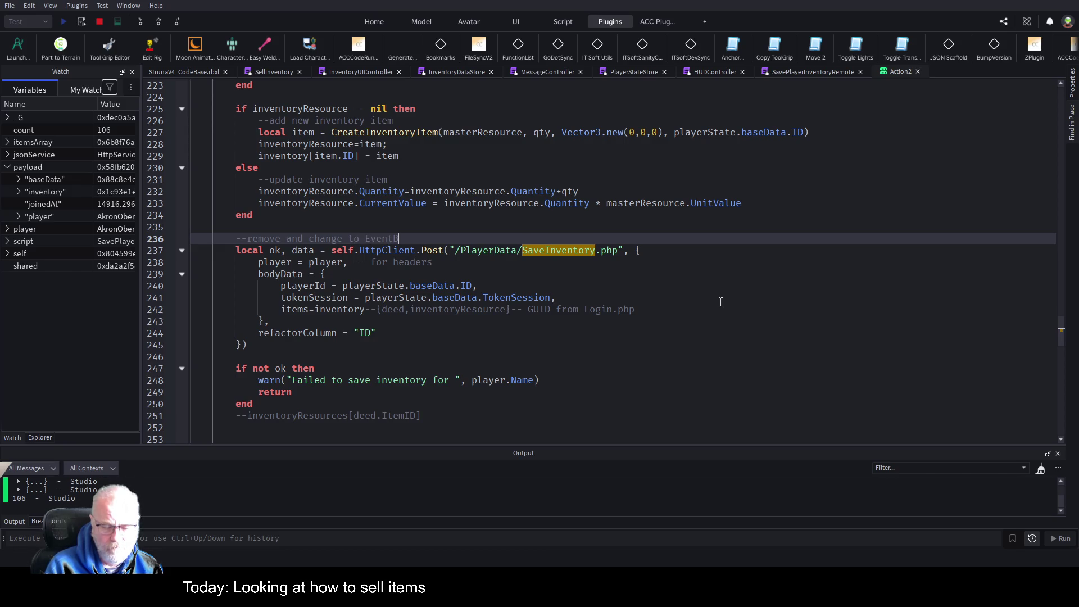
type("us calls")
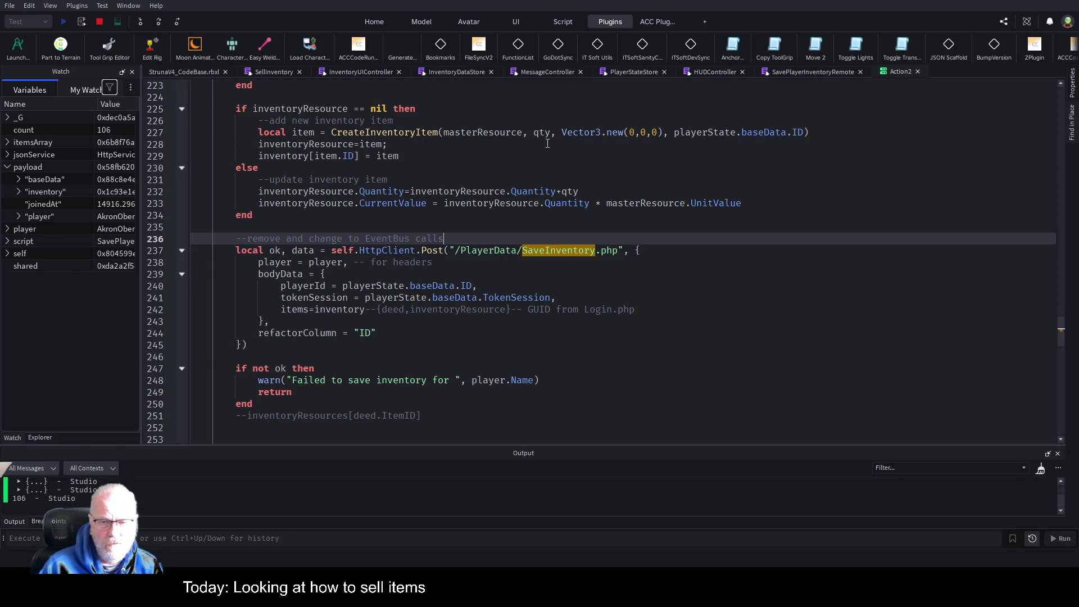
key("shift+Home")
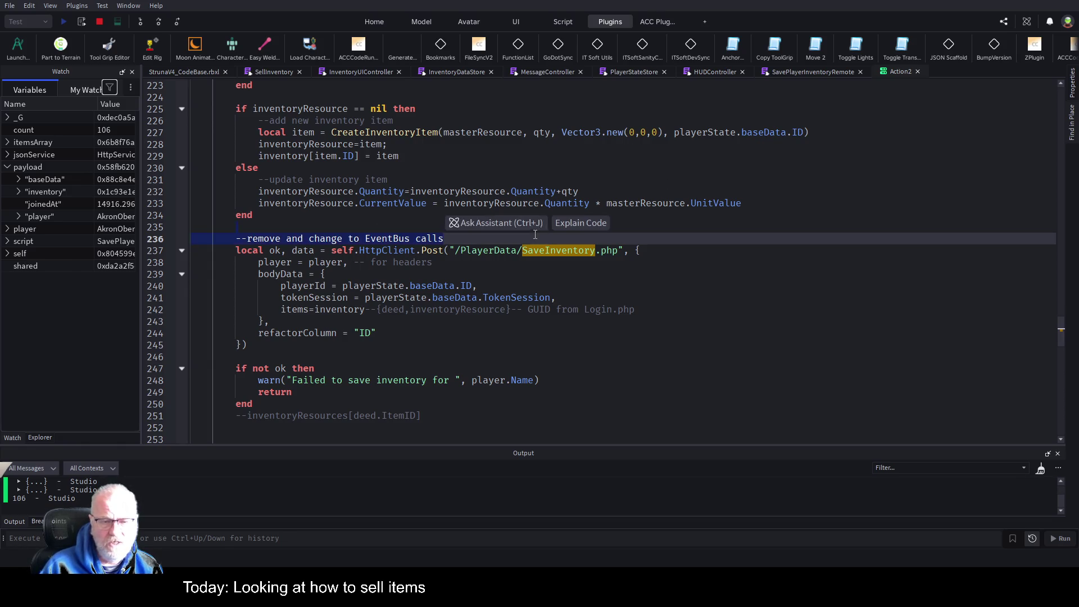
left_click(804, 72)
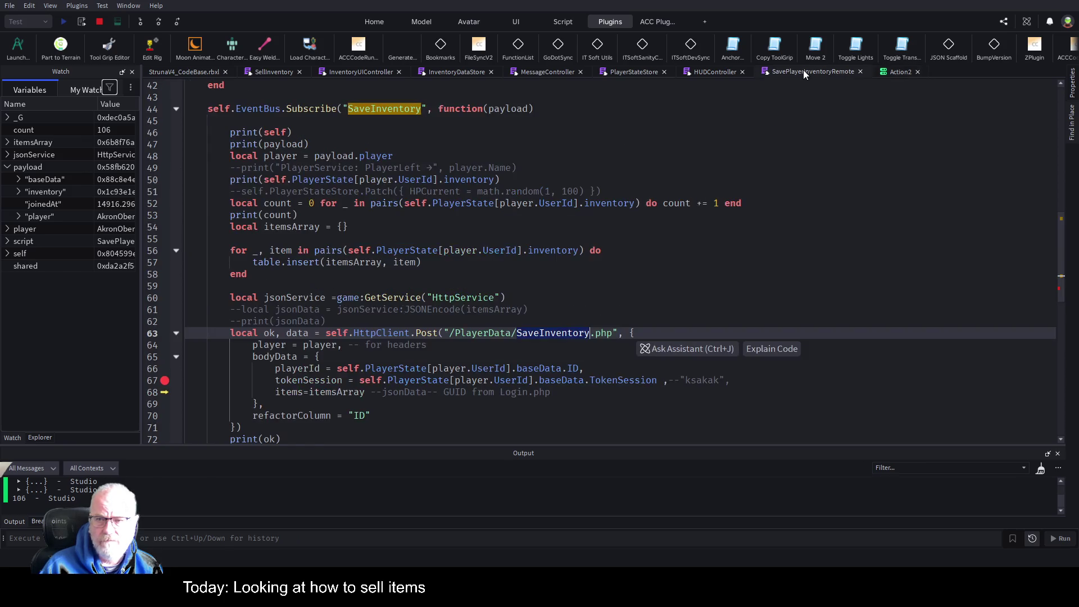
Step: Disable the line 67 breakpoint, add one on the line 63 Post, stop the test, and open SellInventory
left_click(517, 298)
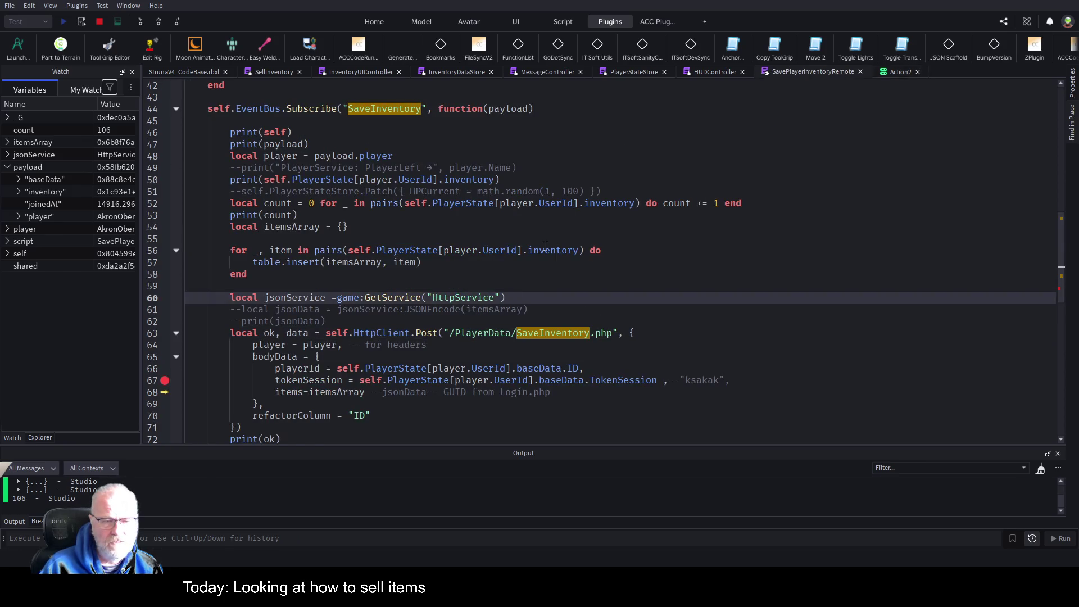
scroll(546, 248, "down", 2)
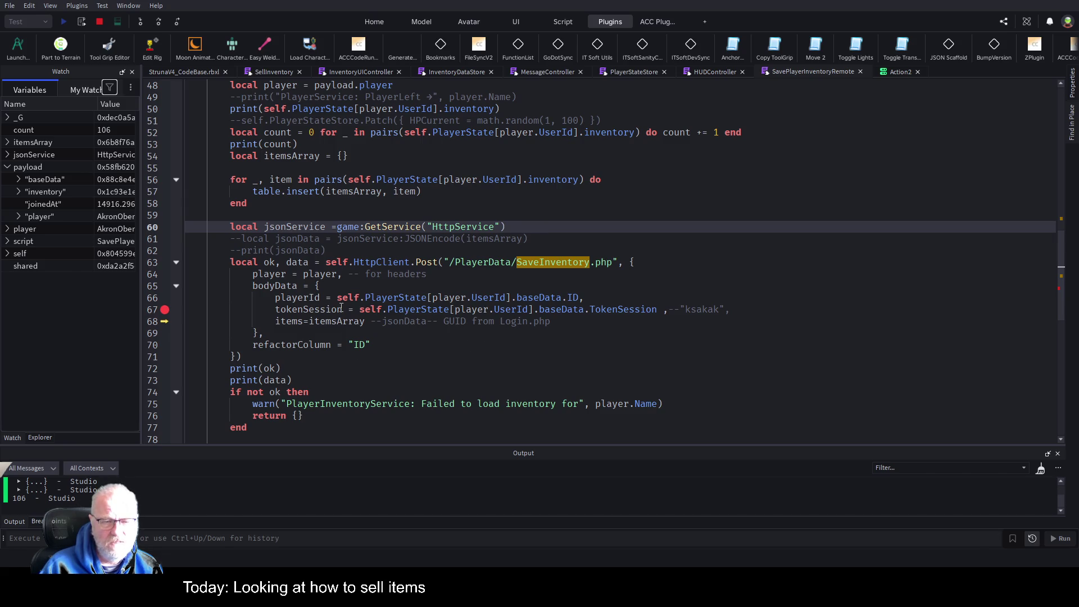
left_click(439, 343)
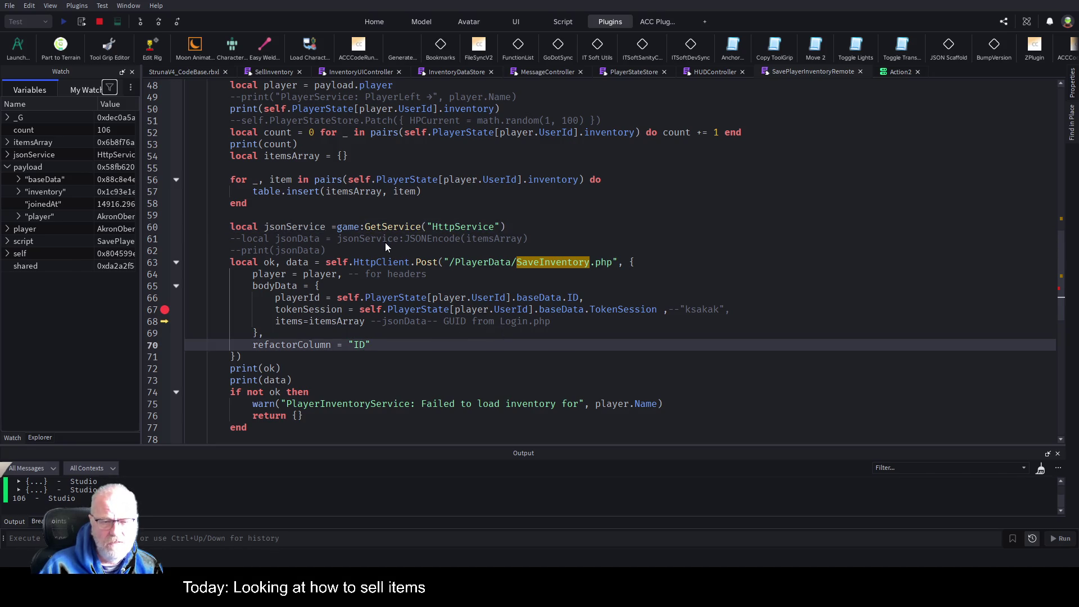
scroll(385, 242, "down", 2)
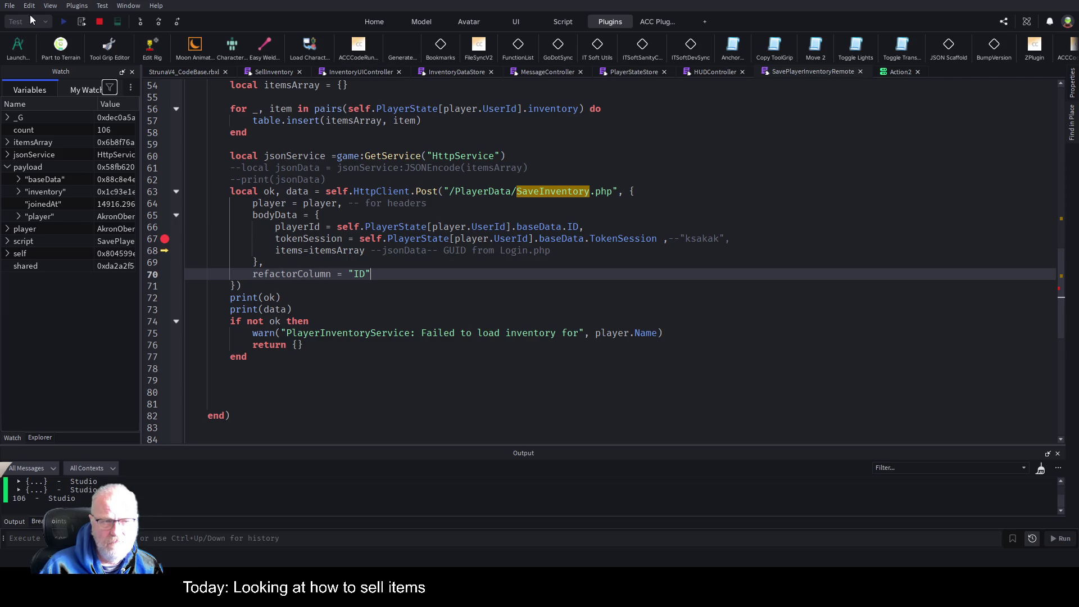
left_click(165, 238)
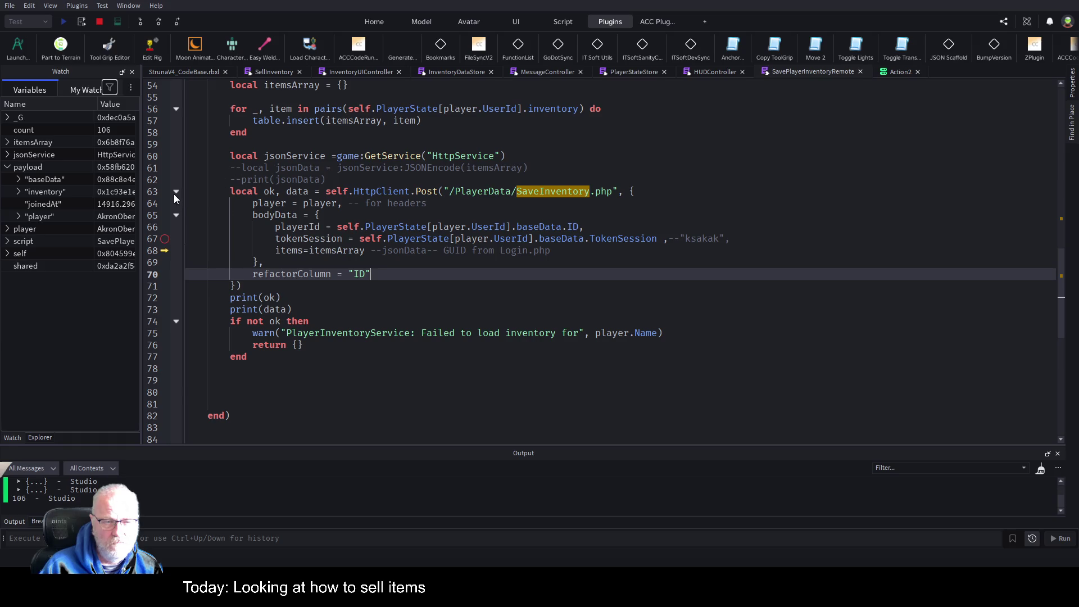
left_click(164, 191)
left_click(99, 21)
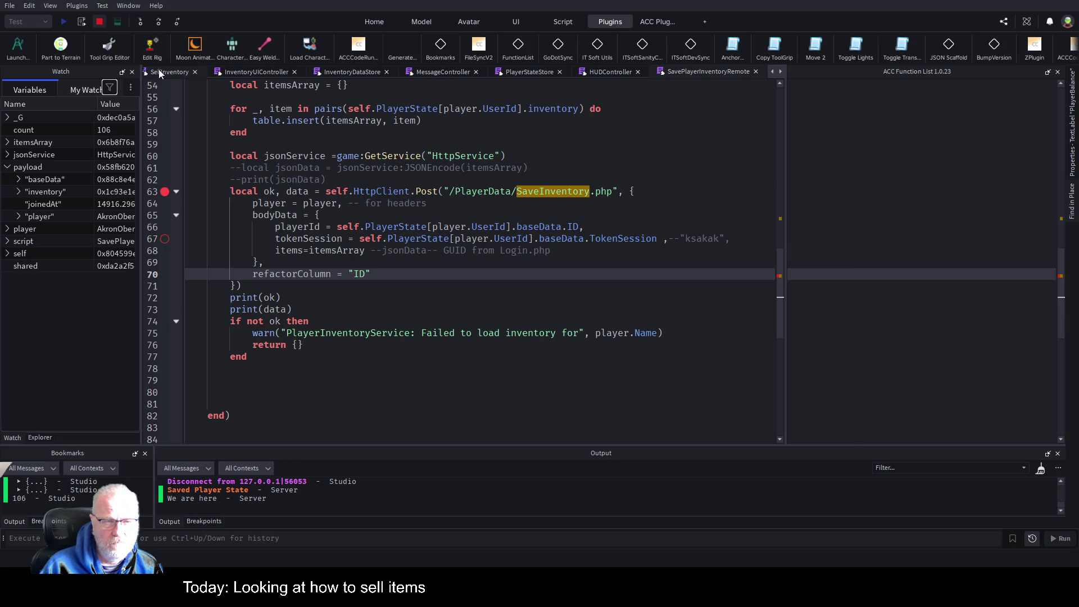
left_click(168, 72)
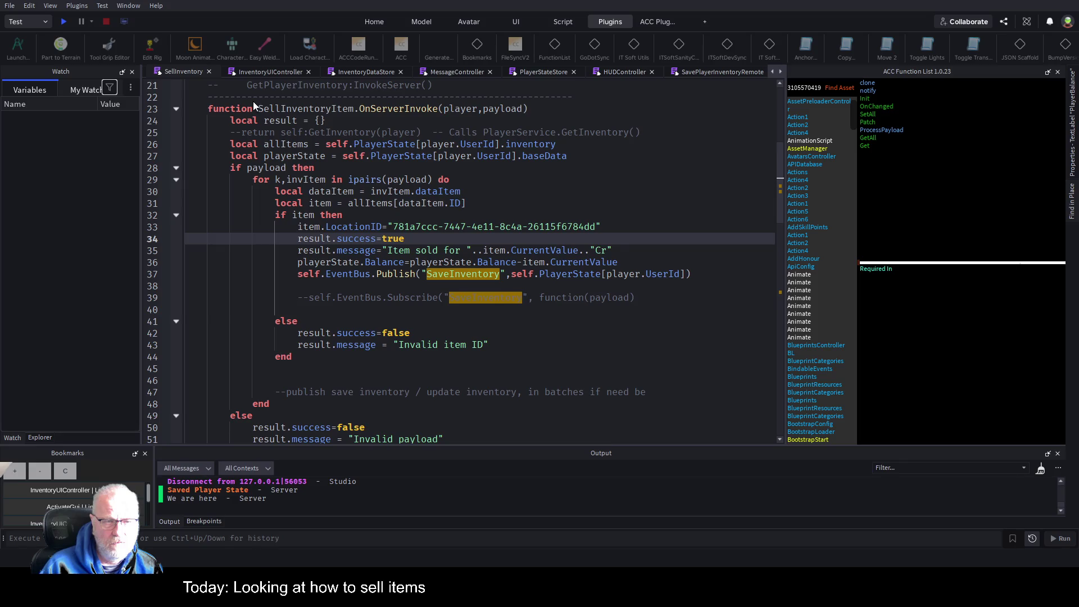
Step: Start a new playtest from the place view with the function list hidden
left_click(195, 71)
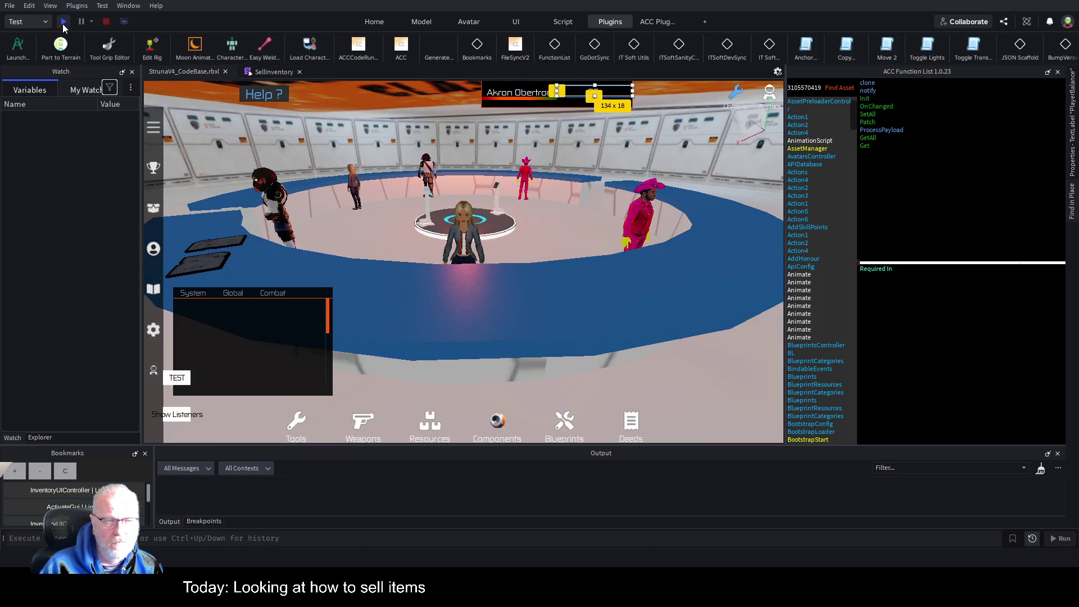
left_click(63, 23)
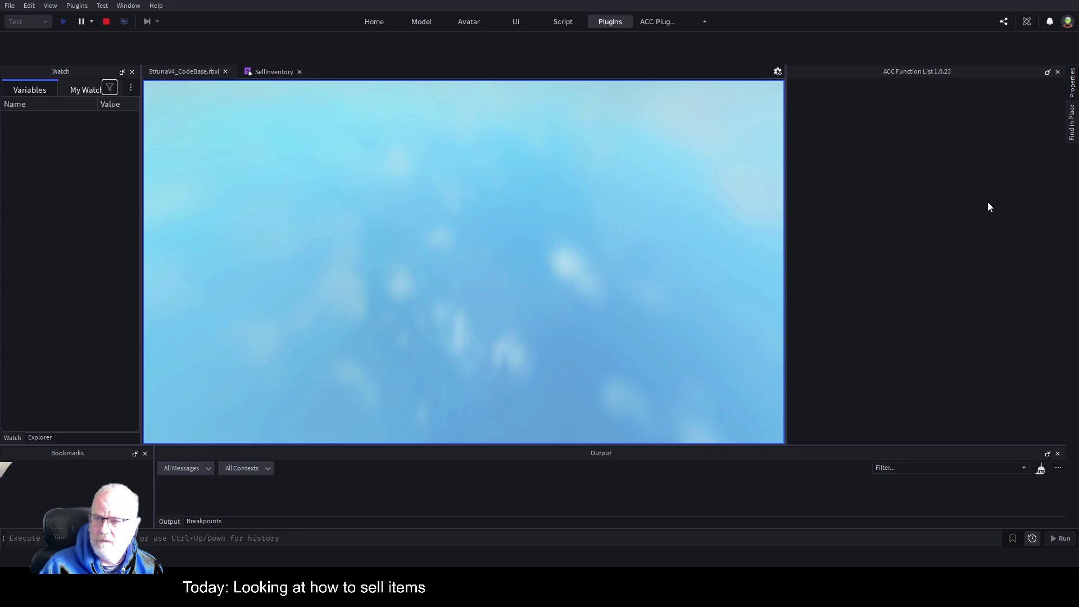
left_click(1049, 72)
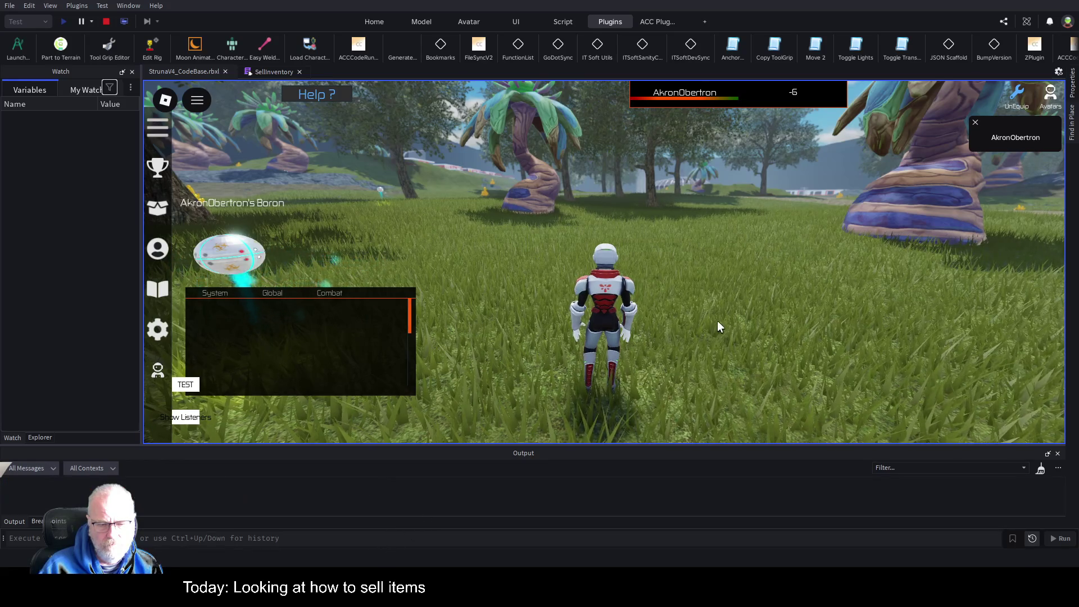
Step: Sell Terbium from the Resources inventory to reach the line 63 breakpoint
key("i")
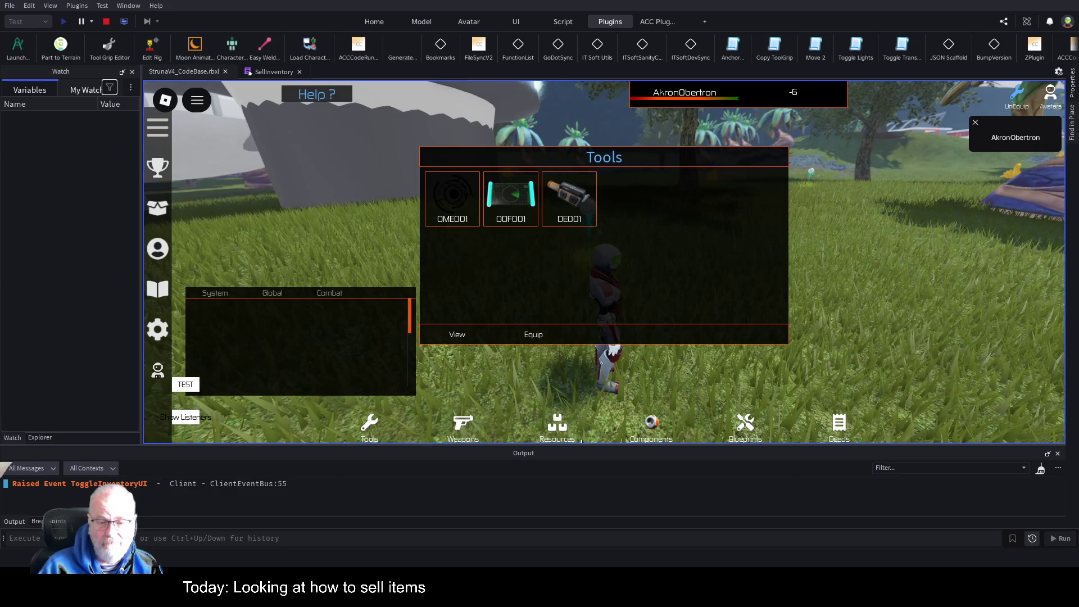
left_click(557, 426)
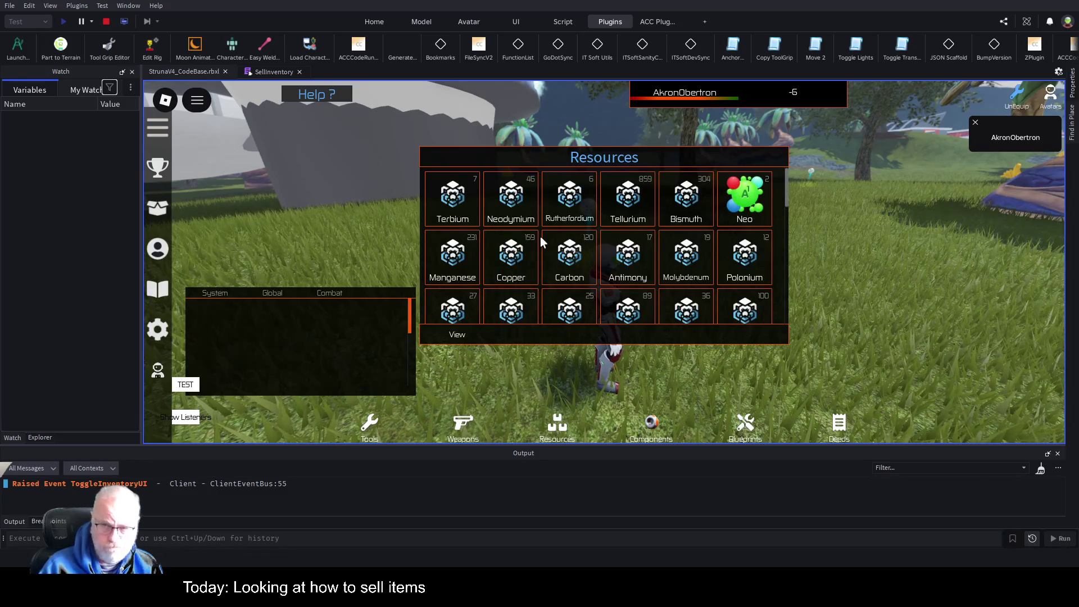
left_click(467, 195)
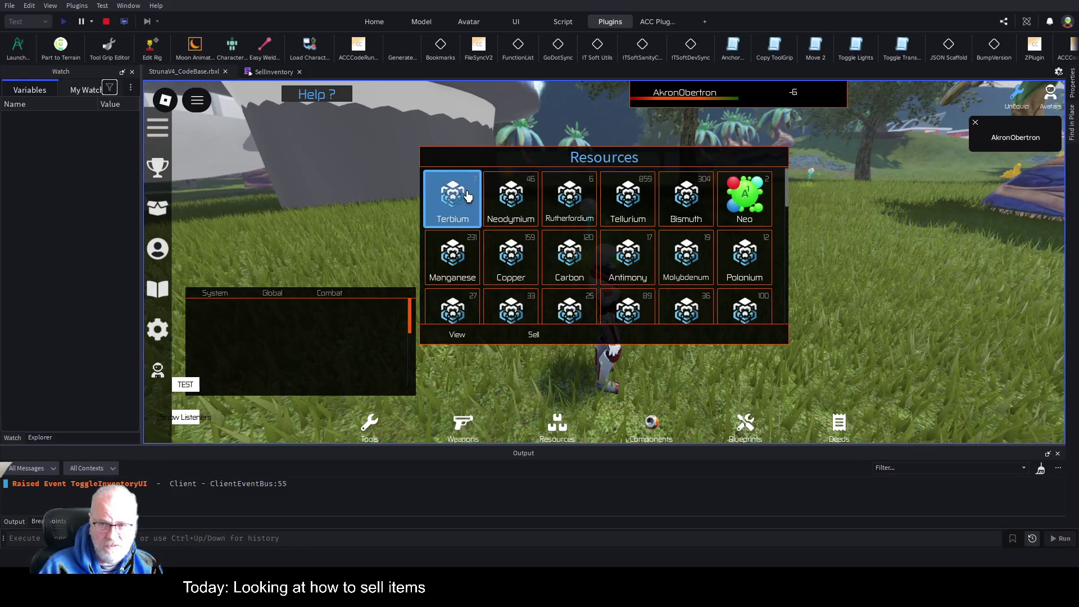
left_click(530, 338)
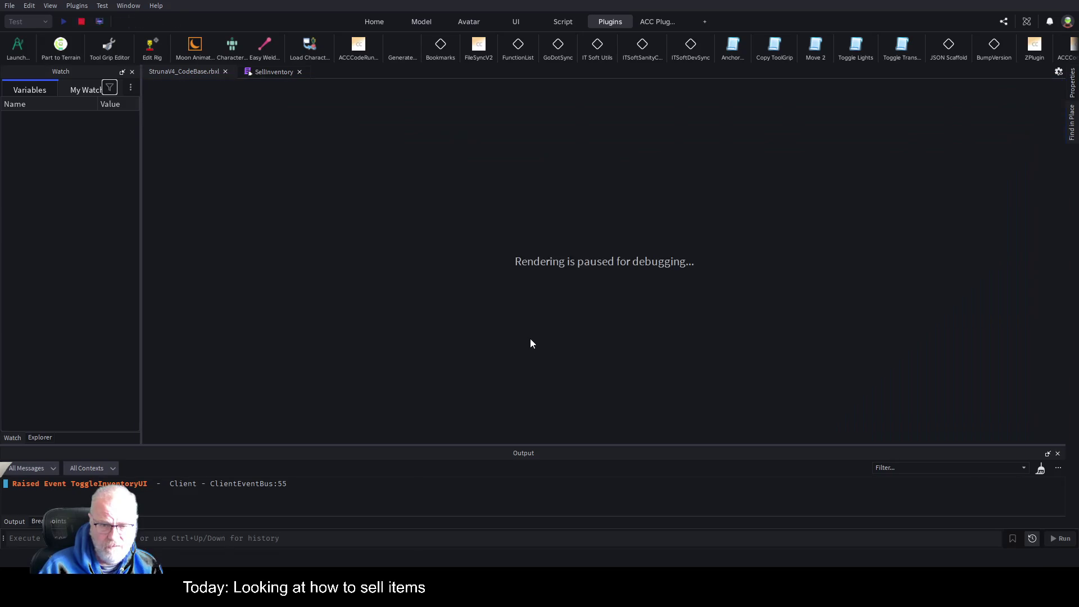
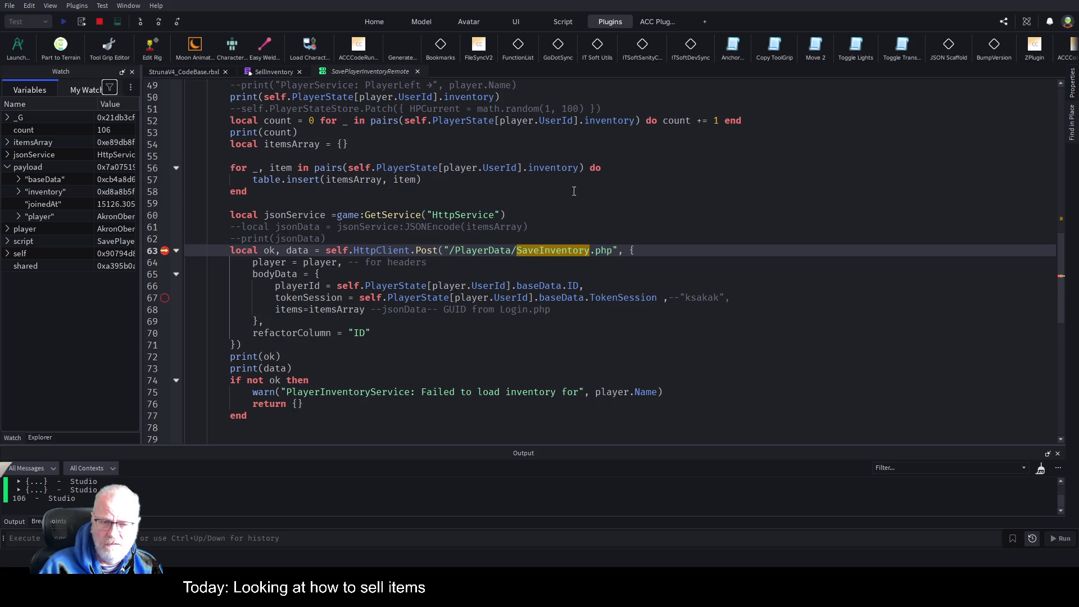
Step: Set a breakpoint on the line 72 print(ok) line and resume with F5 until ok shows true
scroll(441, 317, "down", 3)
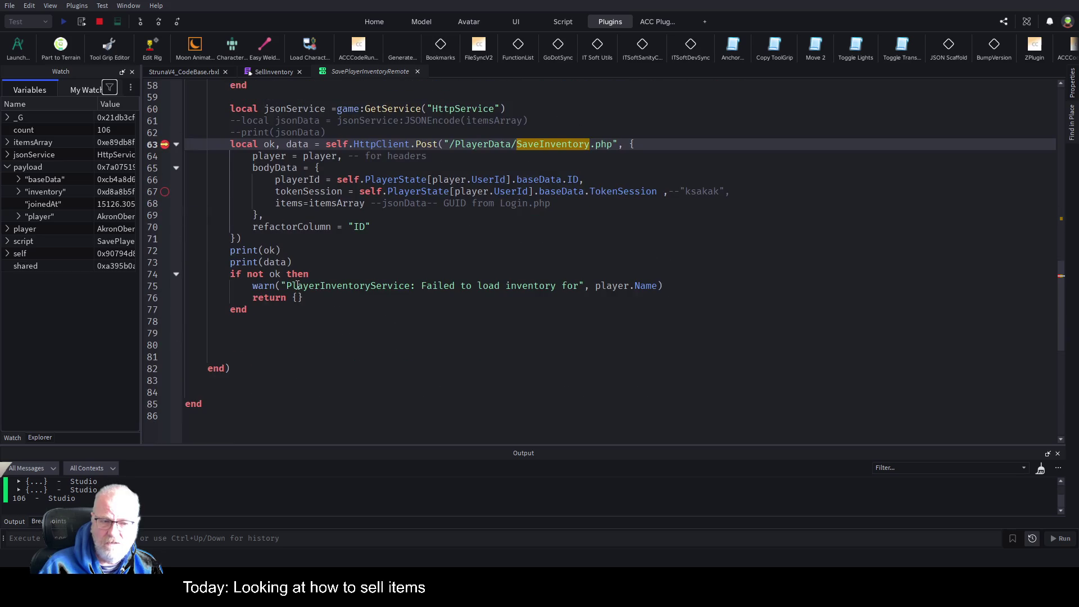
scroll(441, 318, "up", 3)
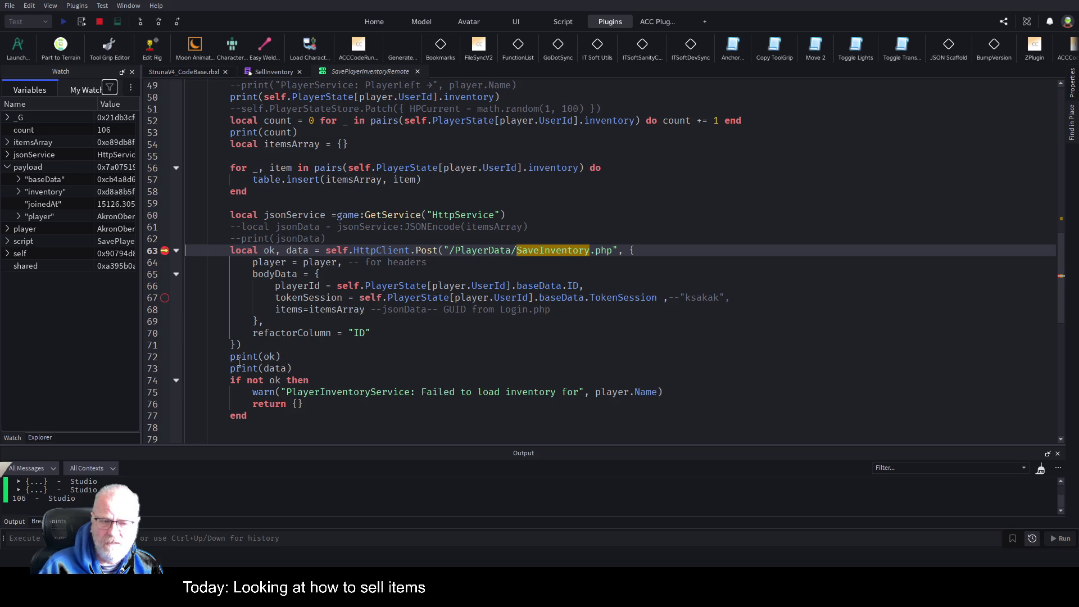
left_click(164, 356)
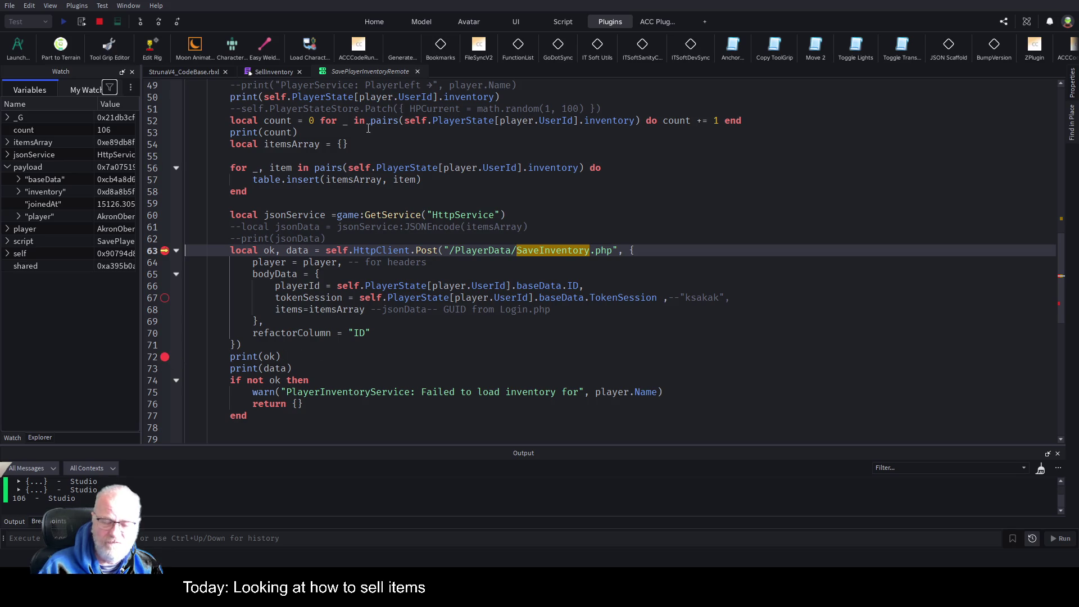
key("F5")
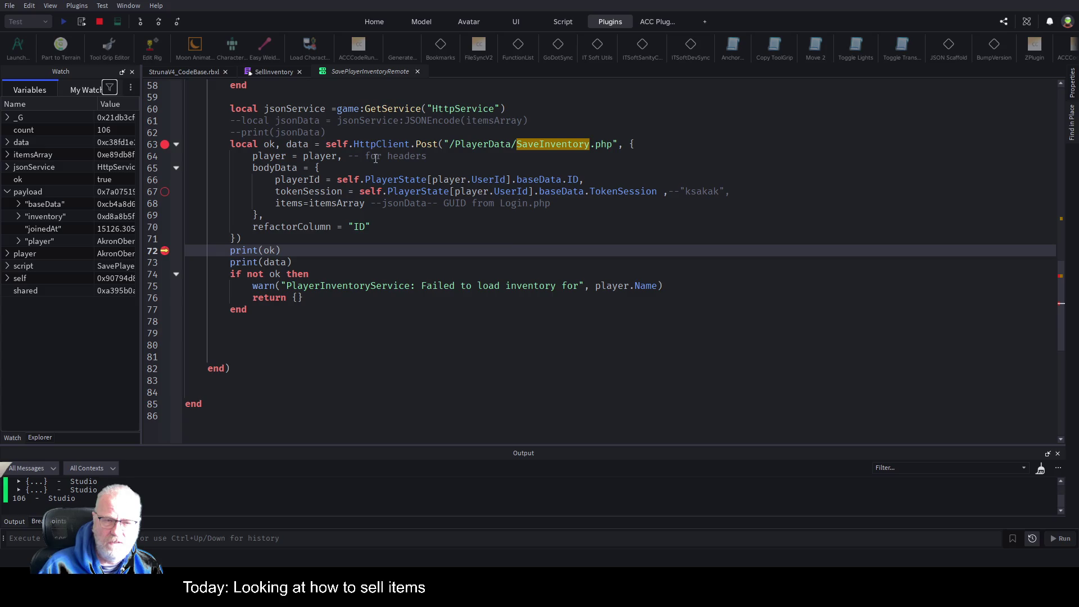
scroll(412, 230, "up", 7)
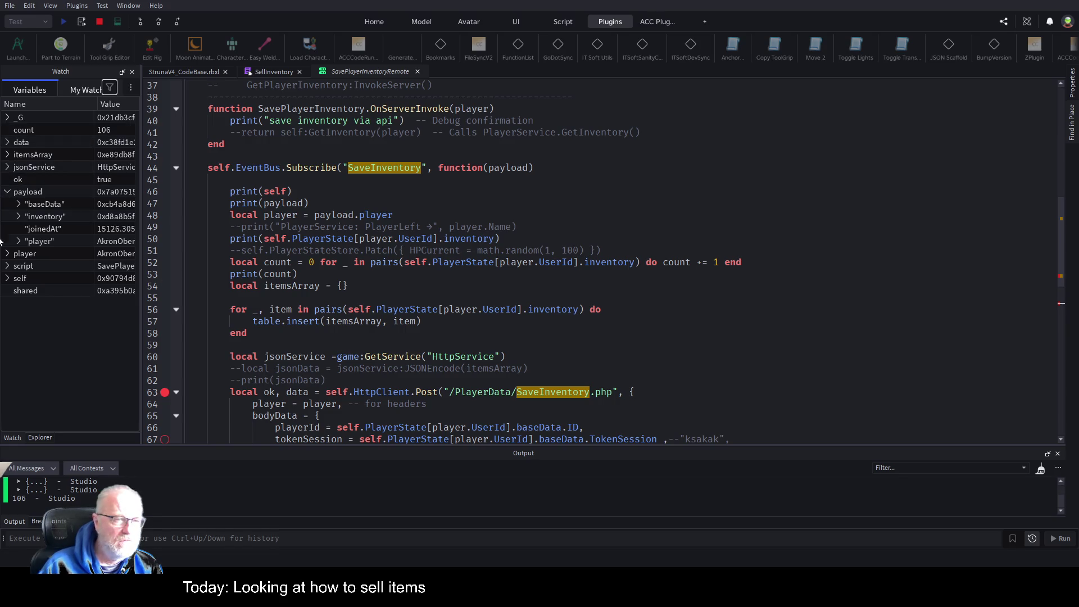
Step: Expand self > PlayerState > player > baseData in a widened Watch panel to find Balance -13, then open SellInventory
left_click(7, 278)
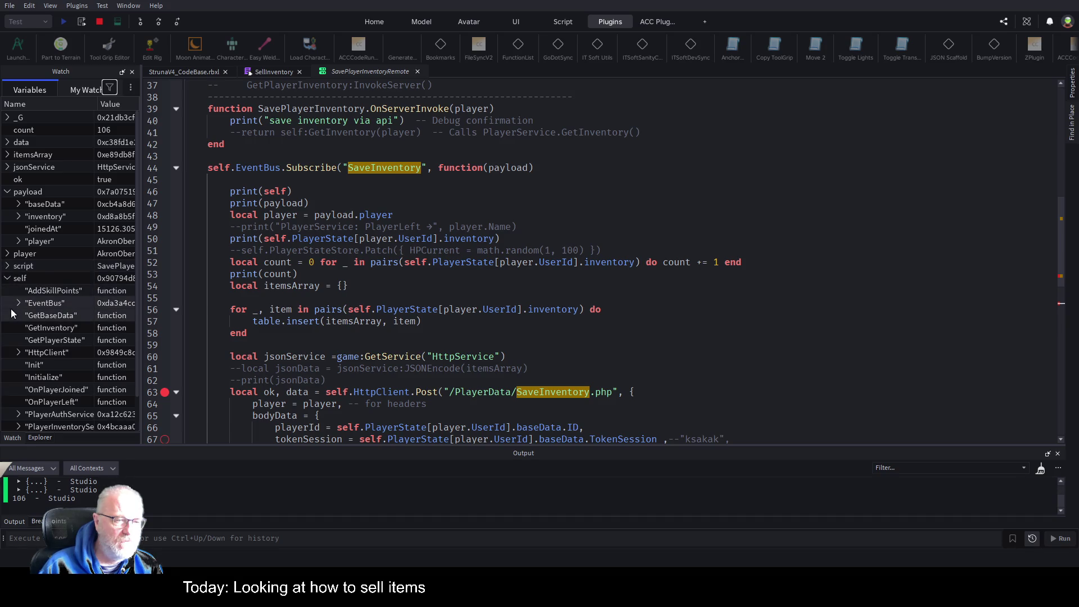
scroll(56, 288, "down", 1)
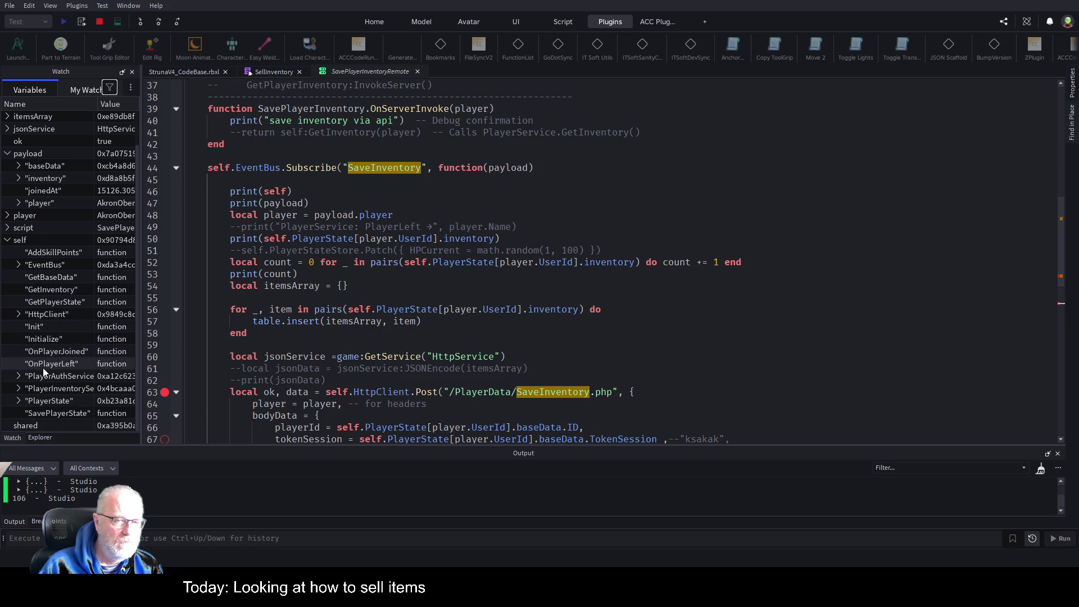
left_click(19, 400)
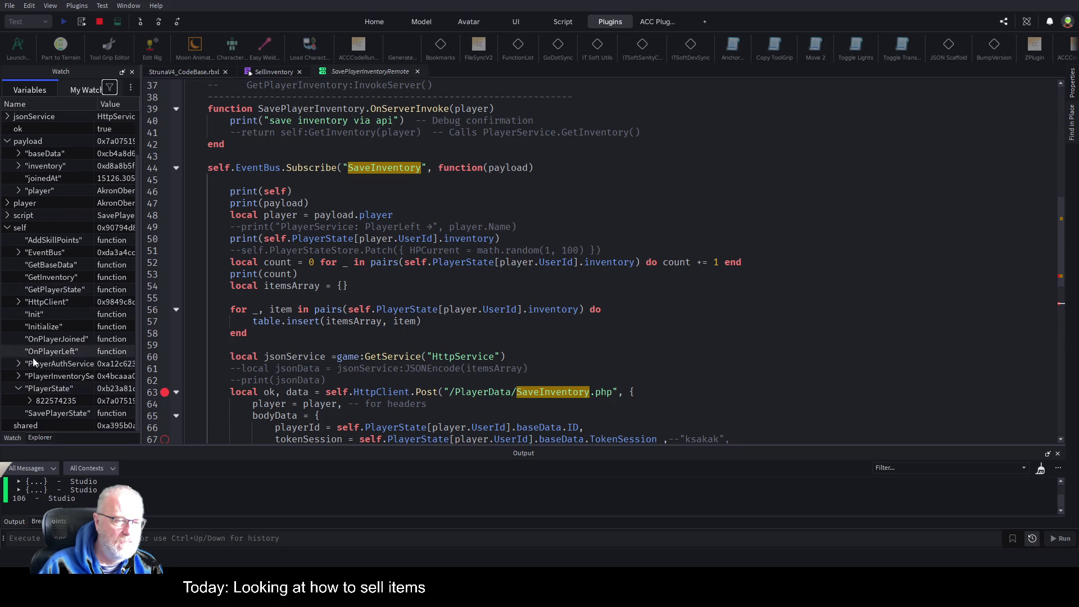
left_click(28, 400)
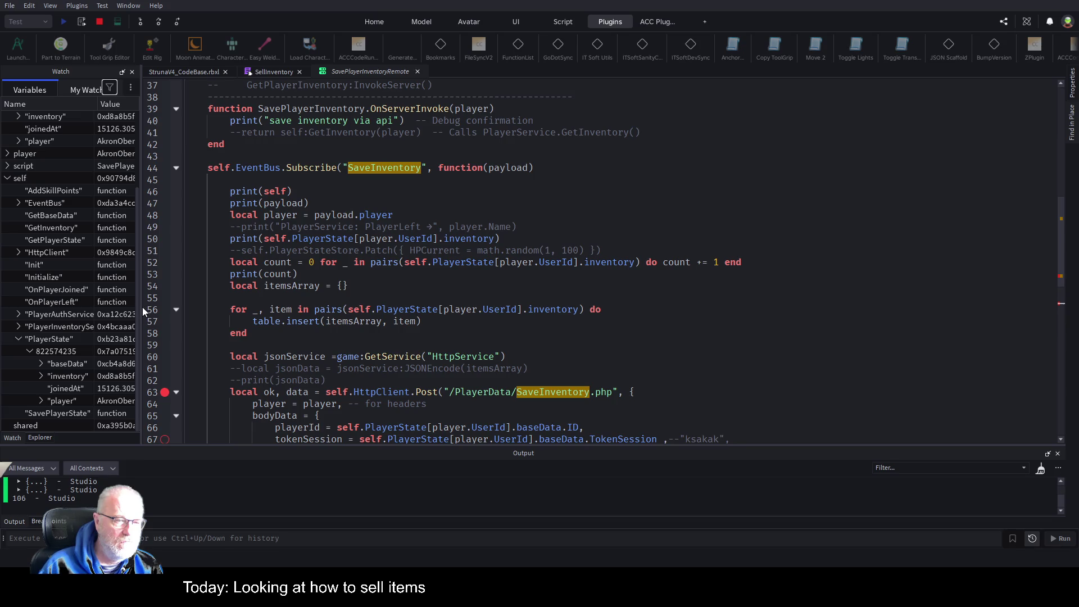
left_click_drag(140, 307, 460, 307)
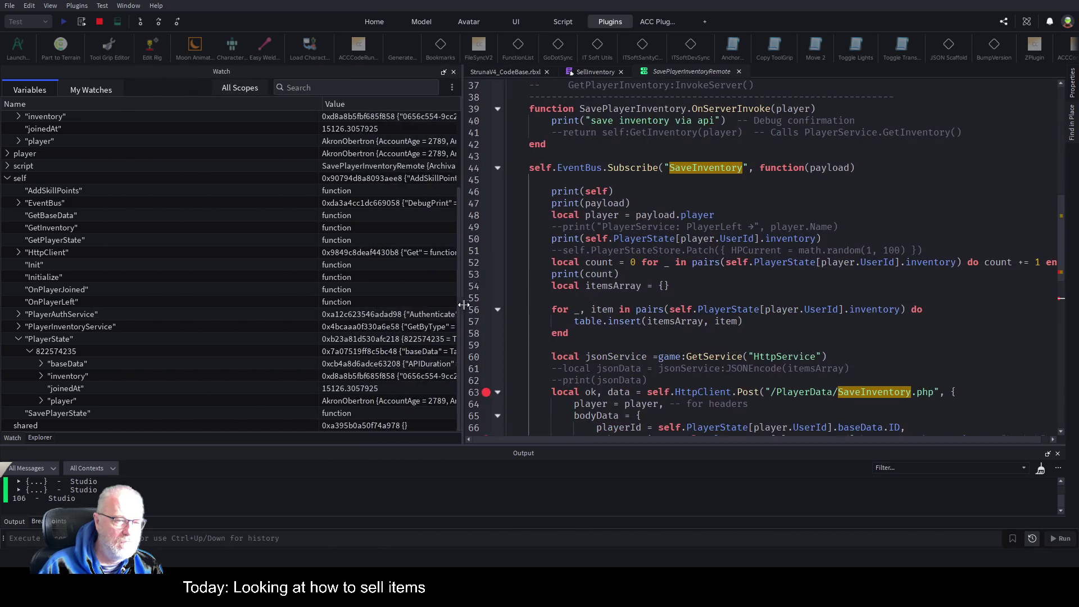
left_click(41, 364)
scroll(96, 214, "down", 8)
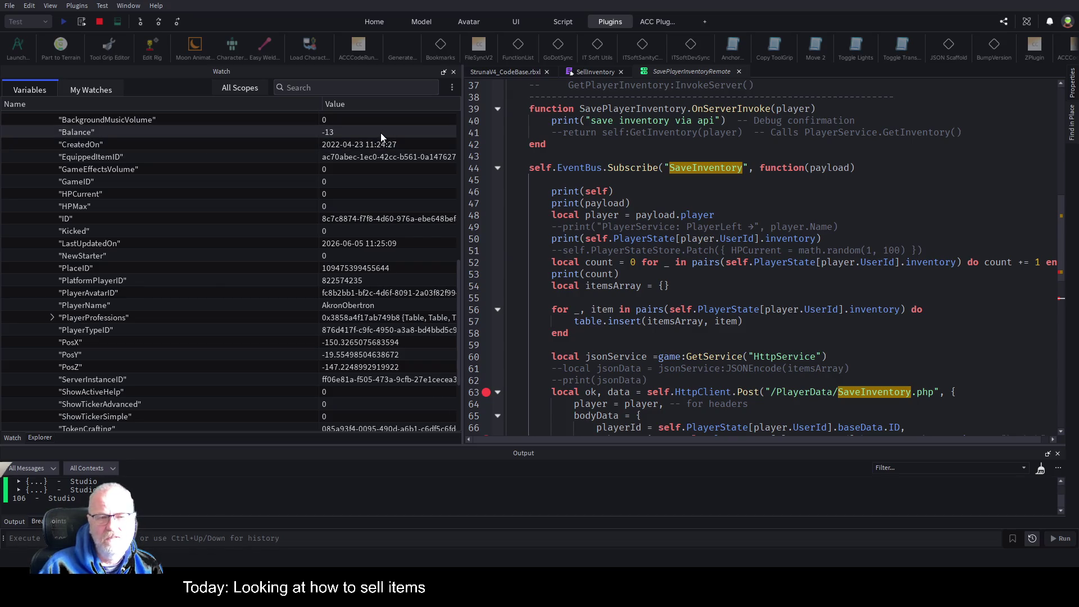
left_click(590, 71)
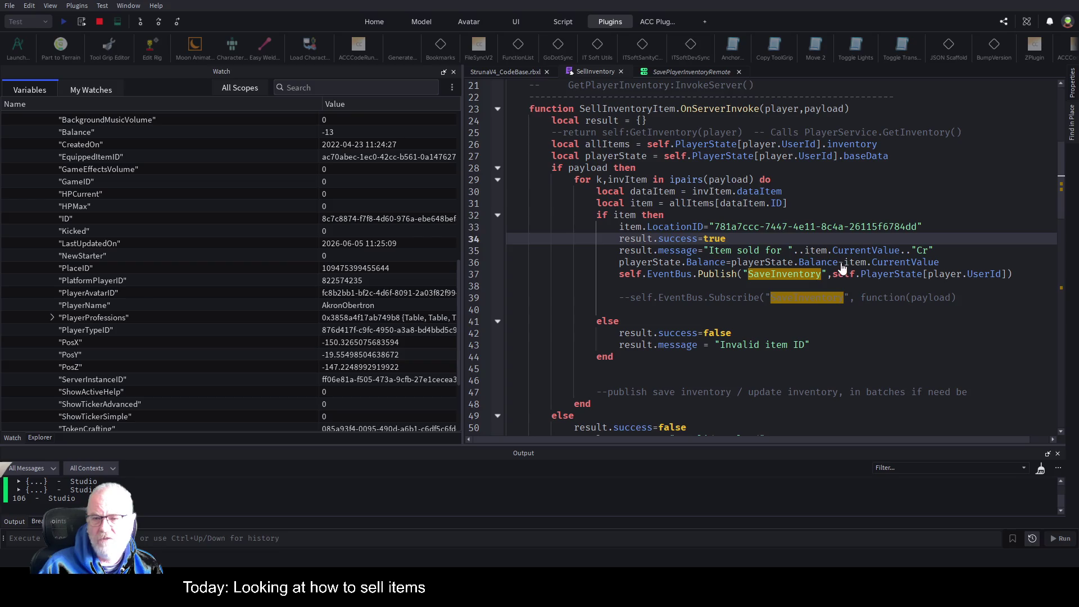
Step: Change line 36's '-' to '+' so Balance gains item.CurrentValue, then stop the play test
key("Up")
key("Up")
key("Up")
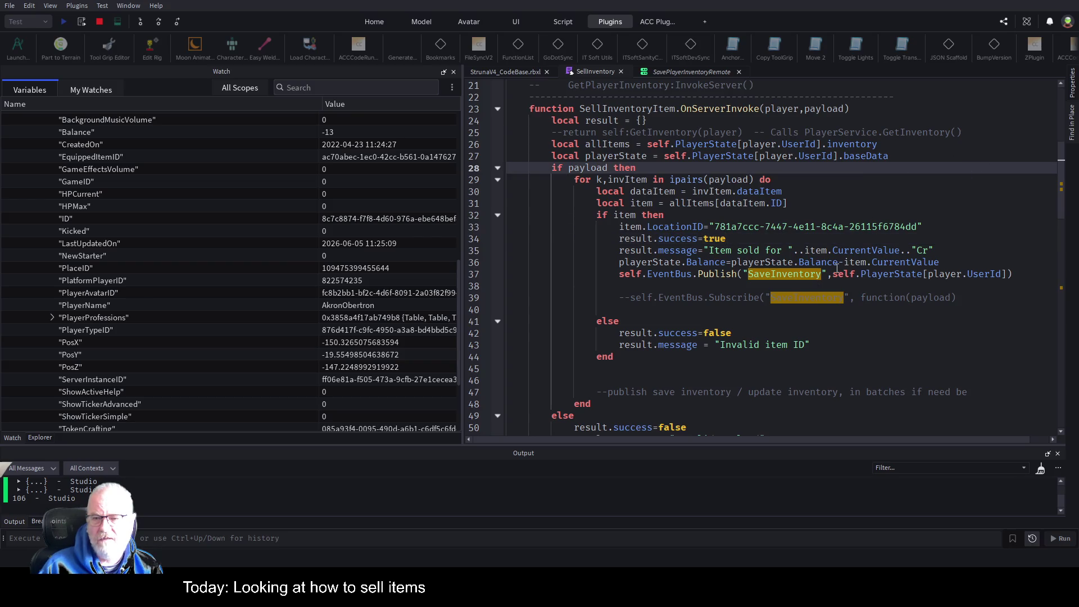
left_click(838, 262)
key("Delete")
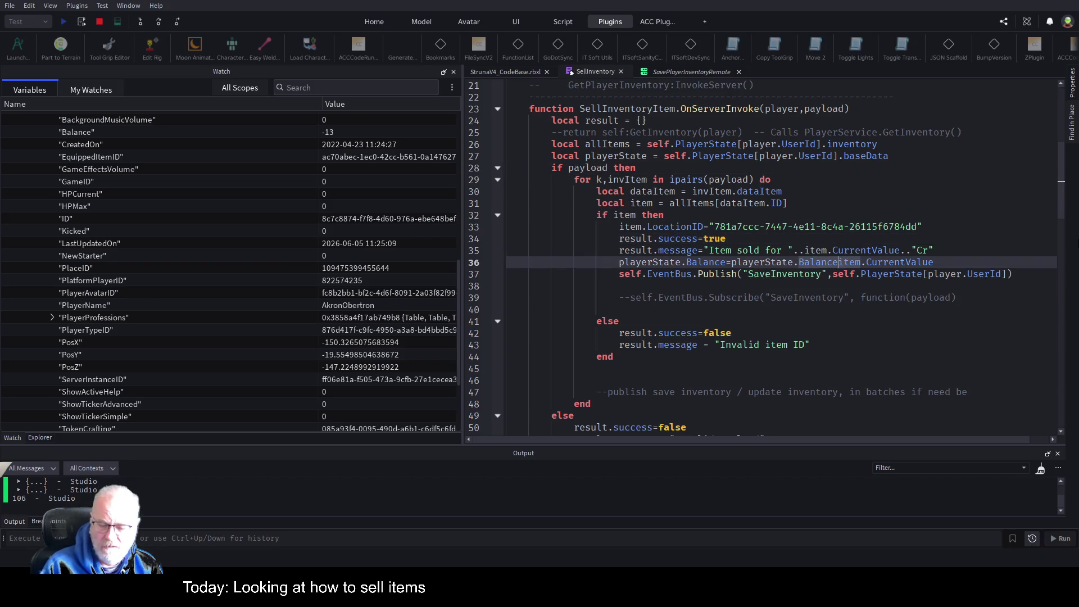
type("+")
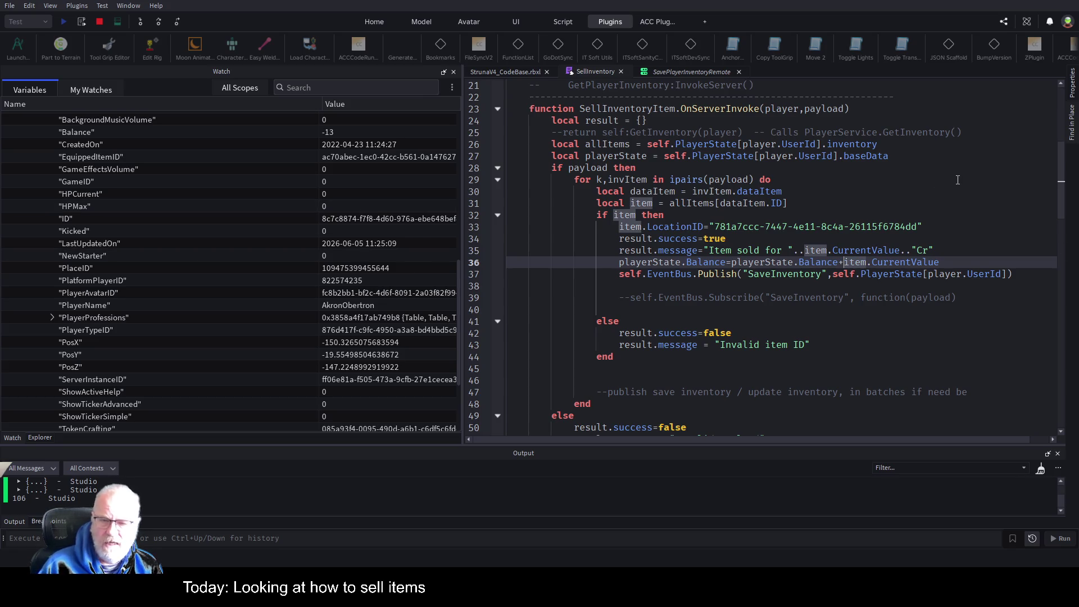
left_click(963, 178)
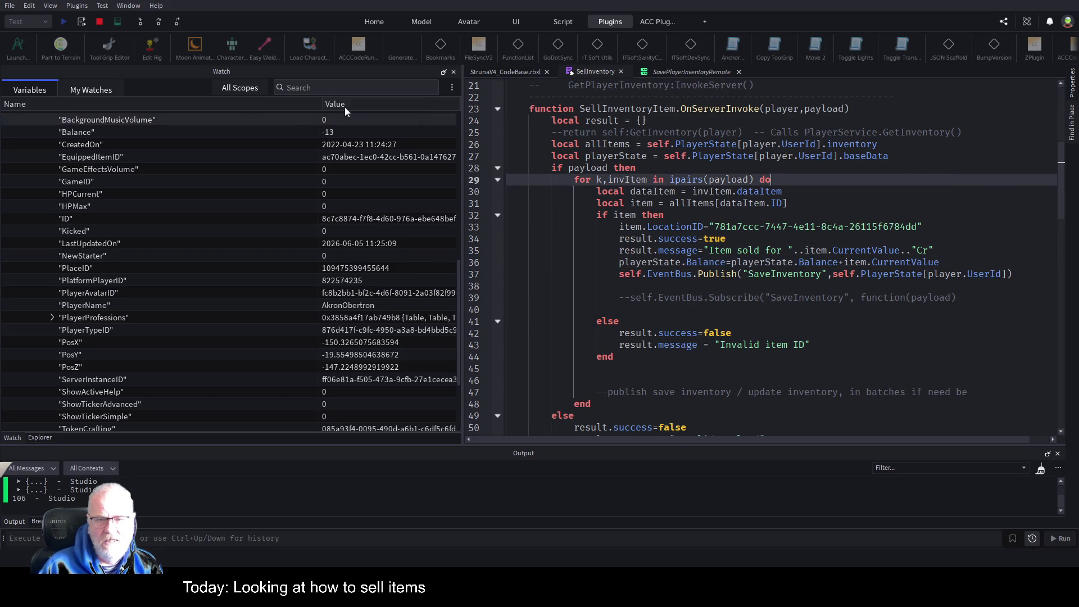
left_click(100, 22)
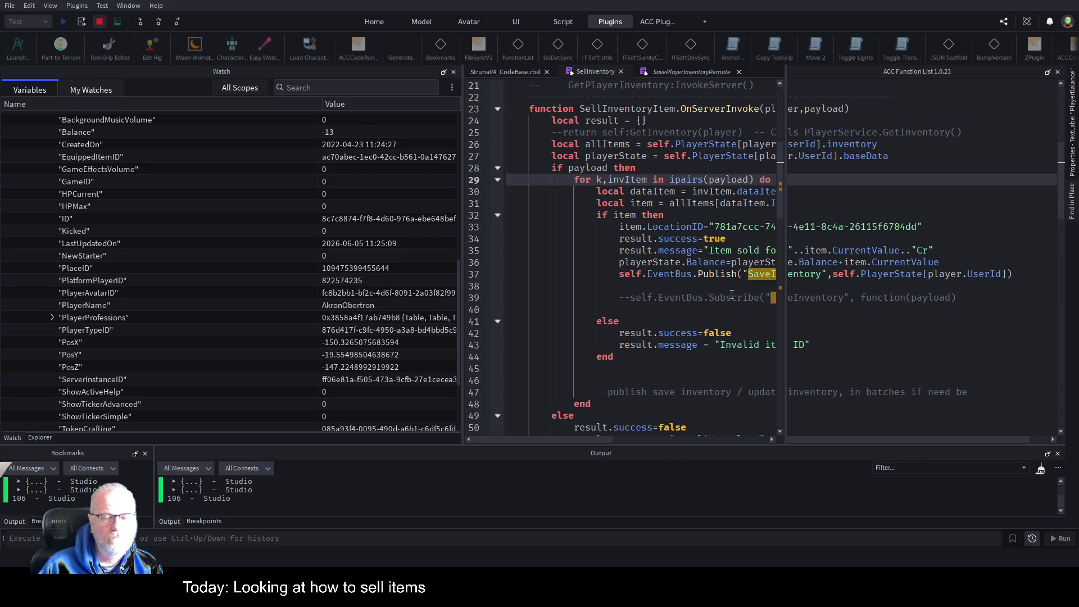
left_click_drag(462, 233, 146, 260)
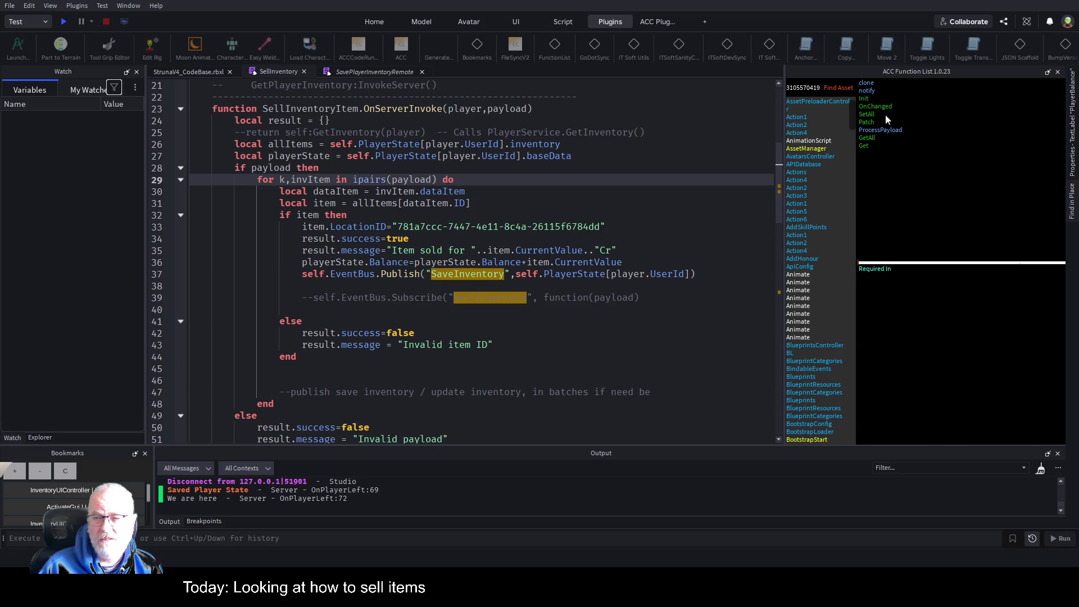
Step: Disable the line 72 breakpoint in SavePlayerInventoryRemote and launch a new play test
left_click(555, 273)
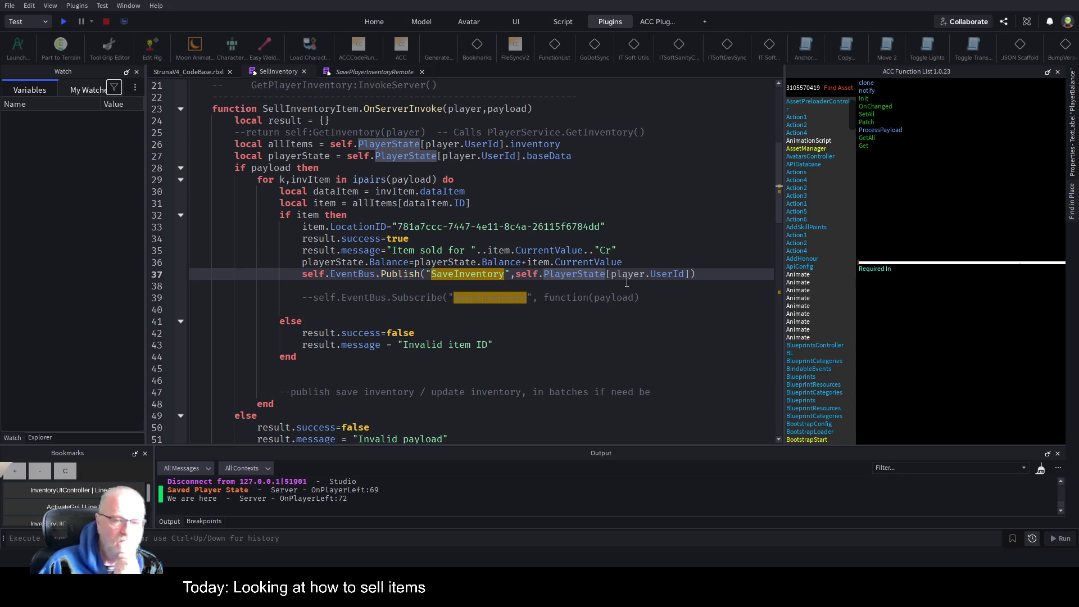
left_click(388, 72)
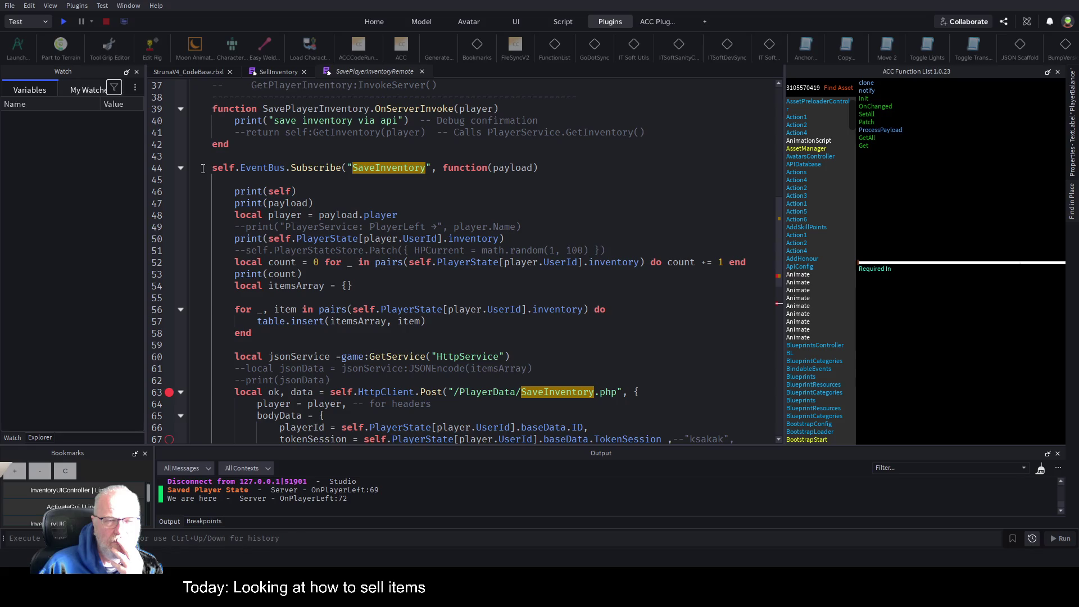
scroll(375, 265, "down", 6)
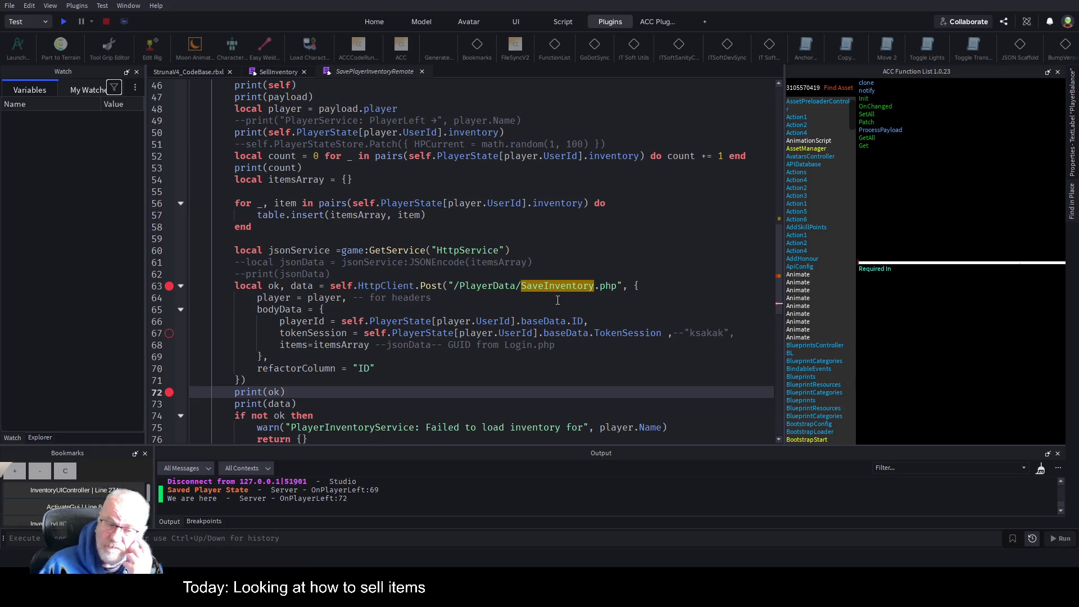
scroll(434, 332, "down", 2)
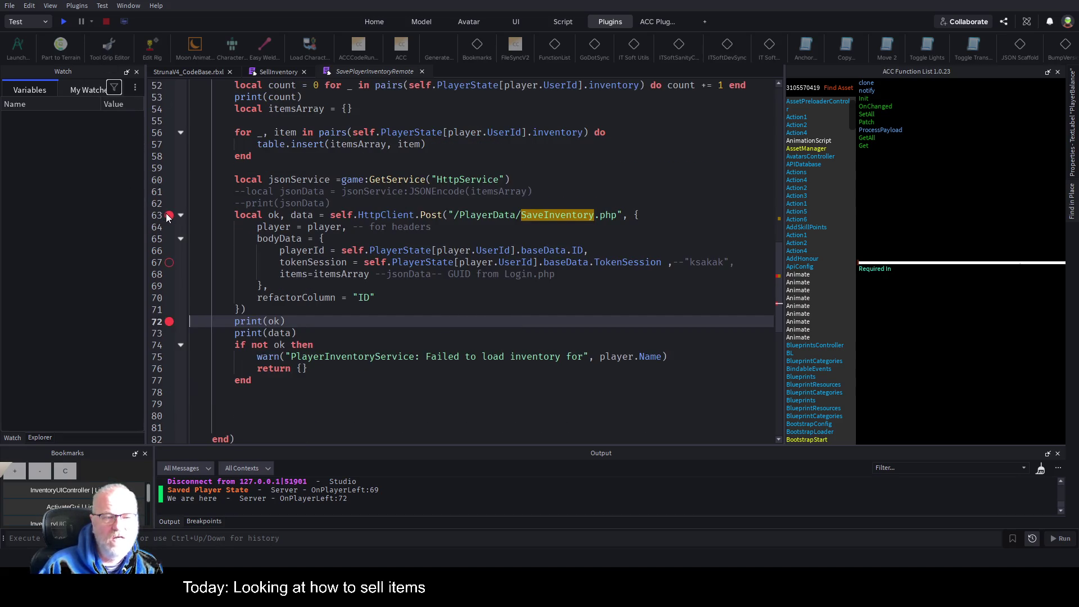
left_click(175, 322)
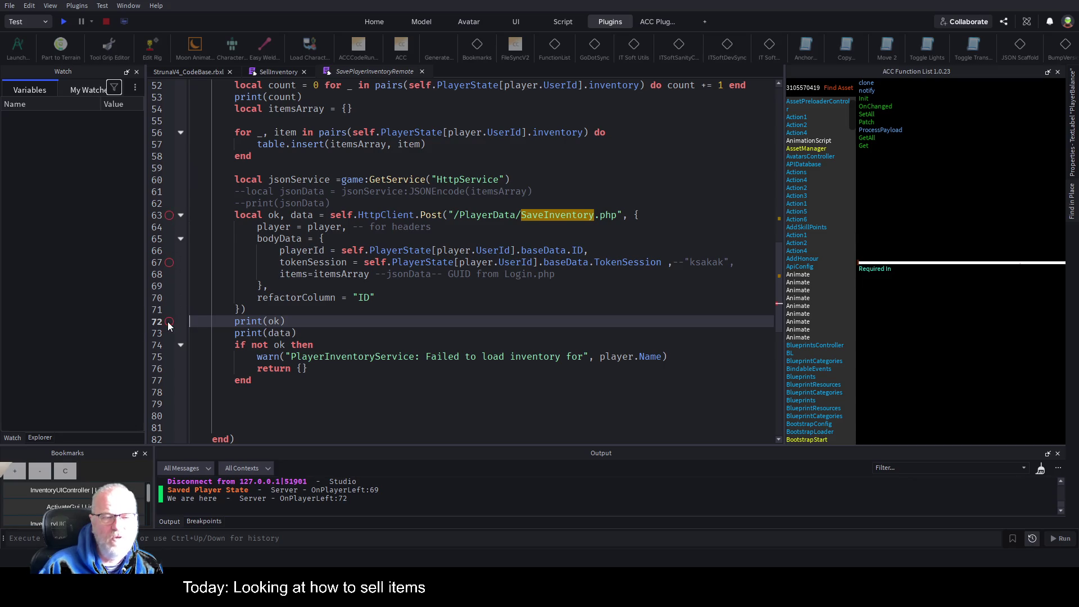
left_click(62, 25)
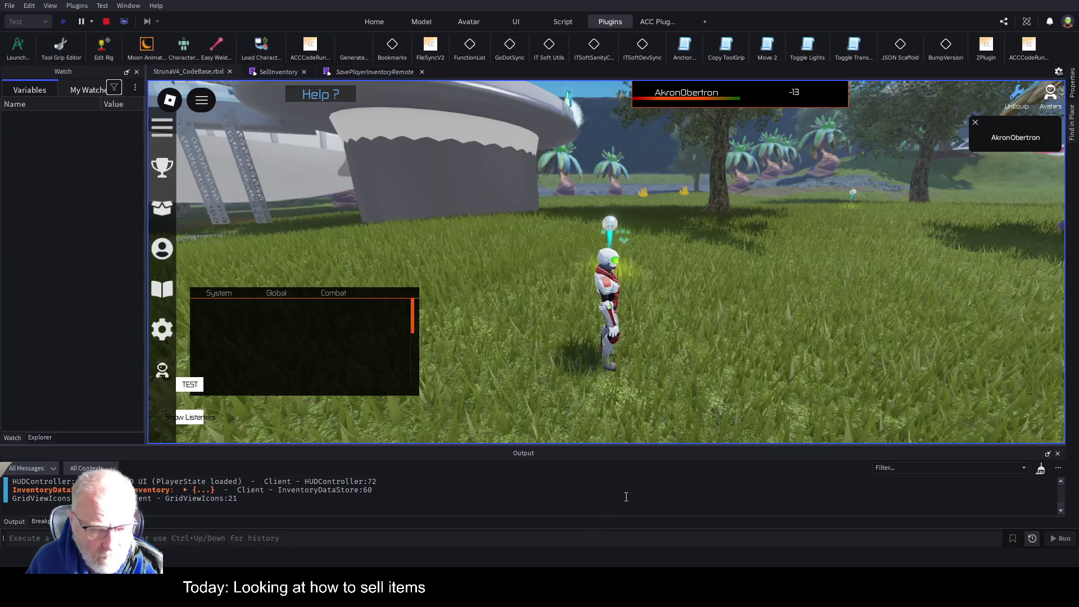
Step: Clear the output log, open the Resources inventory and sell Silver
key("ctrl+k")
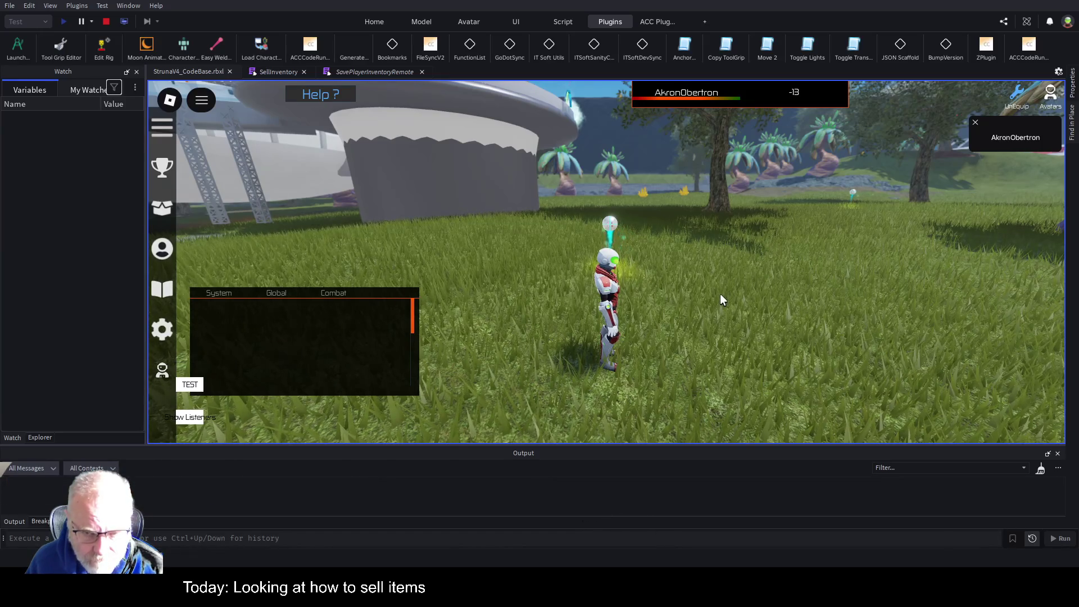
key("i")
left_click(581, 426)
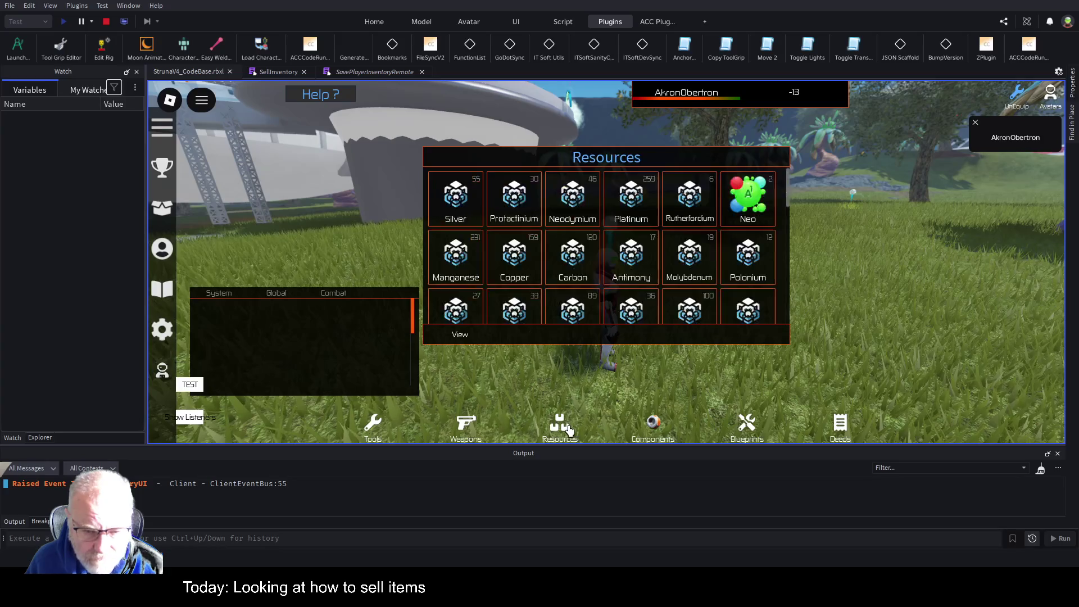
left_click(455, 200)
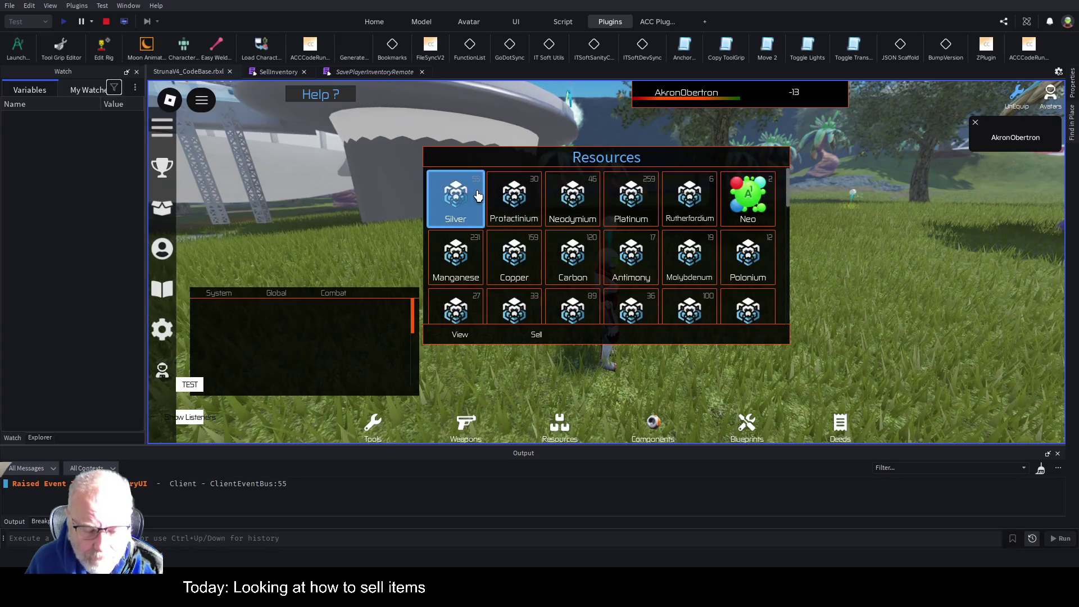
left_click(536, 336)
Step: Sell Protactinium and the Neodymium stack, bringing the balance to 622, then stop the test
left_click(481, 214)
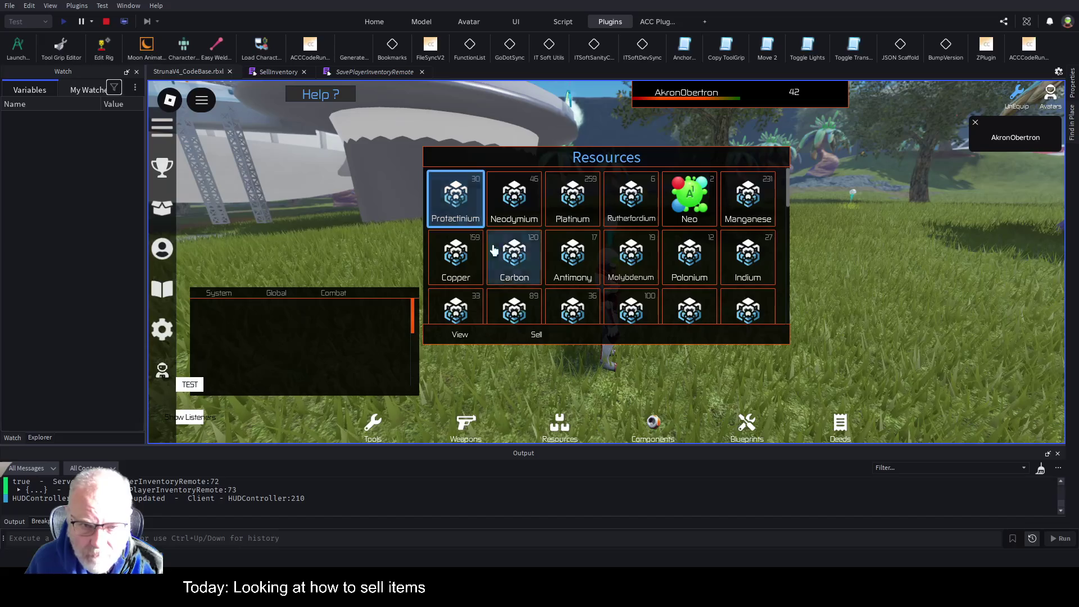
left_click(537, 336)
left_click(446, 212)
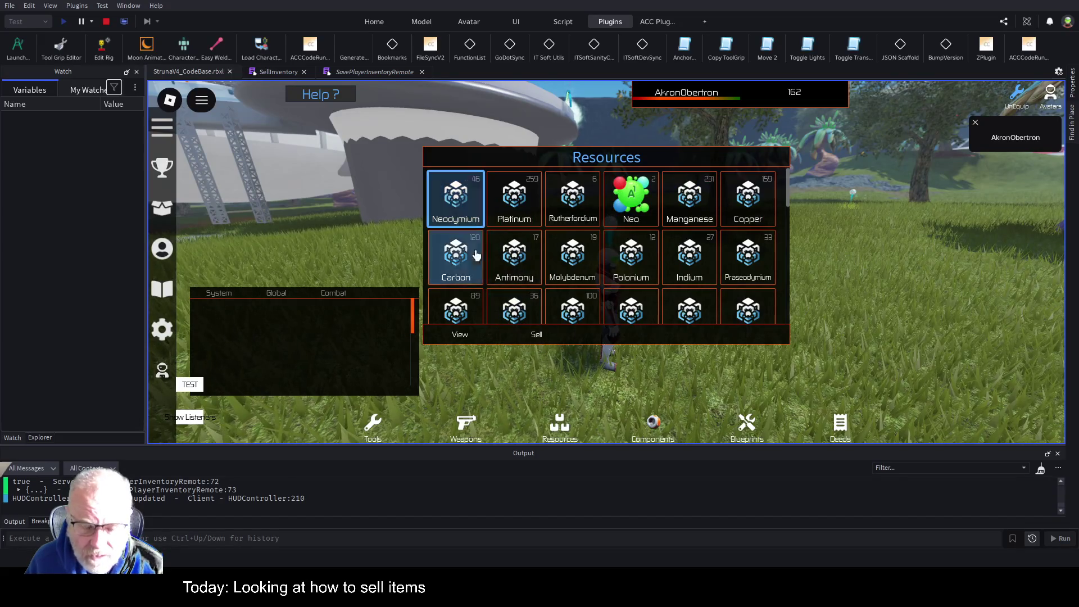
left_click(533, 334)
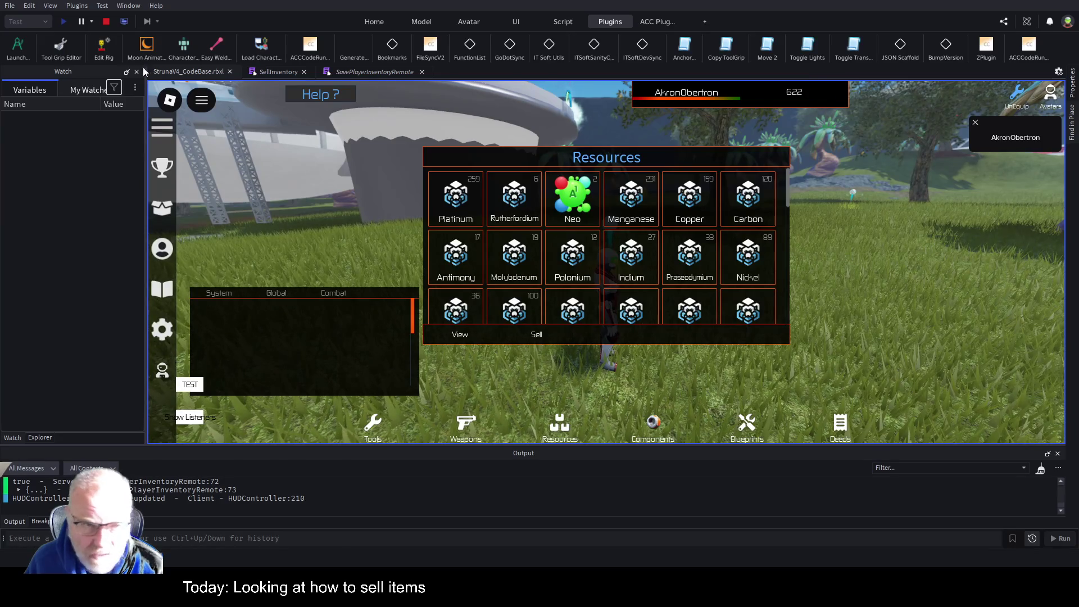
left_click(108, 21)
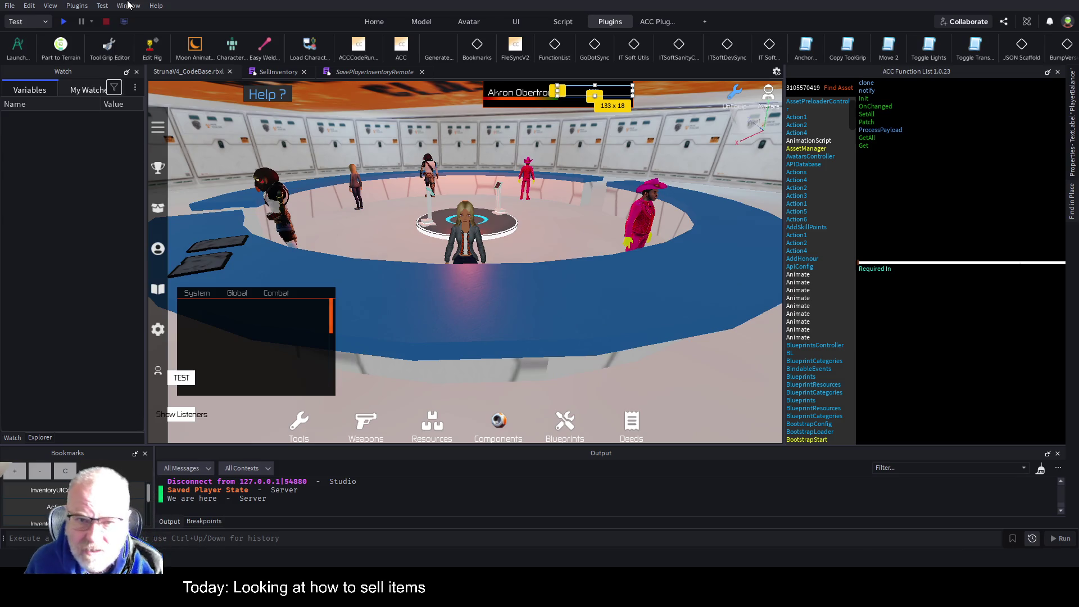
left_click(62, 22)
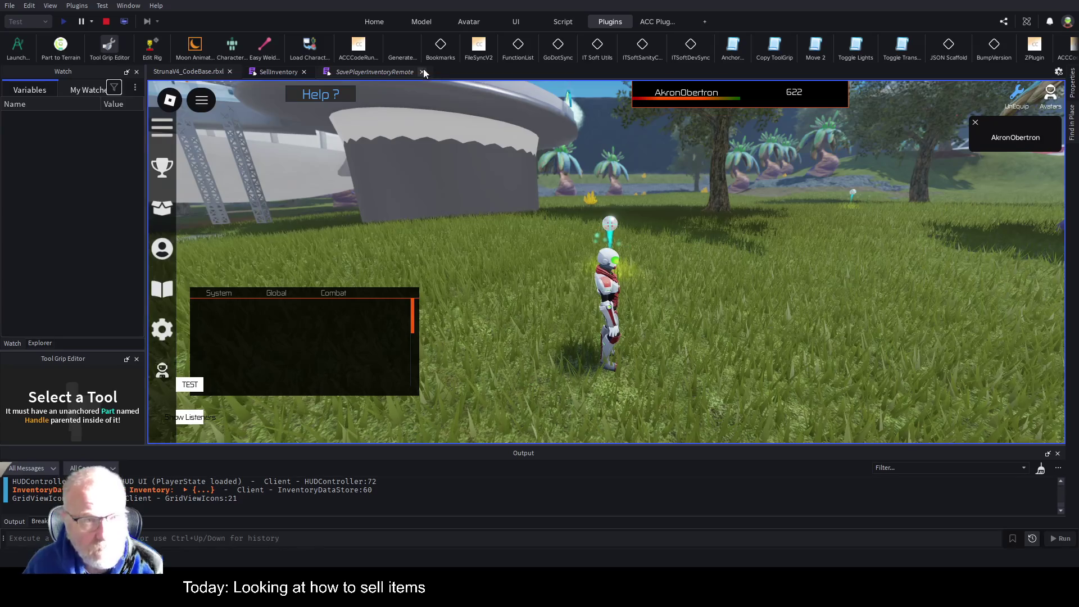
left_click(284, 71)
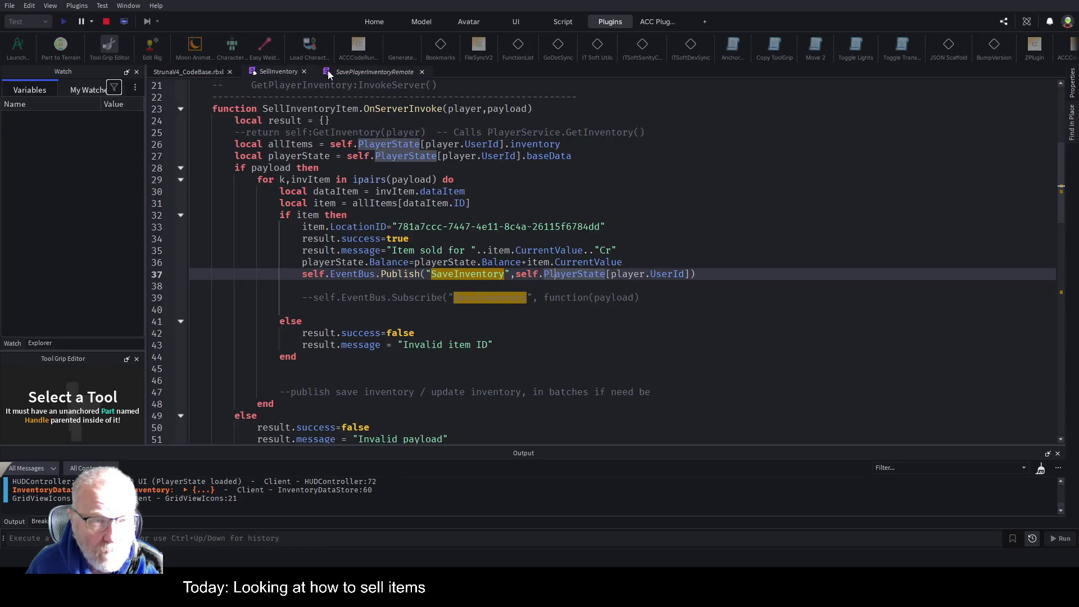
left_click(362, 70)
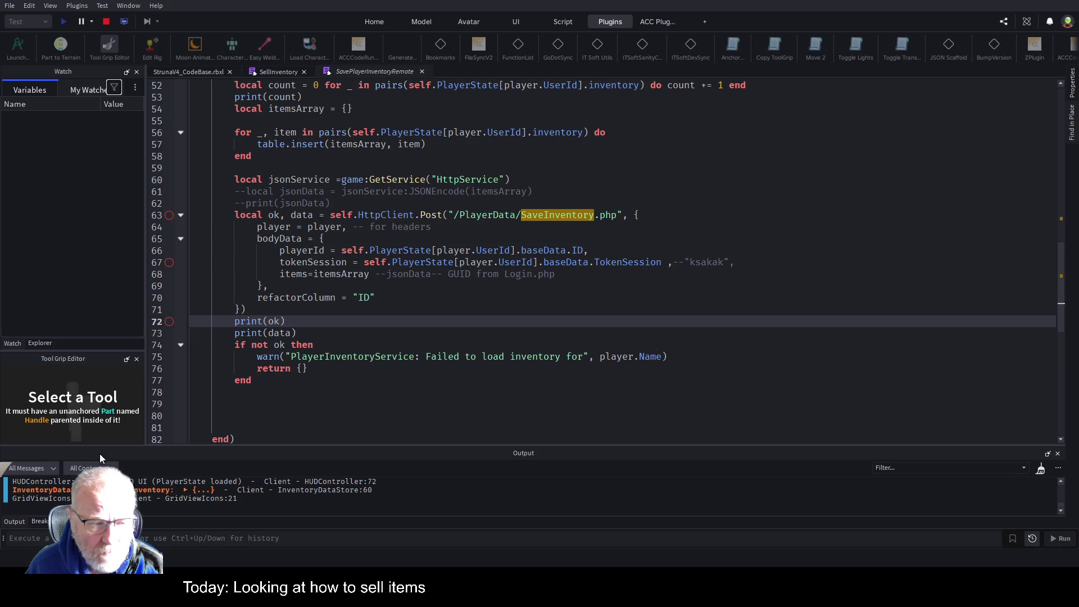
left_click(109, 21)
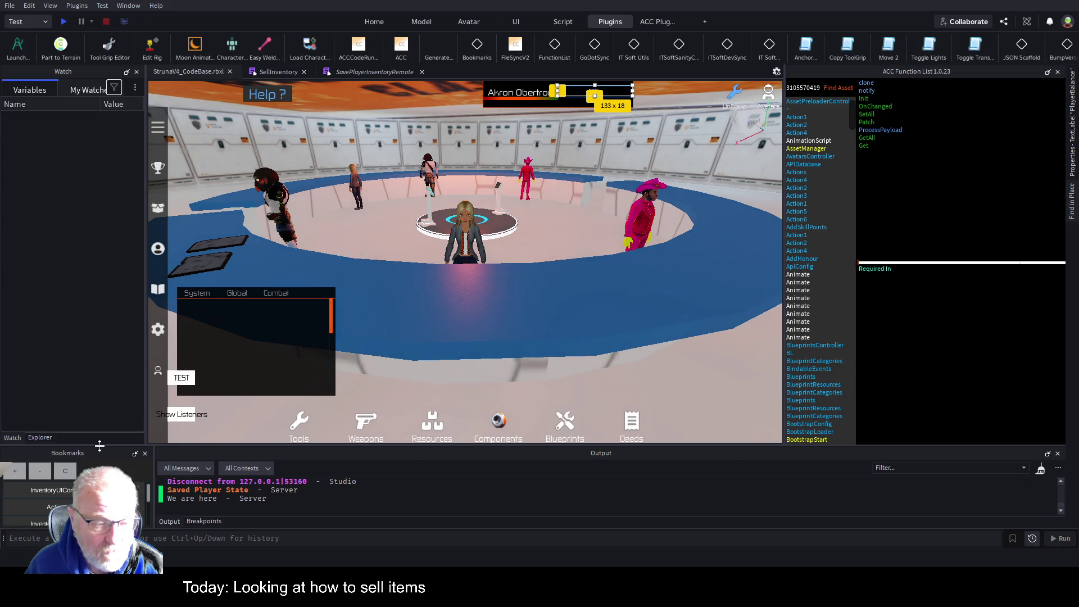
Step: Open the bookmarked InventoryDataStore ItemSold handler, ActivateGui, and InventoryUIController RefreshAllGrids code
left_click_drag(98, 444, 98, 175)
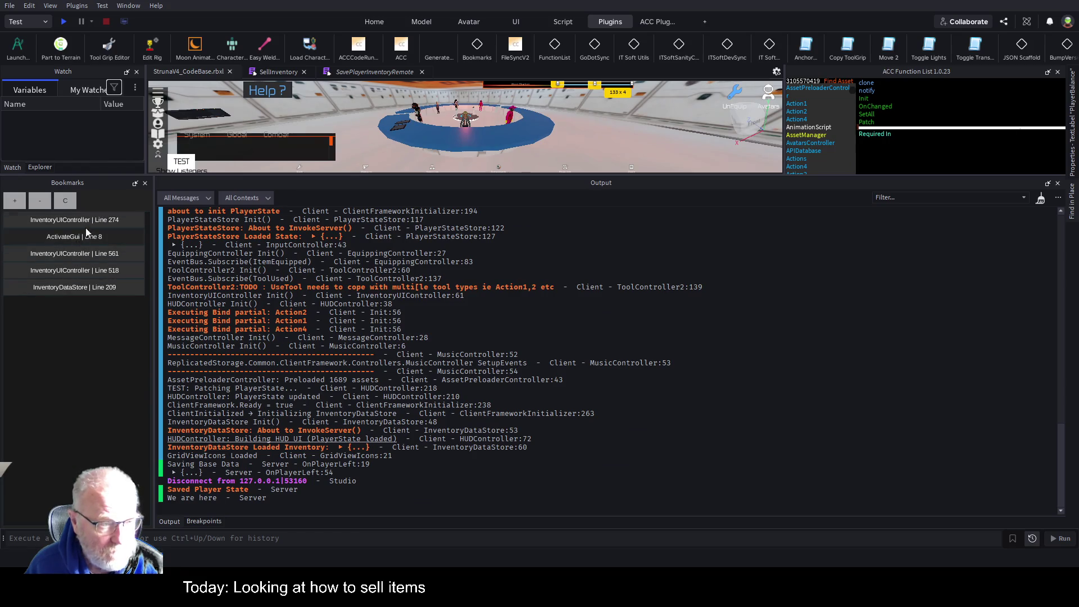
left_click(90, 287)
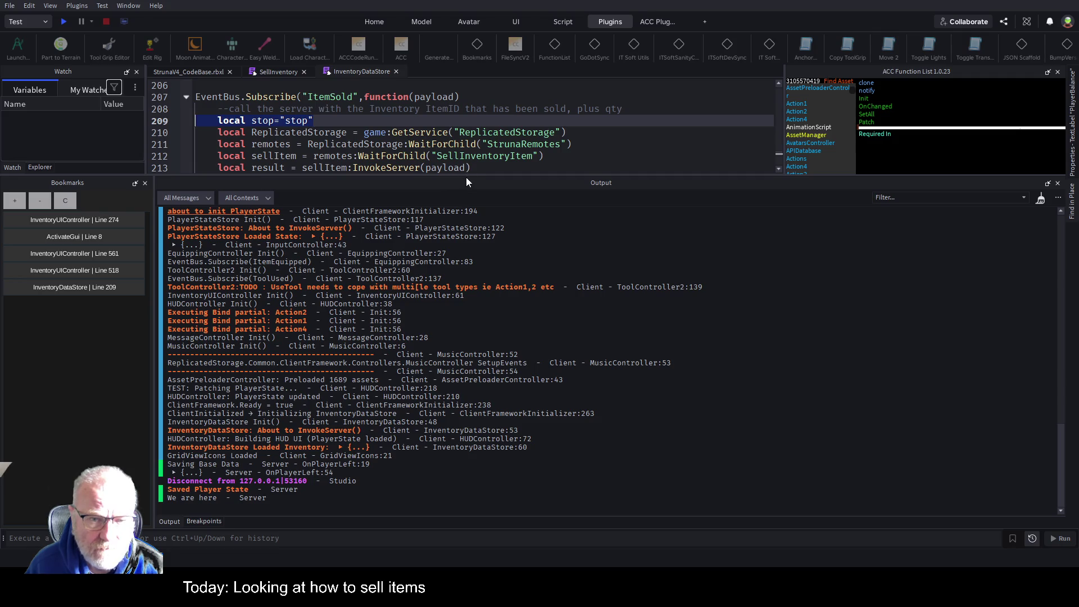
left_click_drag(469, 176, 470, 429)
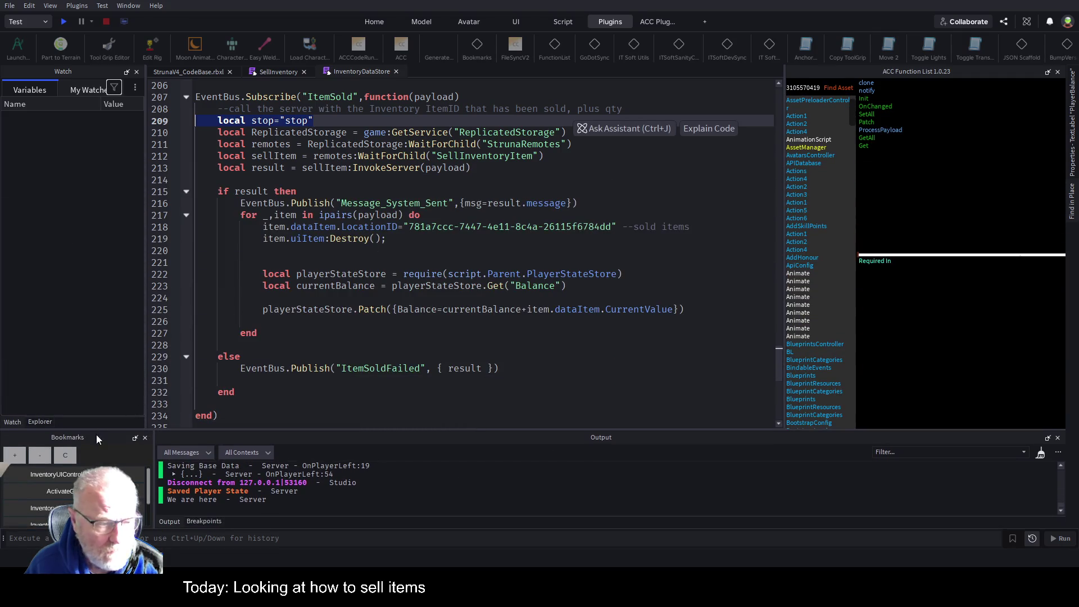
left_click(56, 490)
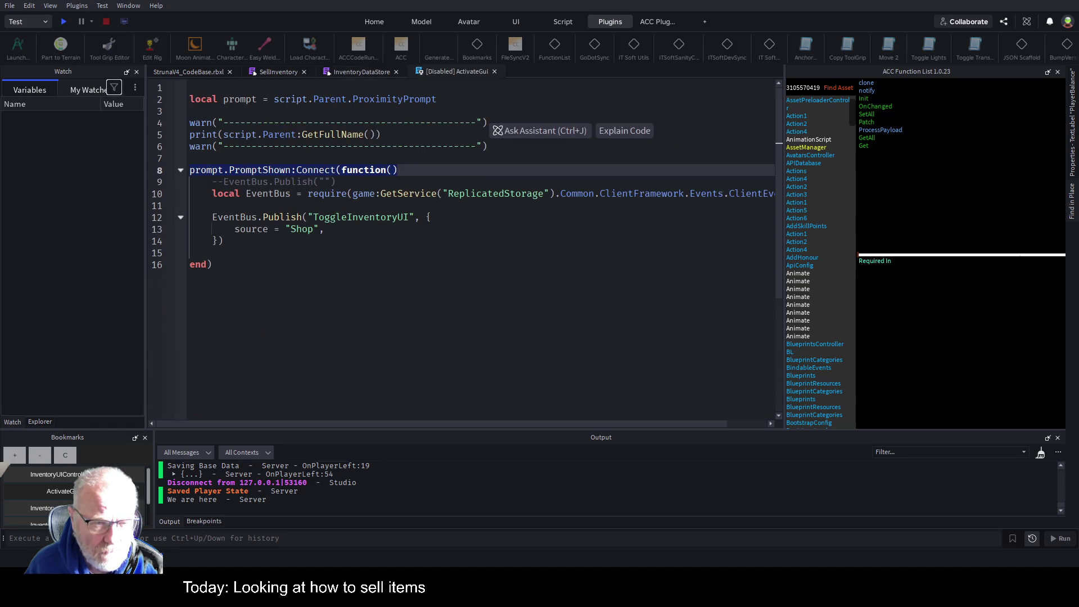
left_click(56, 474)
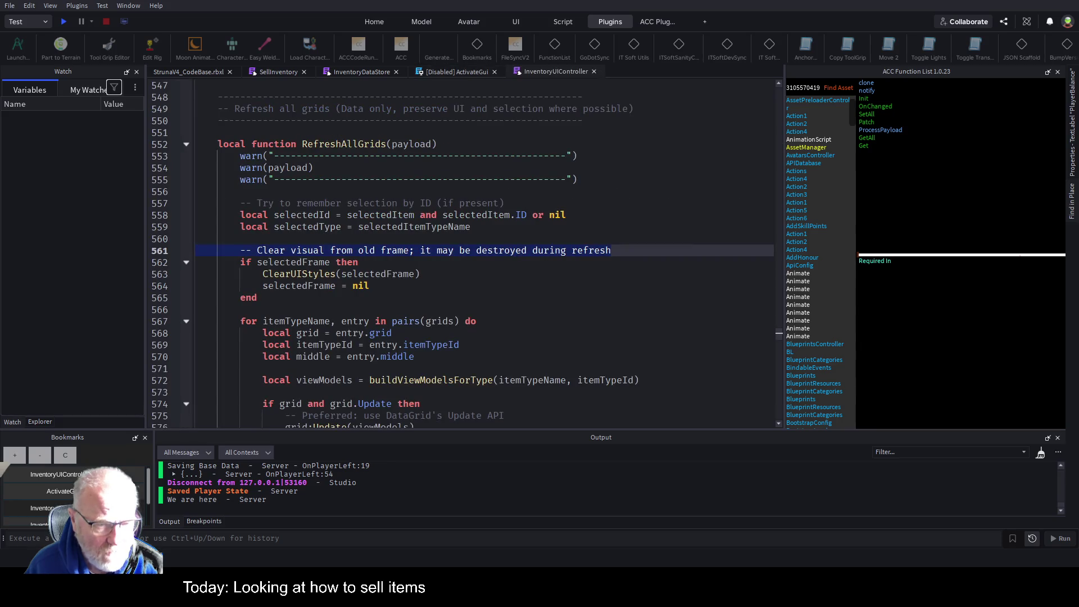
scroll(415, 272, "down", 15)
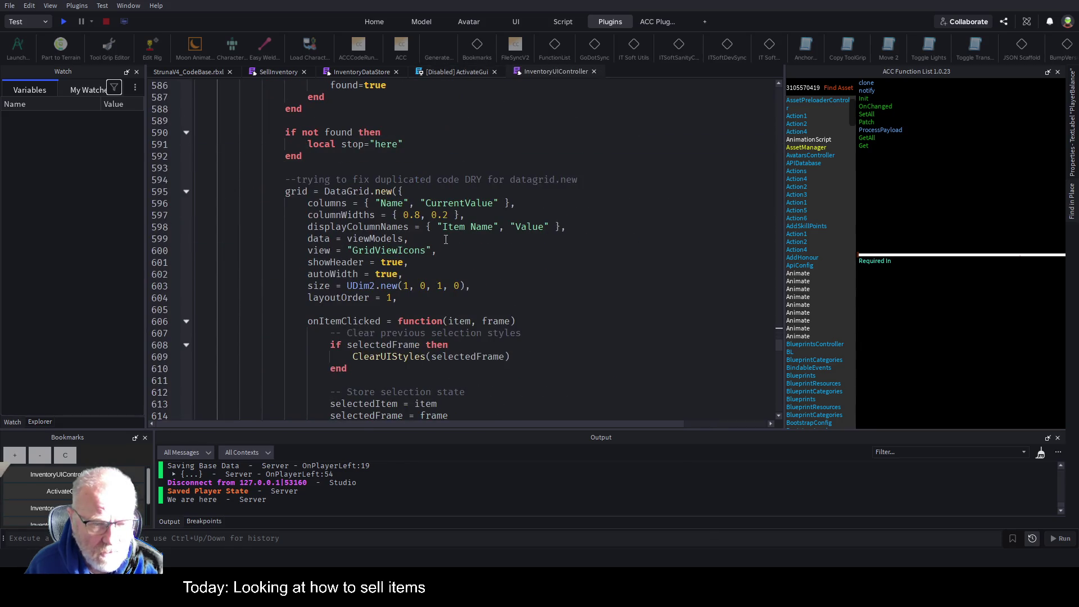
scroll(445, 239, "down", 20)
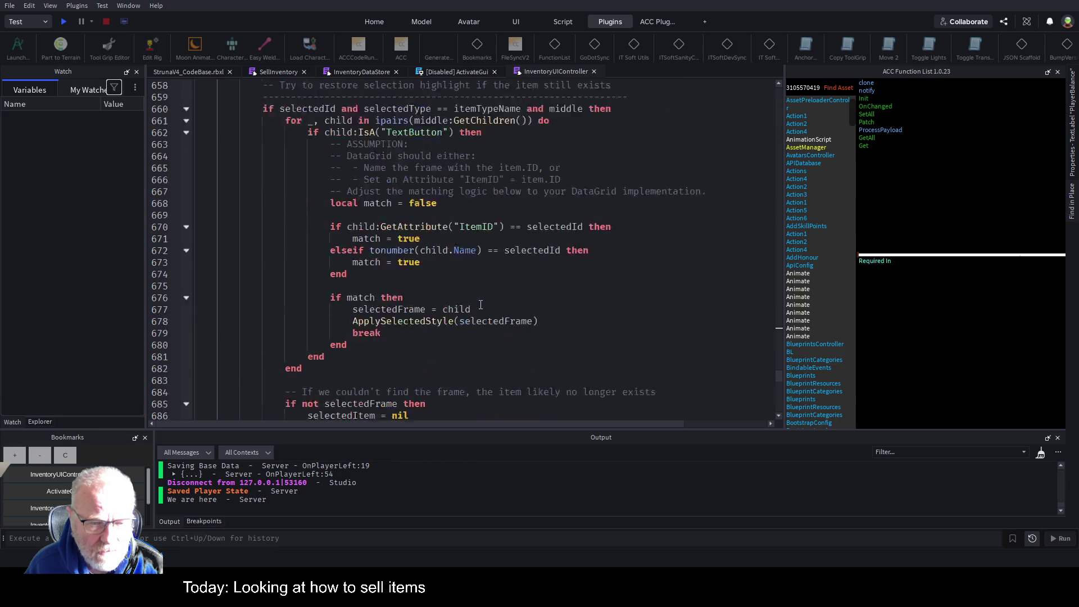
scroll(480, 325, "down", 10)
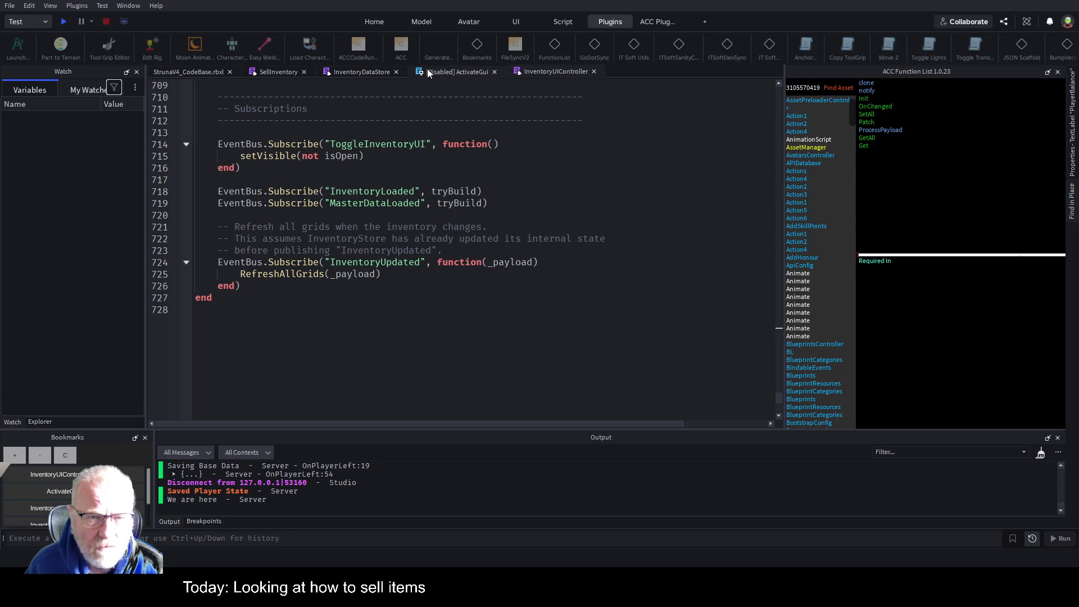
Step: Return to the SellInventory script and show the Explorer with ServerScriptService collapsed
left_click(281, 72)
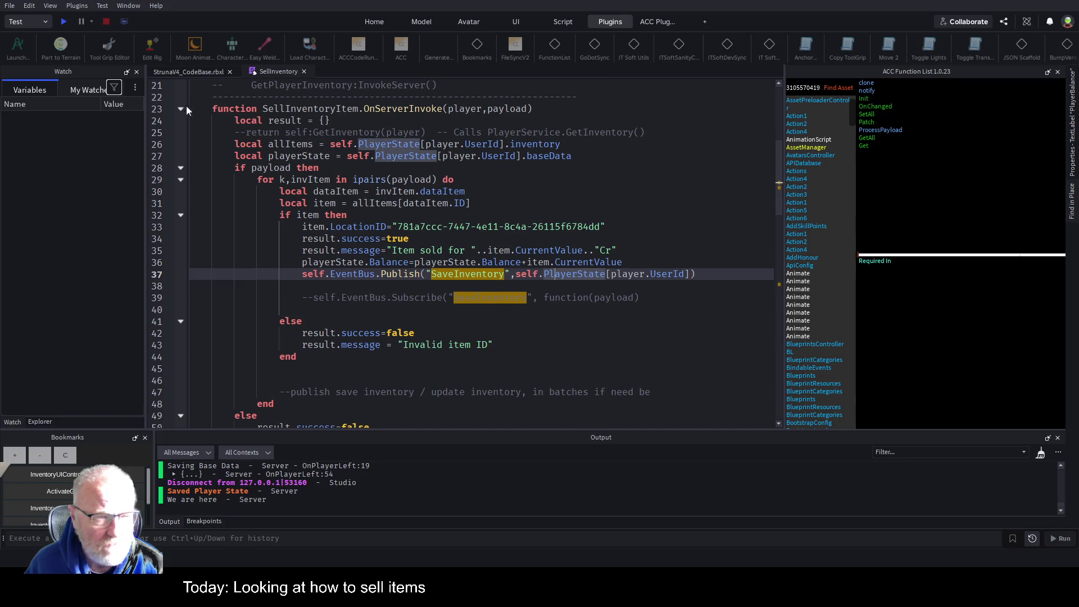
left_click(45, 421)
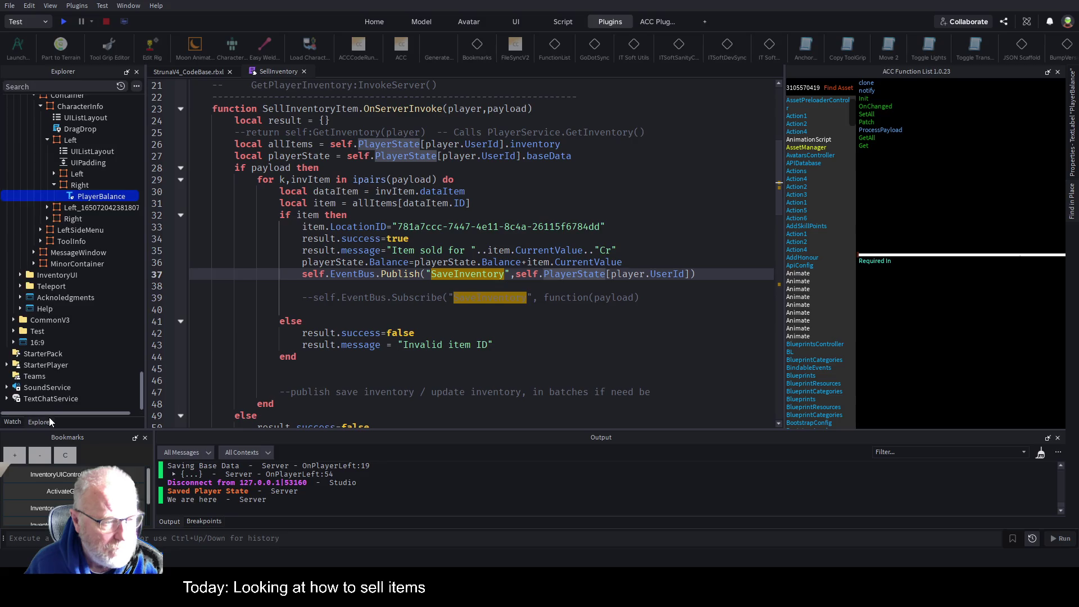
scroll(101, 171, "up", 10)
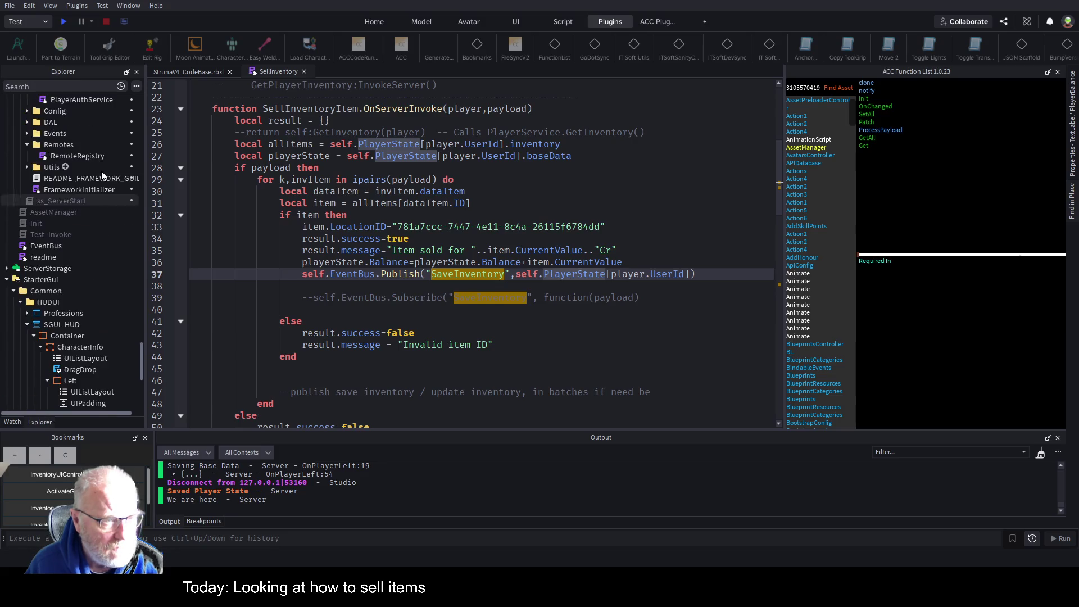
scroll(101, 172, "up", 10)
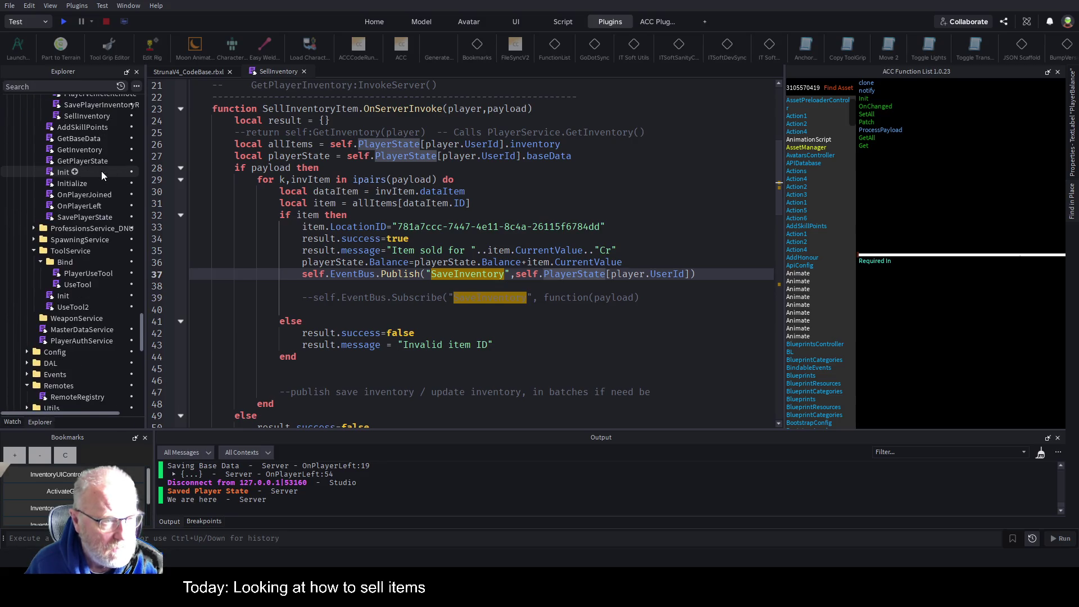
scroll(101, 171, "up", 3)
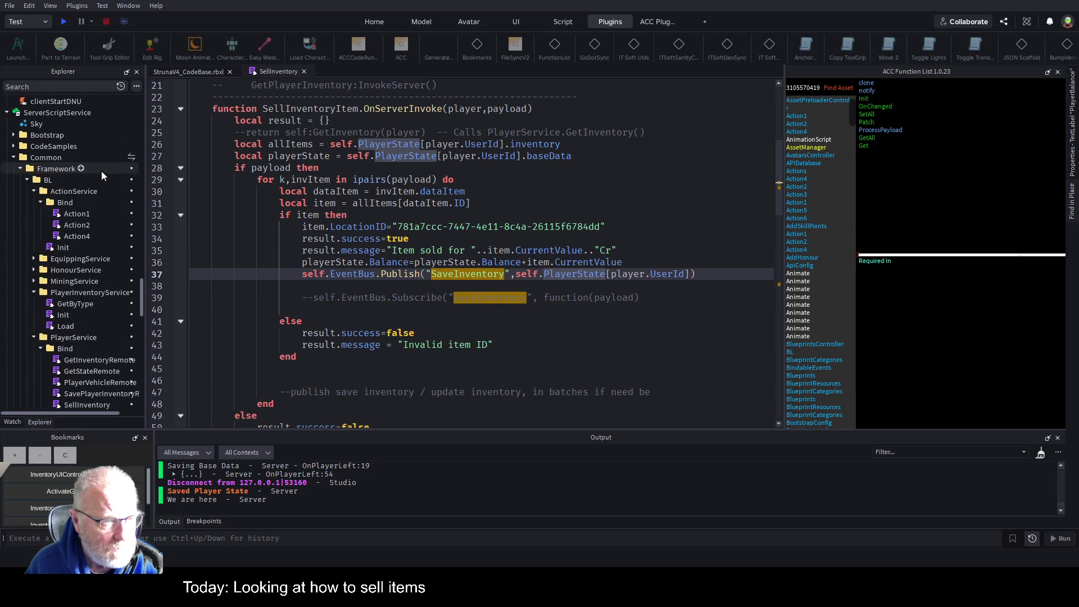
left_click(7, 112)
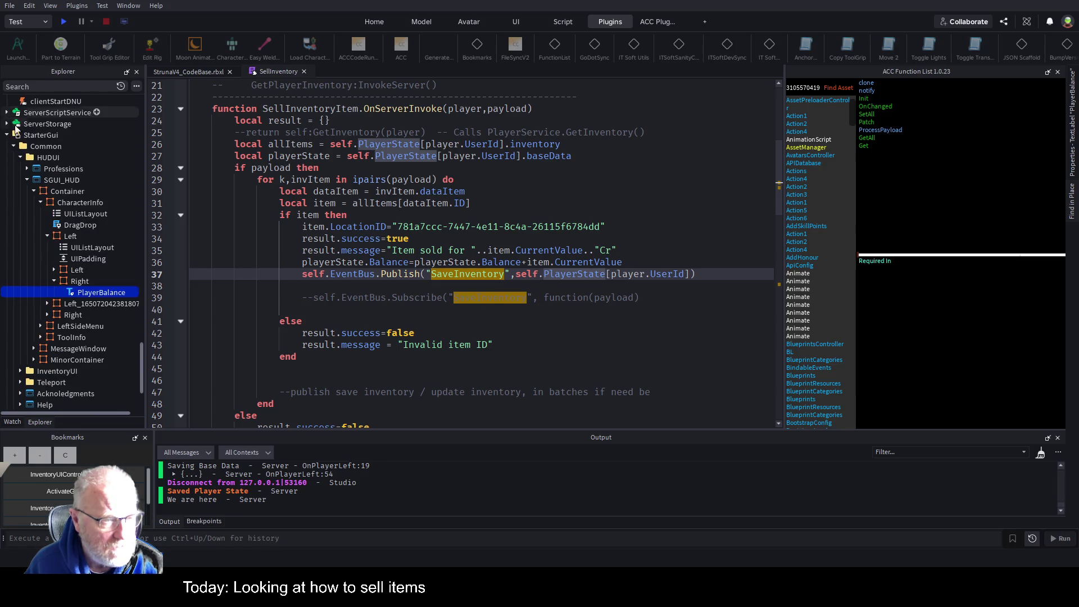
scroll(55, 209, "up", 5)
scroll(56, 205, "up", 6)
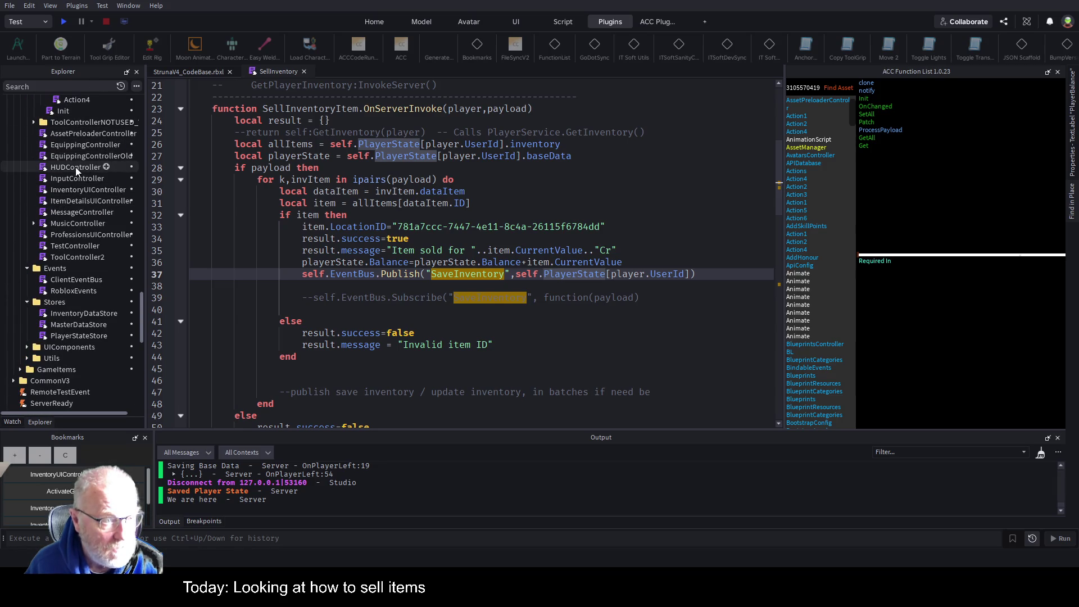
Step: In HUDController, append .. " Cr" to the pBalance.Text line and save the place
double_click(73, 166)
scroll(399, 273, "down", 15)
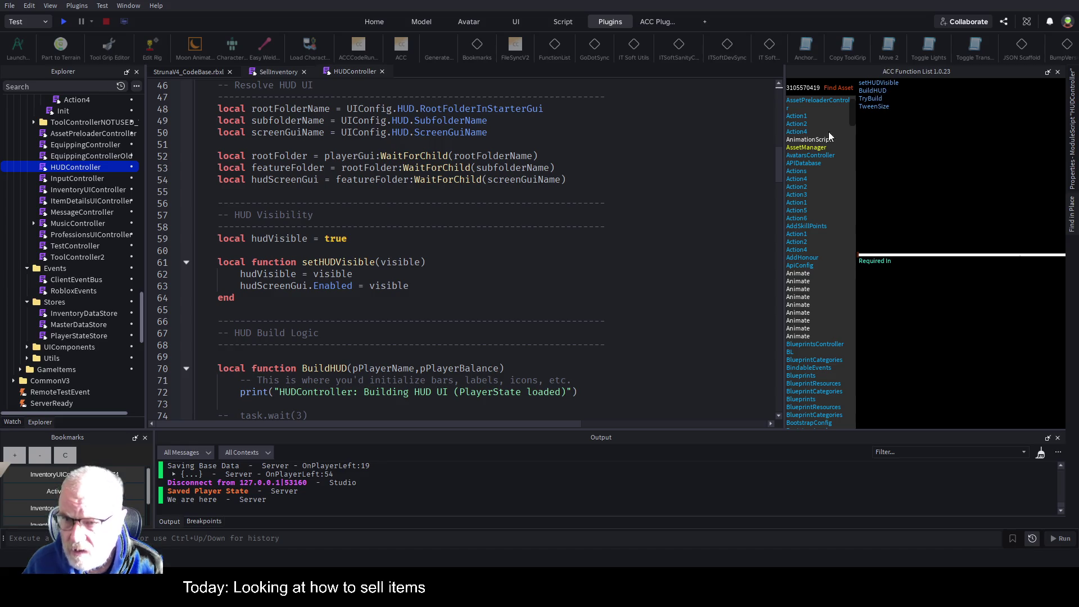
left_click(514, 312)
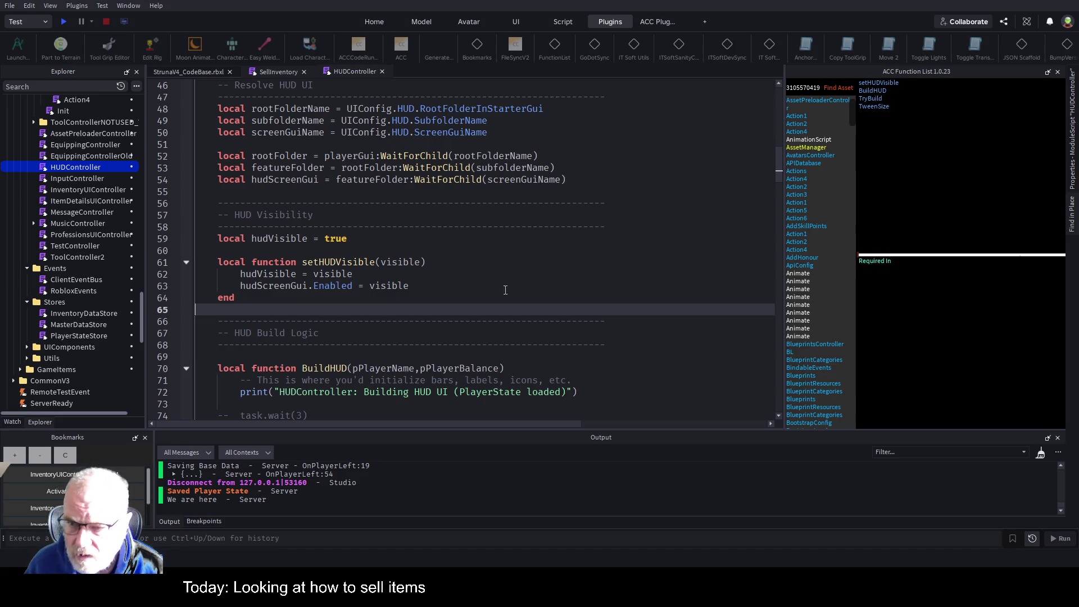
left_click(883, 91)
scroll(448, 273, "down", 6)
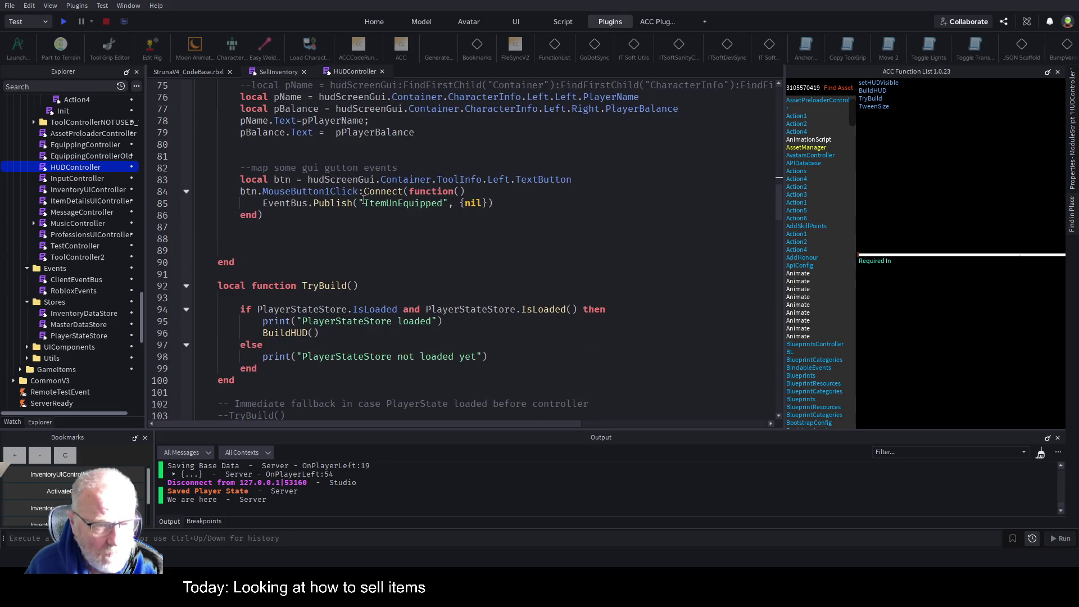
scroll(365, 212, "down", 9)
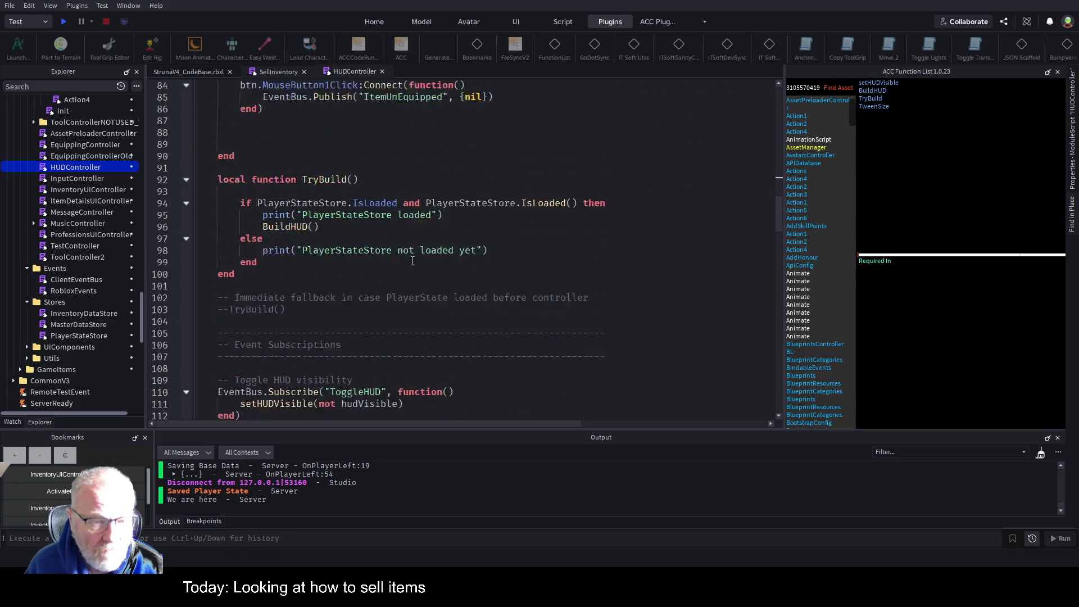
scroll(425, 292, "down", 3)
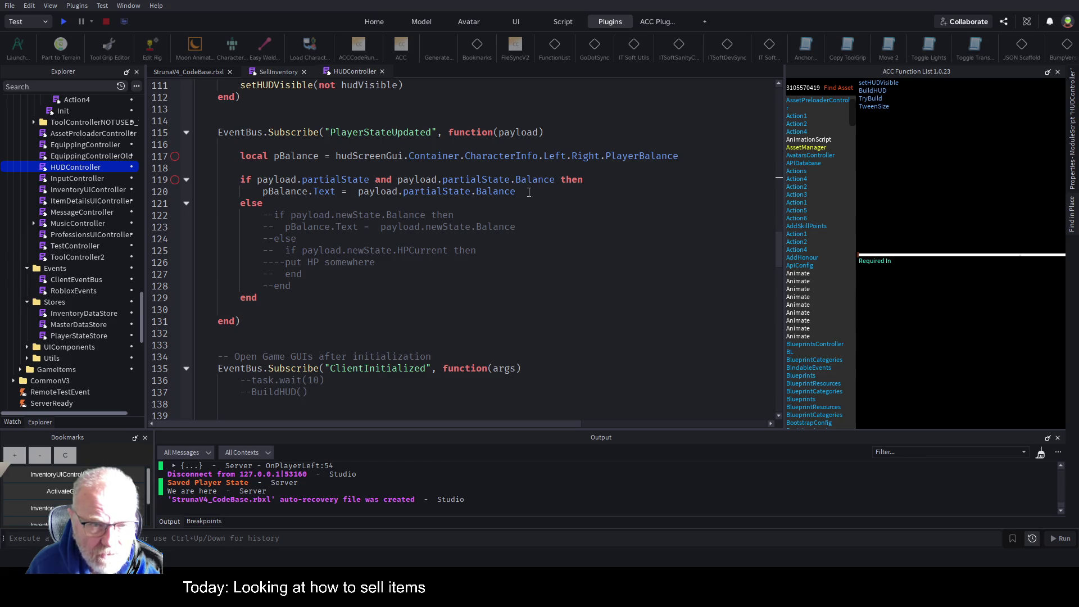
left_click(557, 199)
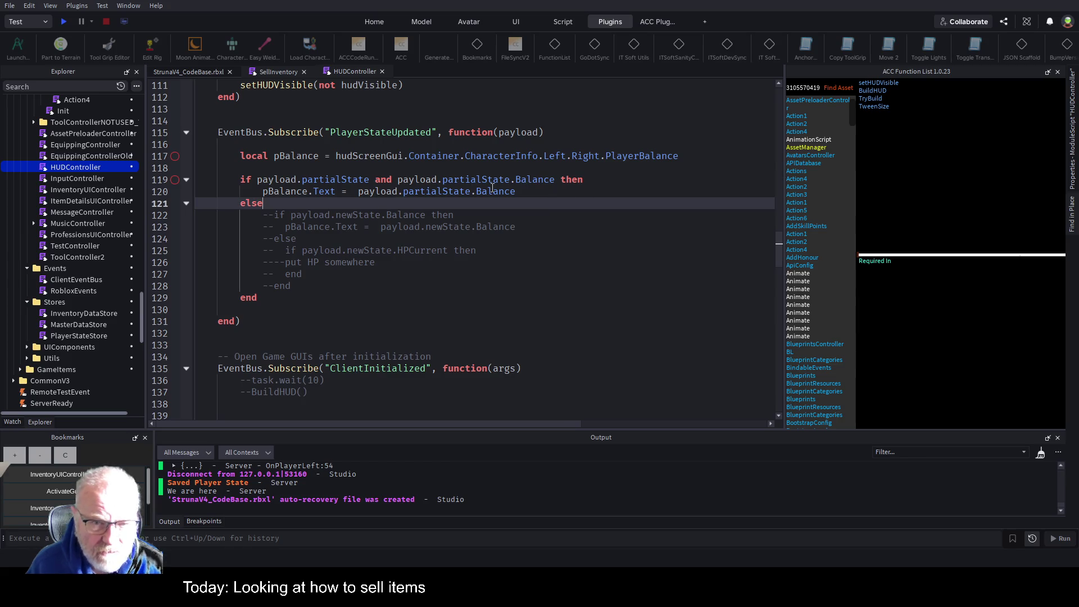
left_click(530, 193)
type(".. \"Cr")
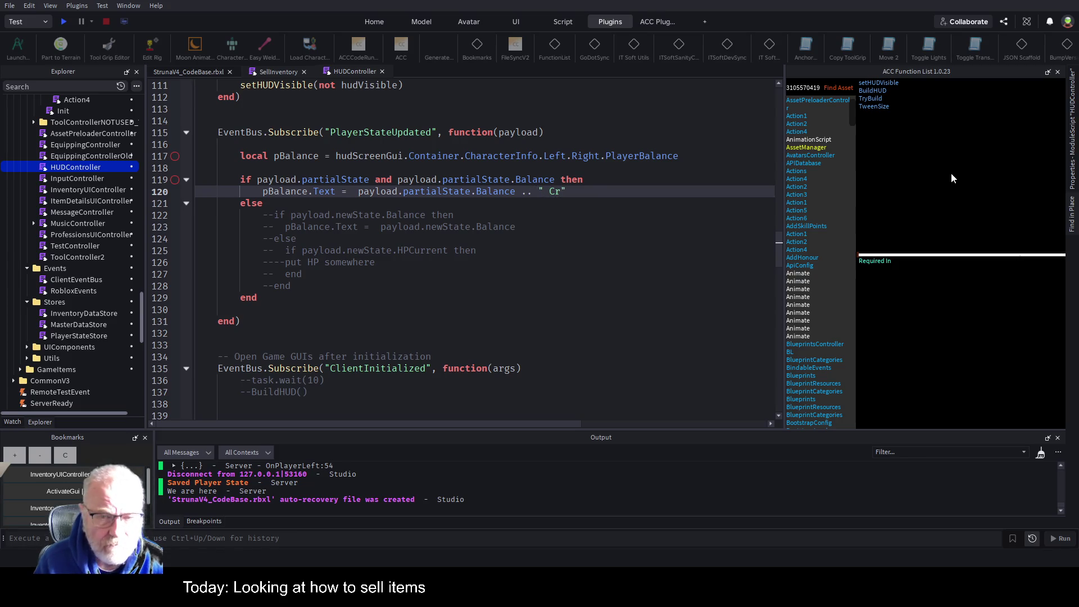
key("ctrl+s")
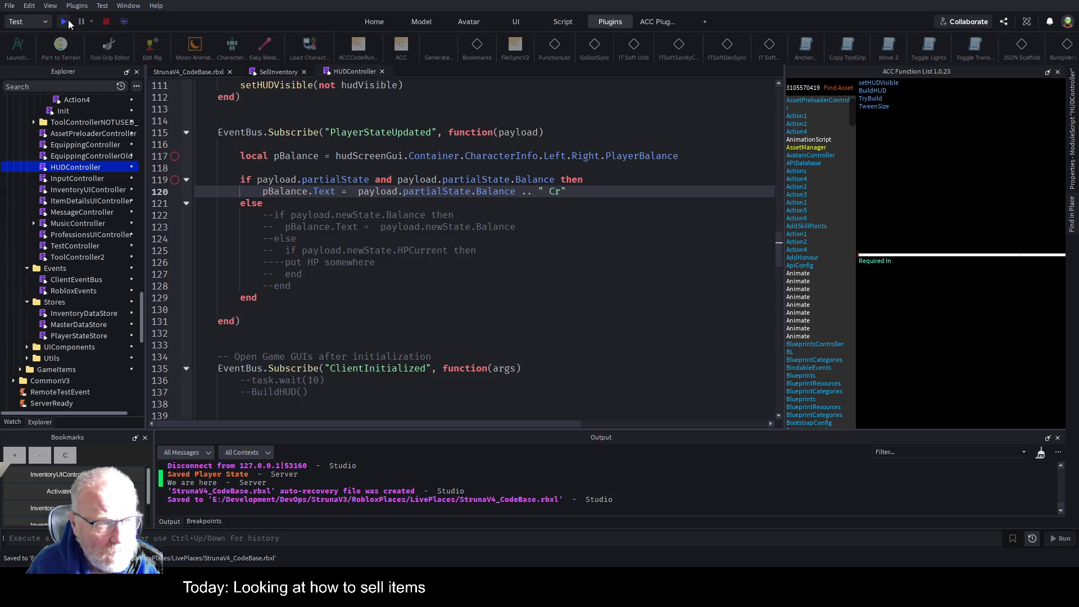
Step: Play-test, sell Einsteinium from Resources to reach 862 Cr, then return to HUDController
left_click(72, 23)
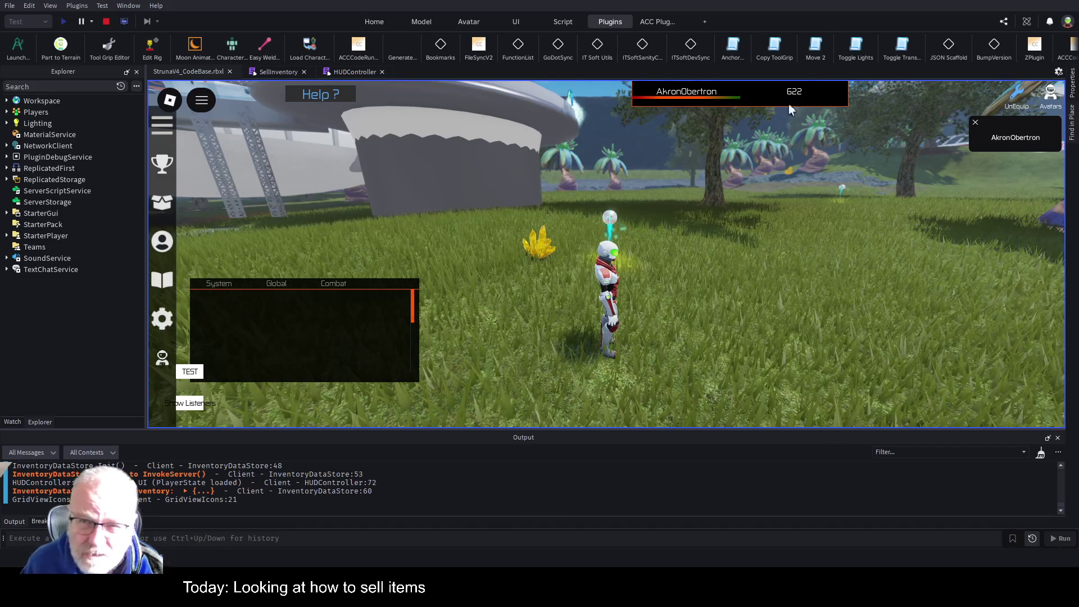
key("i")
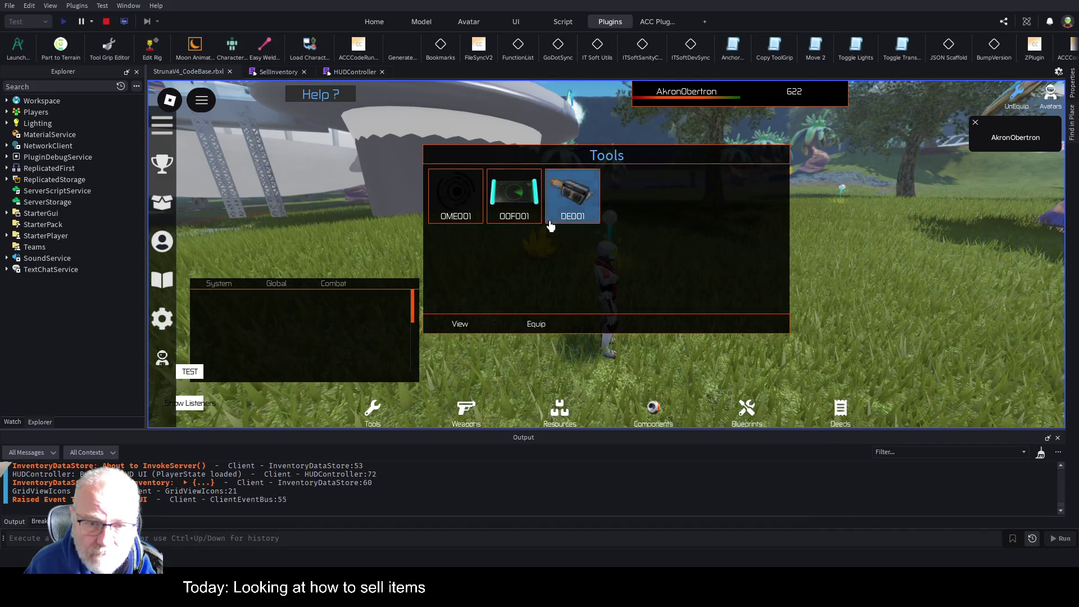
left_click(559, 413)
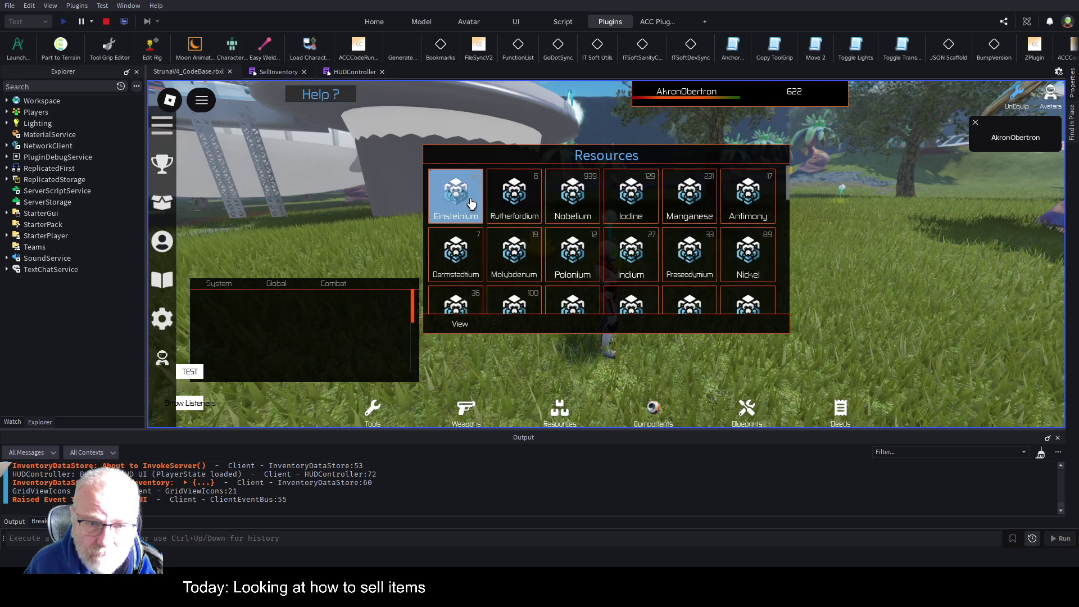
left_click(537, 326)
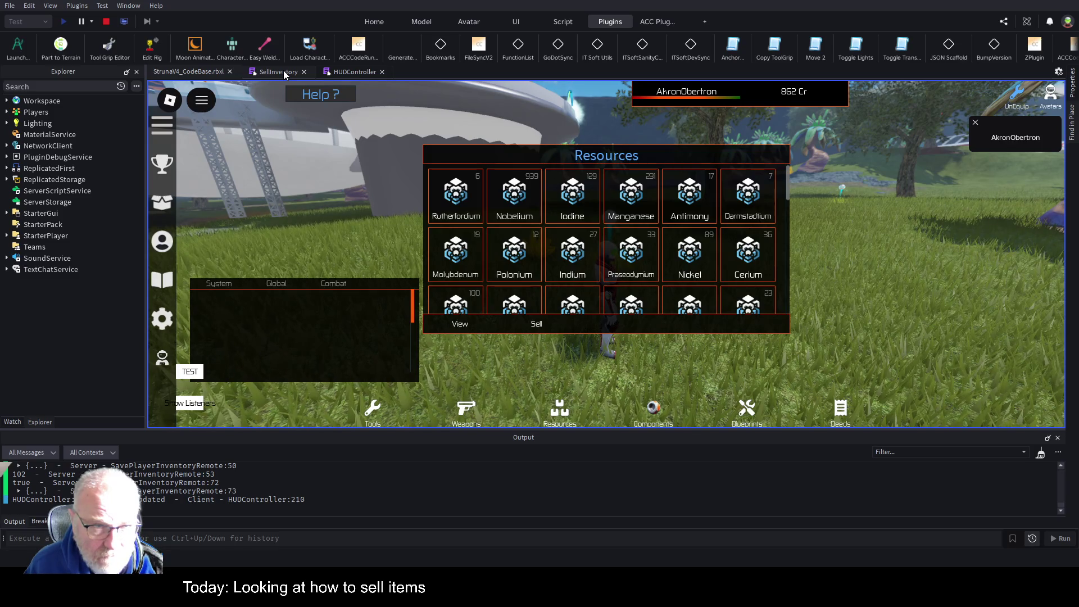
left_click(348, 73)
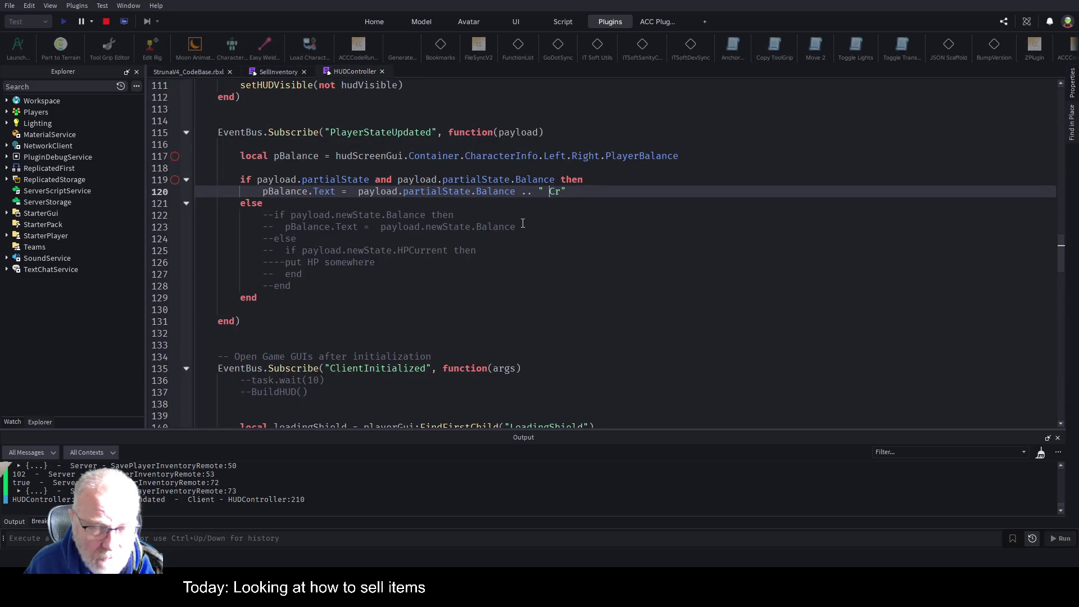
Step: Search all scripts for 'Balance' (83 matches in 11 files) and jump to BuildHUD's line 79 match
double_click(514, 192)
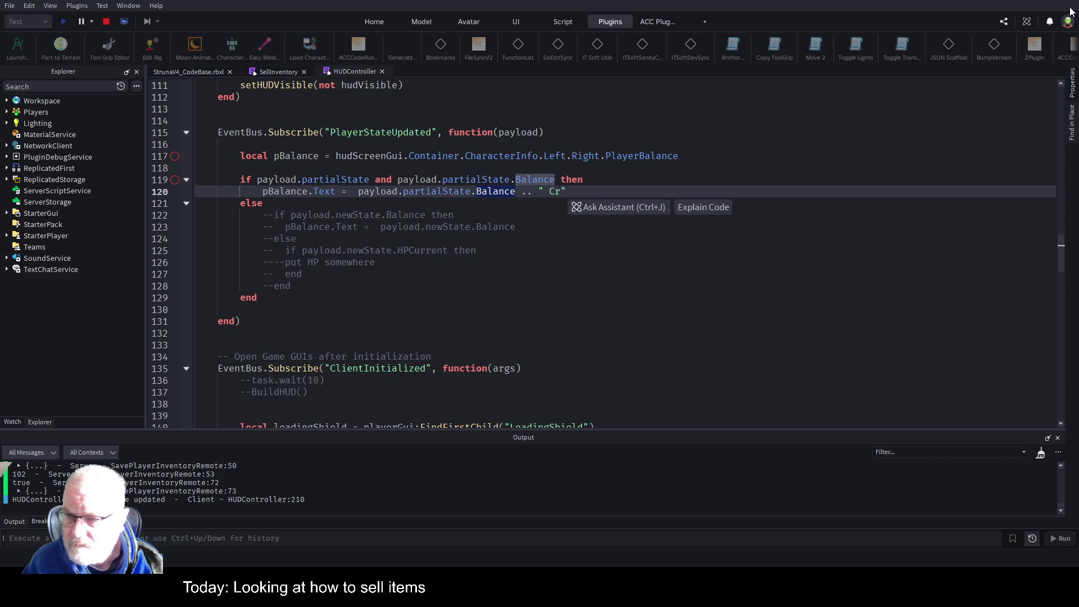
left_click(1071, 133)
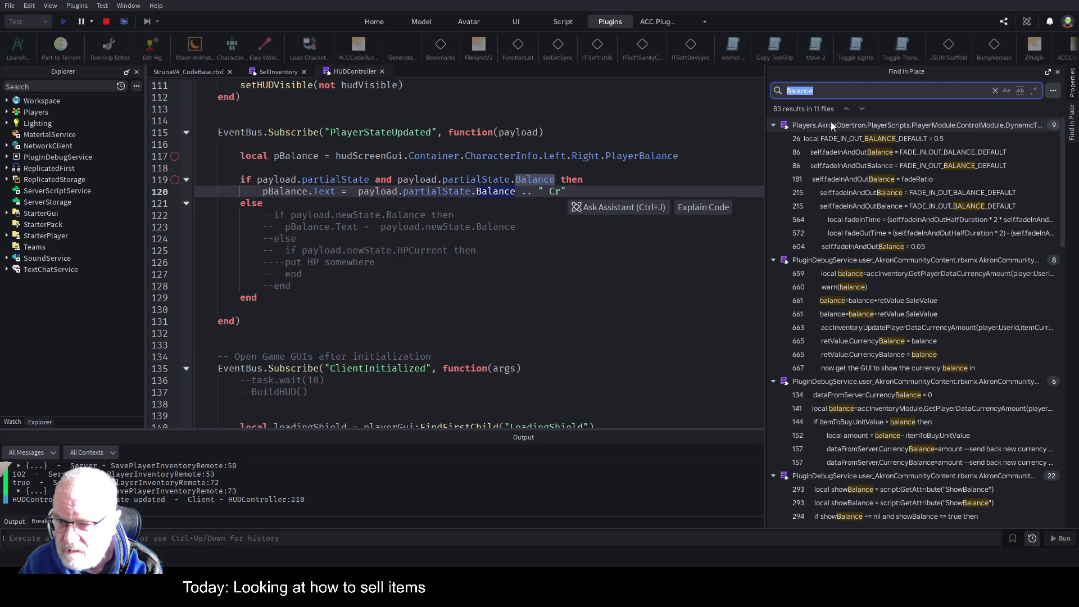
left_click(773, 125)
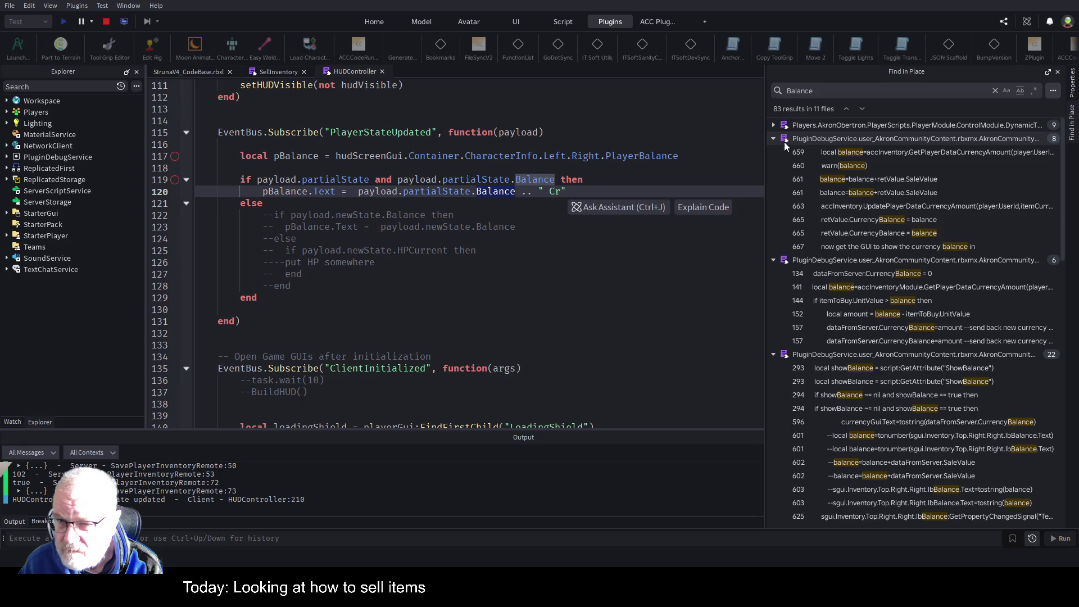
scroll(880, 329, "down", 10)
scroll(912, 325, "down", 5)
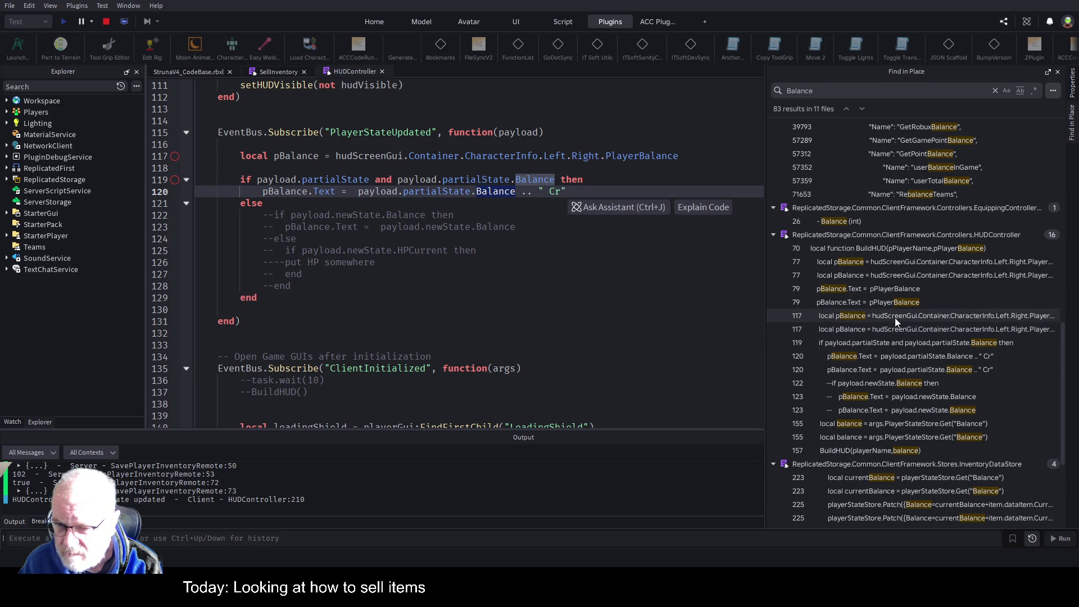
left_click(841, 302)
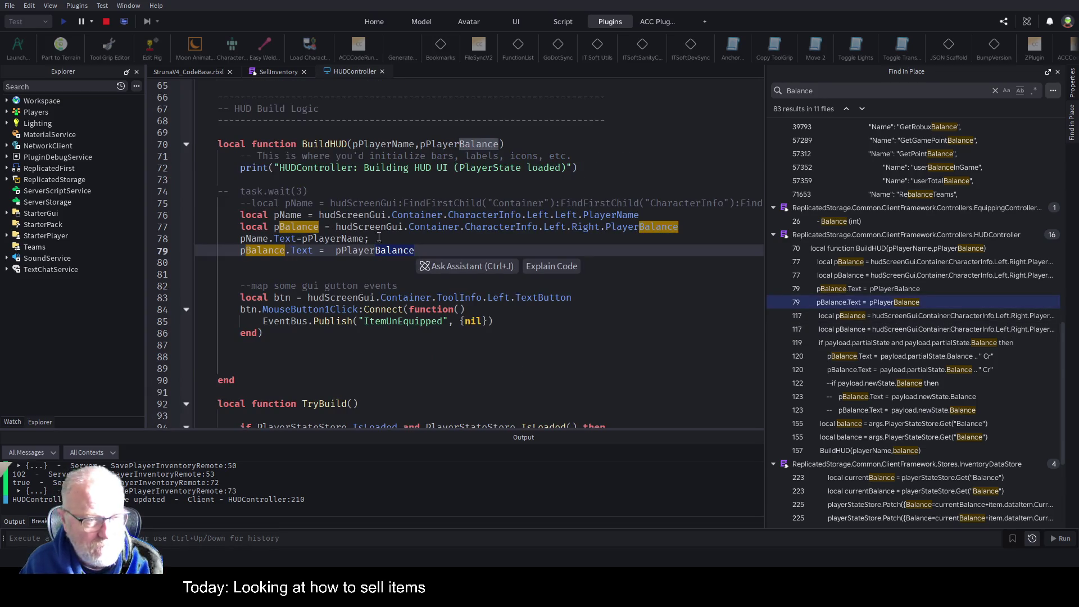
Step: Deselect the word Balance on line 79
left_click(319, 251)
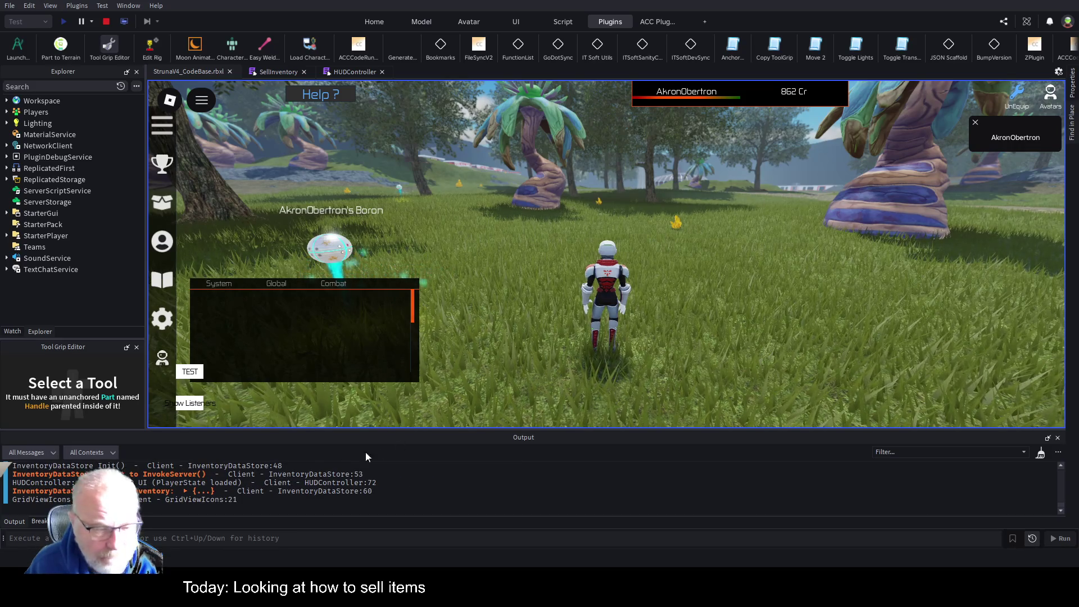
Step: Sell Rutherfordium from the Resources inventory, raising the balance to 874 Cr
key("i")
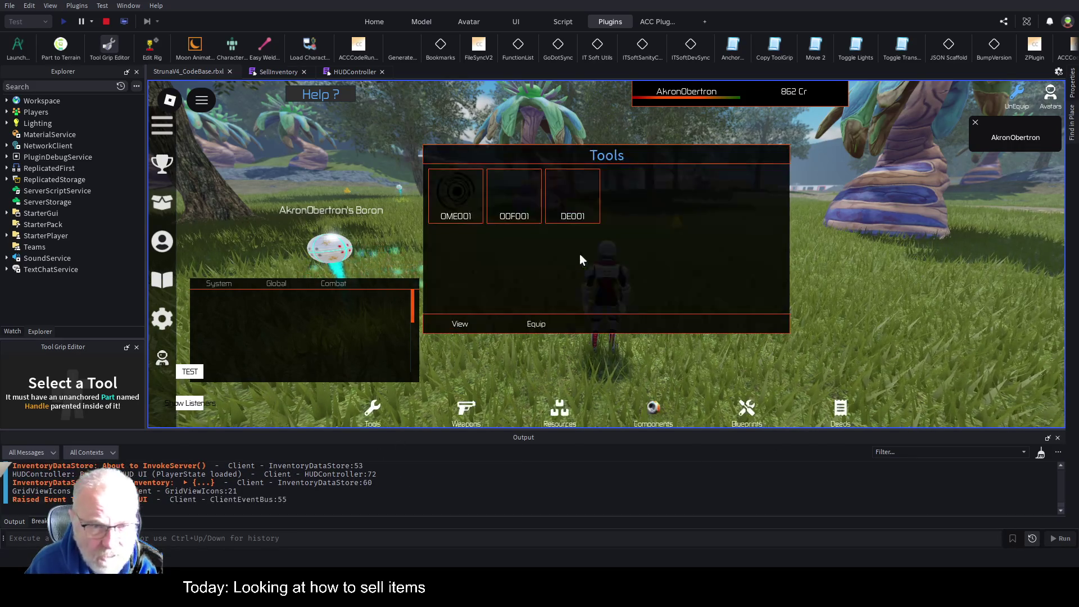
left_click(564, 412)
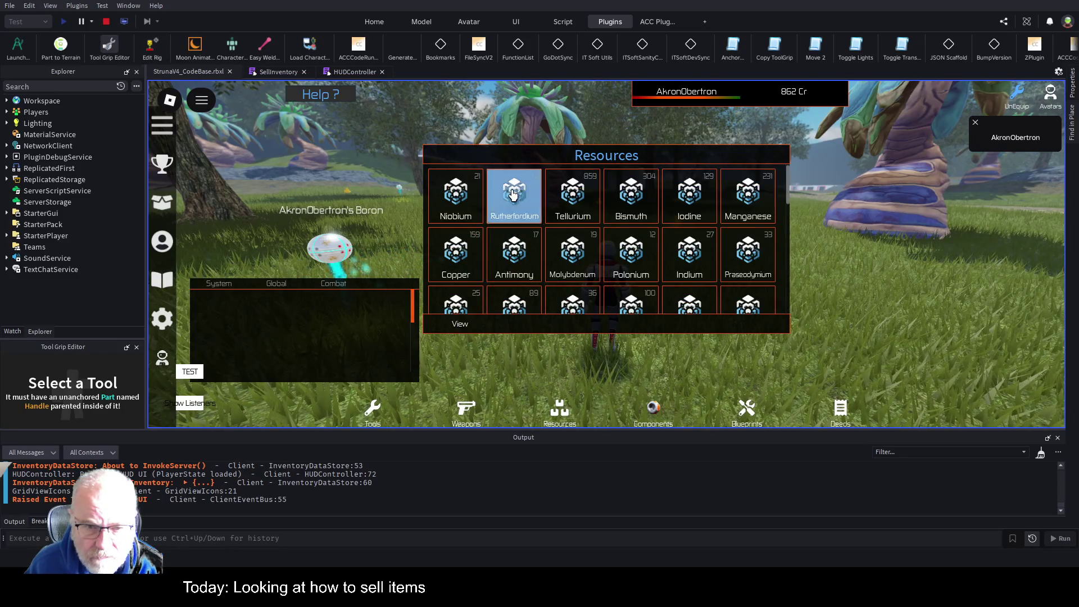
left_click(530, 323)
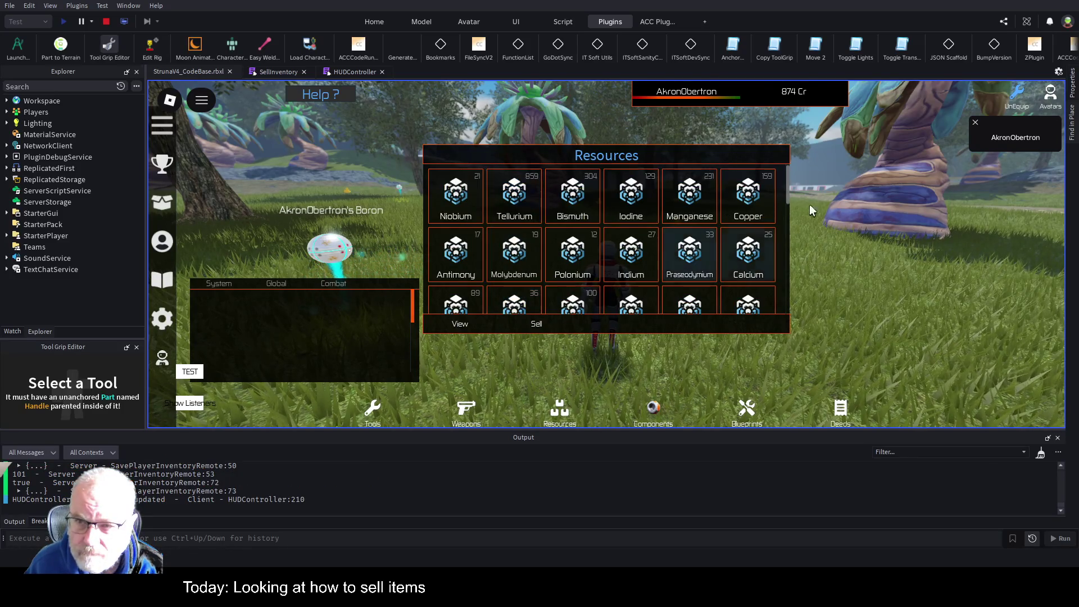
scroll(756, 218, "down", 5)
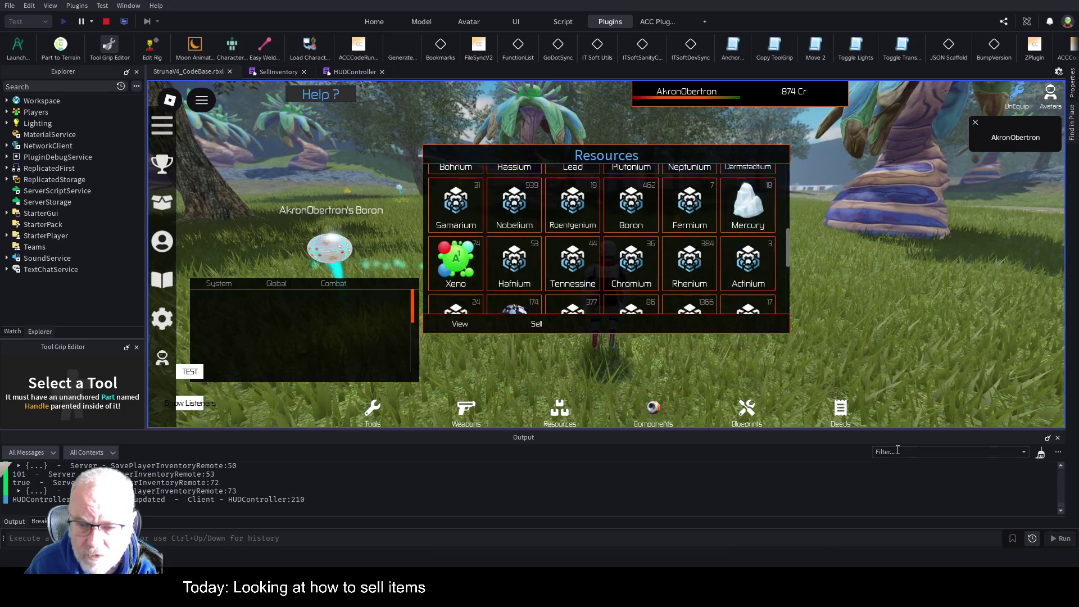
Step: Show the Deeds inventory, select the Boron deed, and move the panel to the right side
left_click(854, 414)
left_click(511, 207)
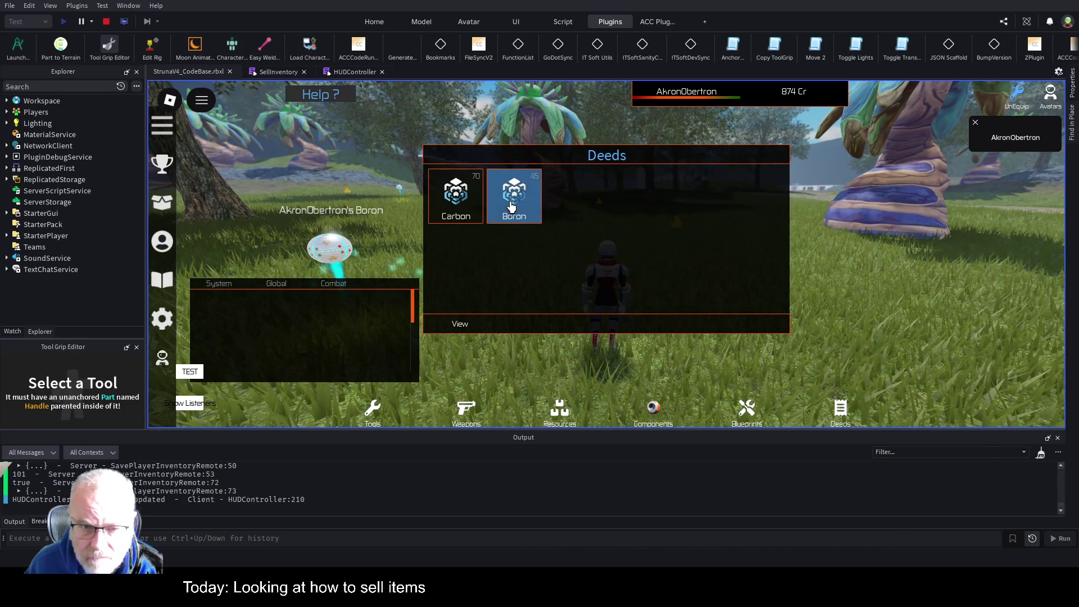
left_click(511, 207)
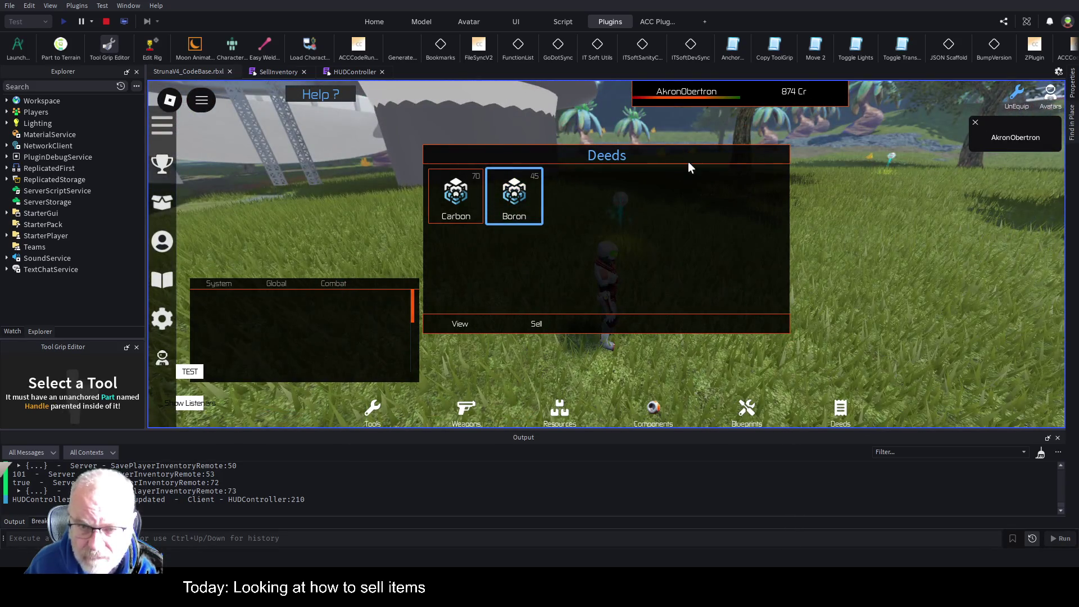
mouse_move(651, 185)
left_mouse_down()
mouse_move(768, 251)
mouse_move(899, 229)
left_mouse_up()
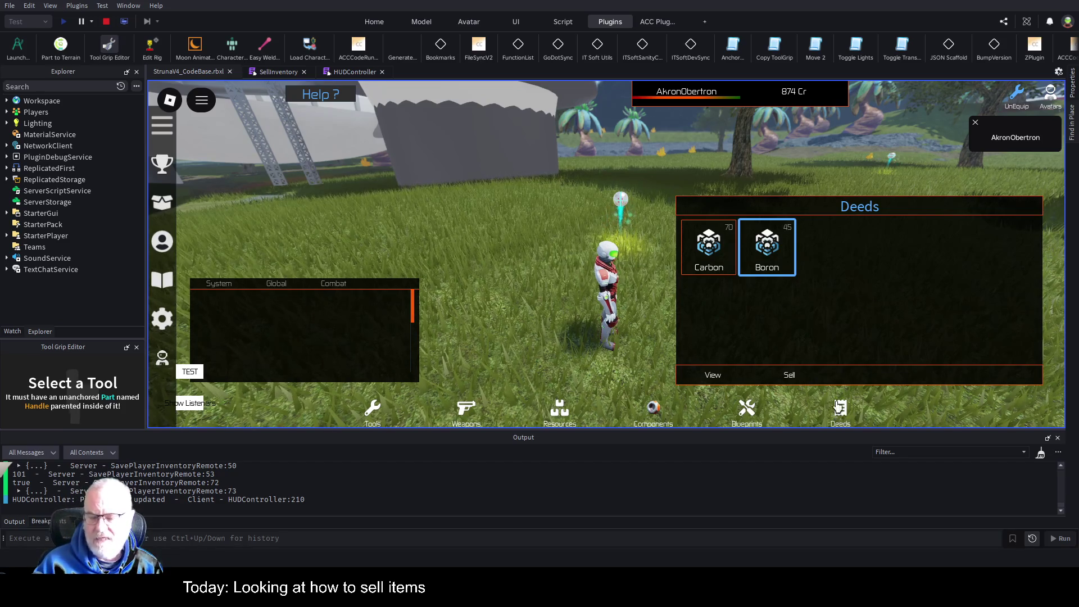
Step: Show Boron's deed details in an upper-left panel, then reselect Boron after trying Carbon
left_click(712, 374)
mouse_move(923, 123)
left_mouse_down()
mouse_move(600, 141)
mouse_move(422, 105)
left_mouse_up()
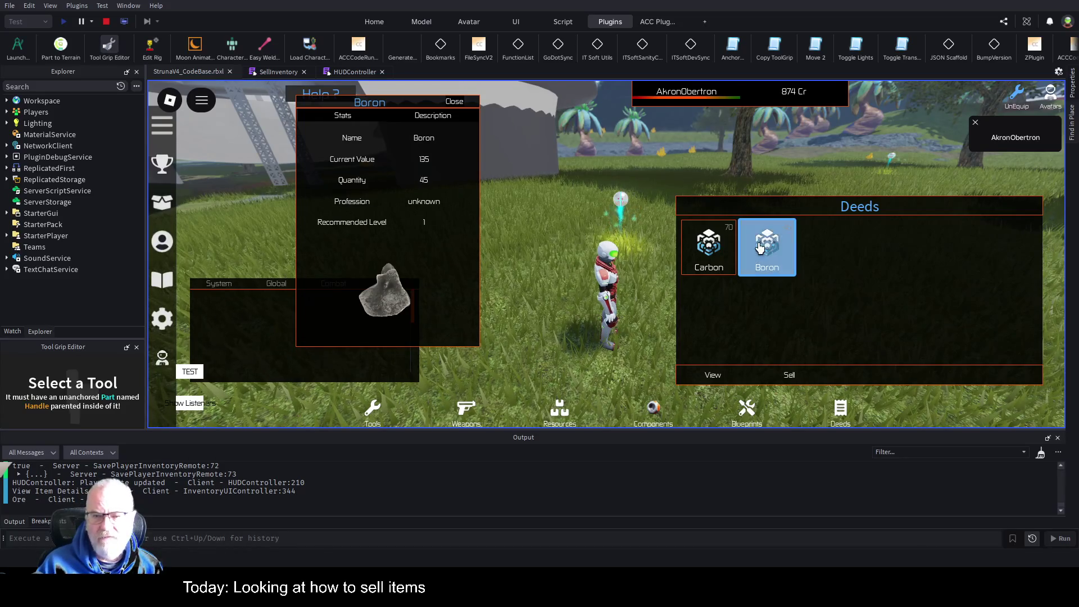
left_click(710, 262)
mouse_move(622, 226)
left_mouse_down()
mouse_move(643, 196)
mouse_move(629, 213)
left_mouse_up()
scroll(629, 214, "up", 3)
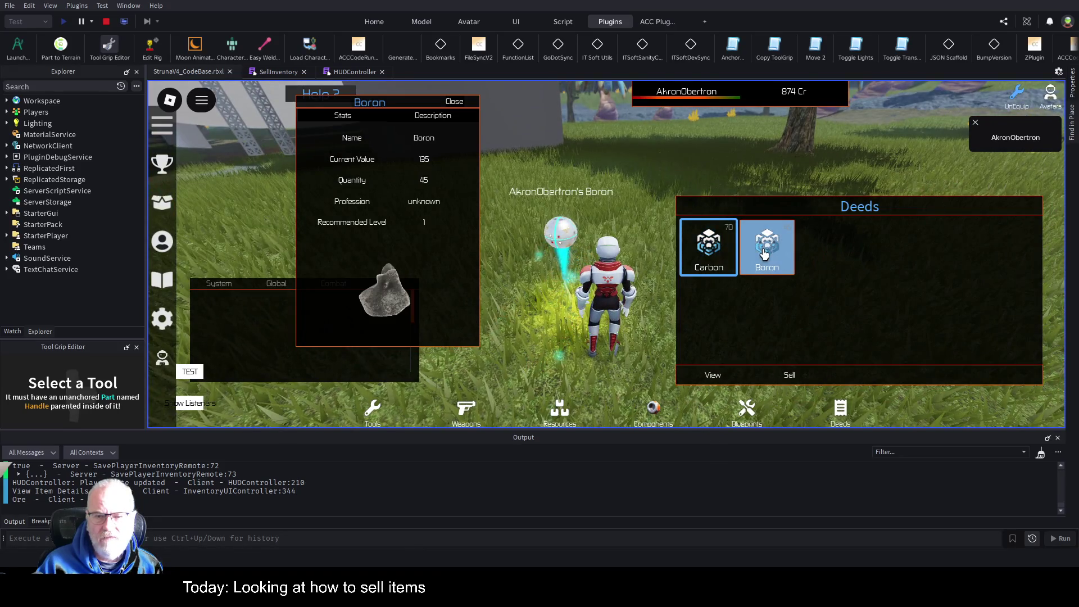
left_click(764, 254)
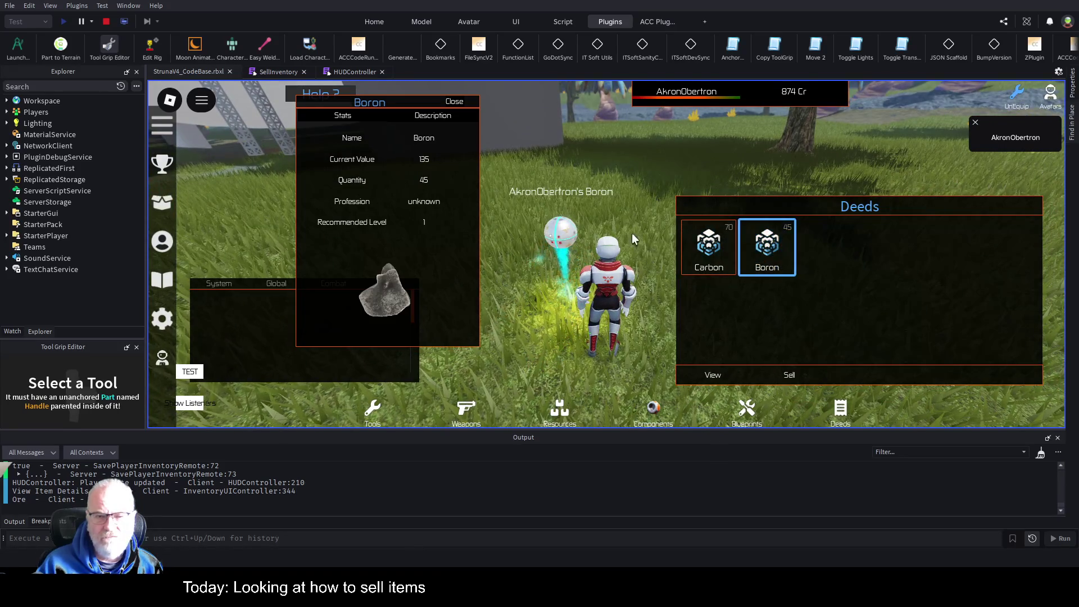
key("a")
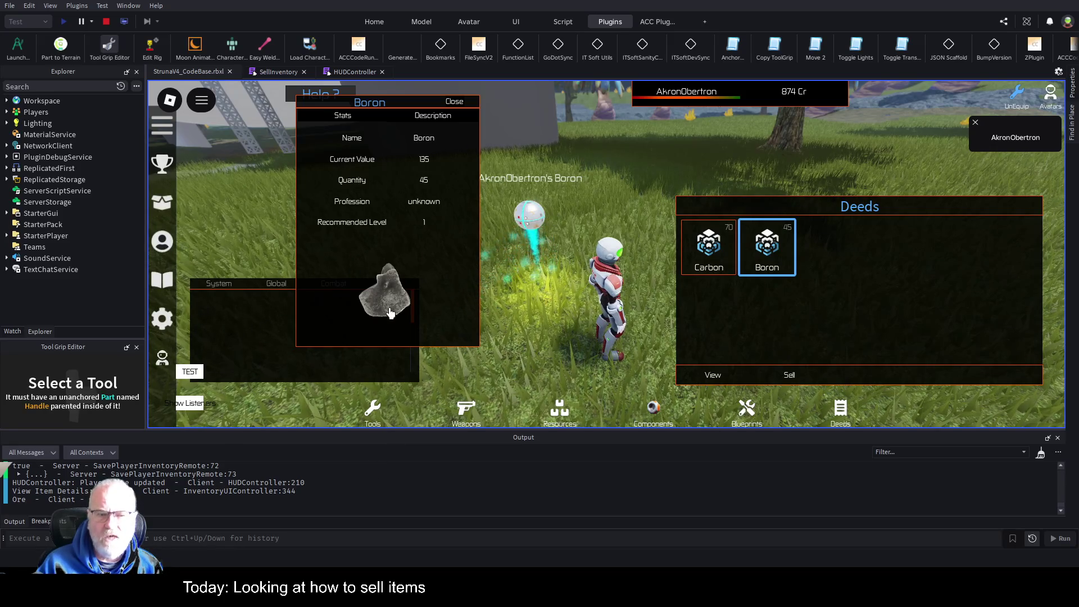
Step: Reopen Boron's details (value 135, quantity 45) and place the panel left of the character
left_click(453, 101)
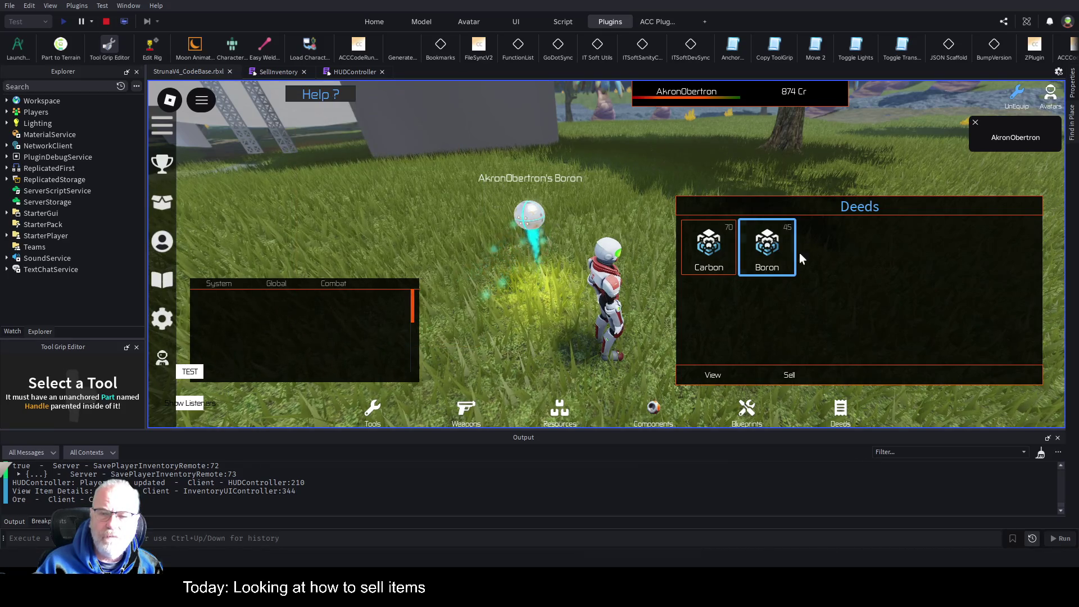
left_click(712, 375)
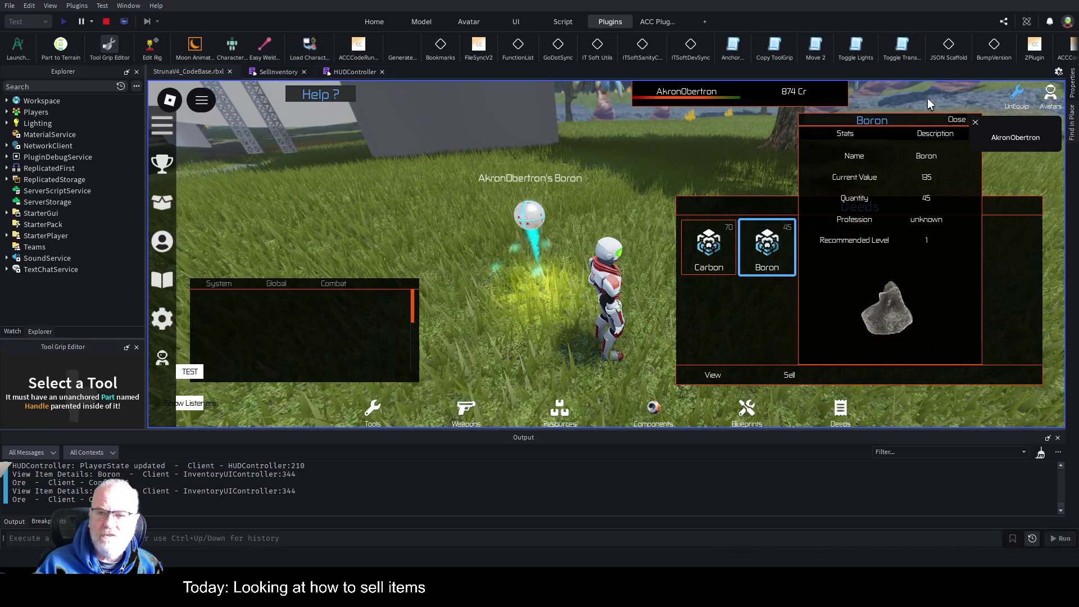
mouse_move(917, 124)
left_mouse_down()
mouse_move(548, 162)
mouse_move(387, 137)
left_mouse_up()
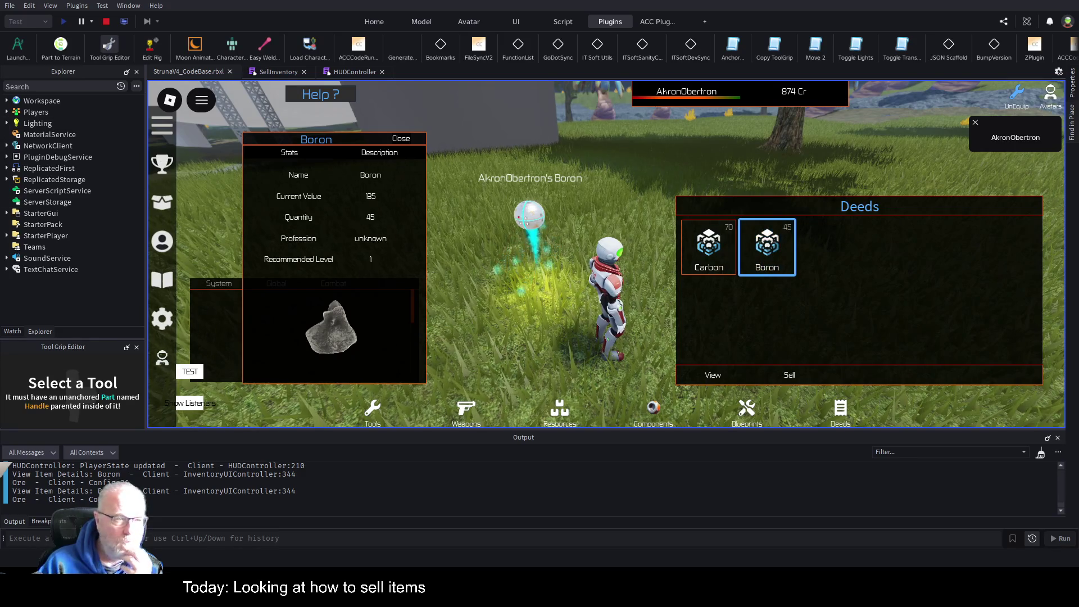
Step: Expand the player's PlayerGui > Common > InventoryUI > SGUI_Inventory > InventoryCategories > Deeds in Explorer
left_click(6, 113)
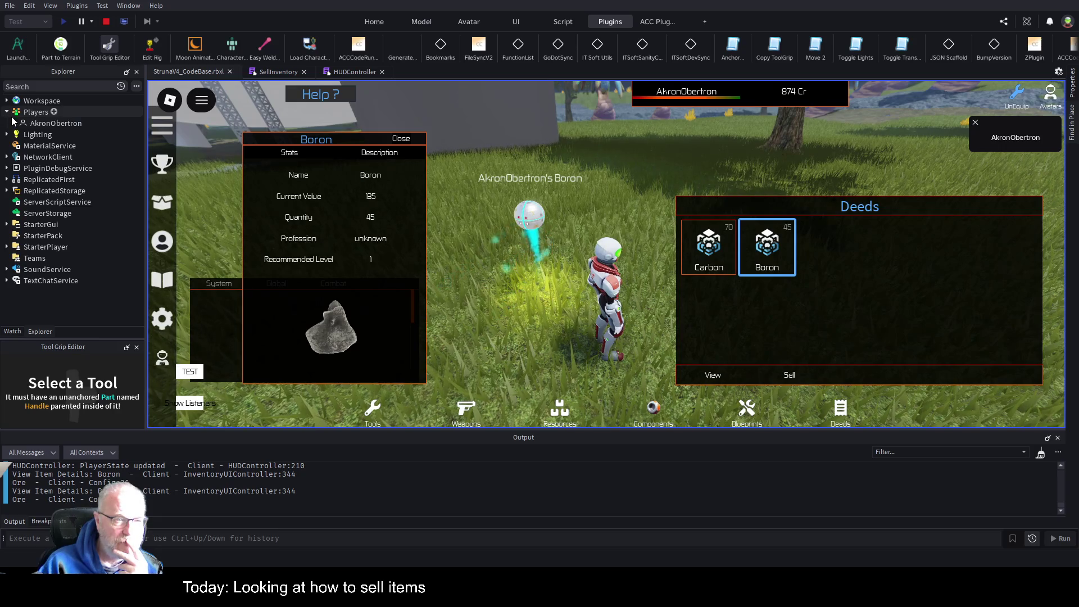
left_click(13, 123)
left_click(23, 179)
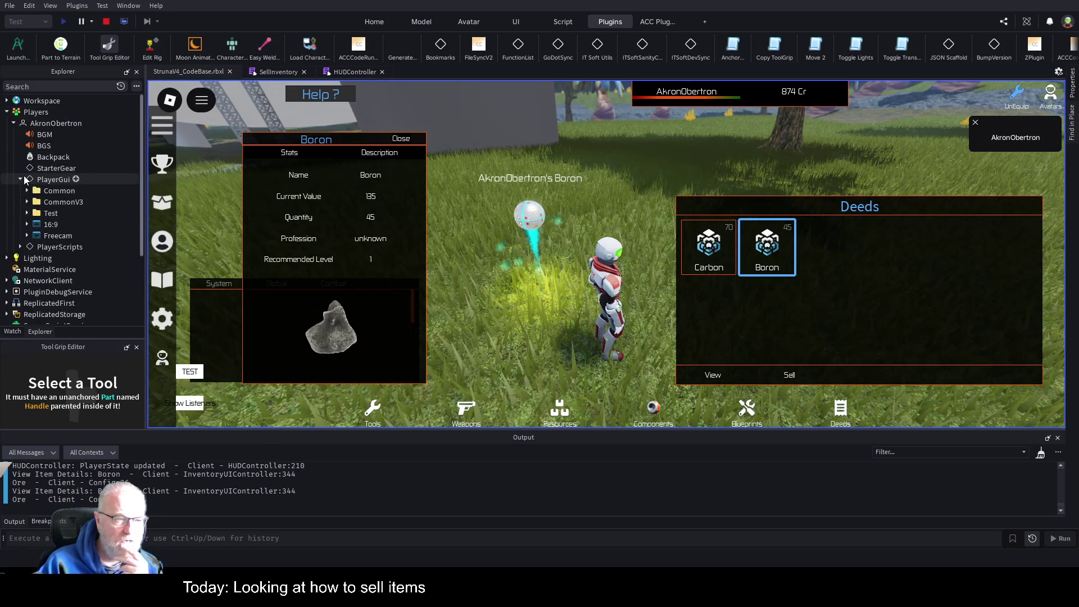
left_click(27, 191)
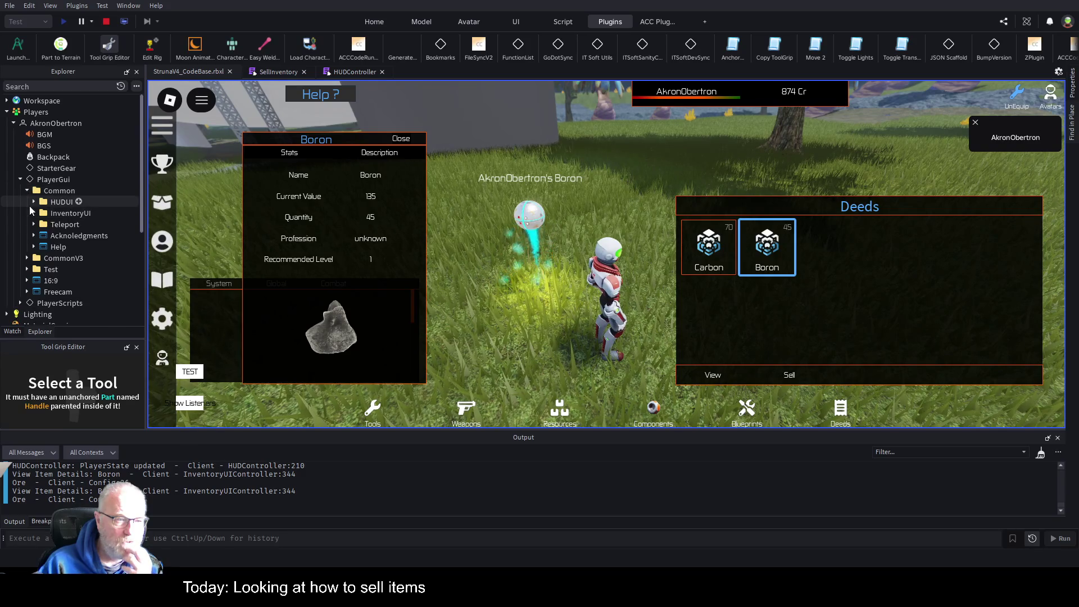
left_click(33, 213)
left_click(41, 224)
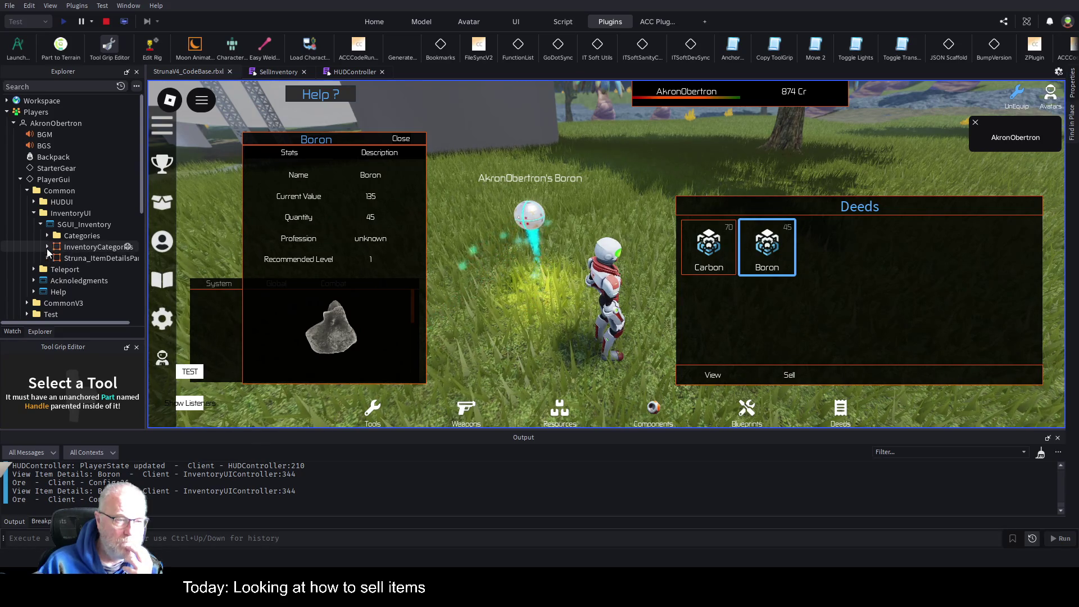
left_click(47, 247)
scroll(88, 220, "down", 2)
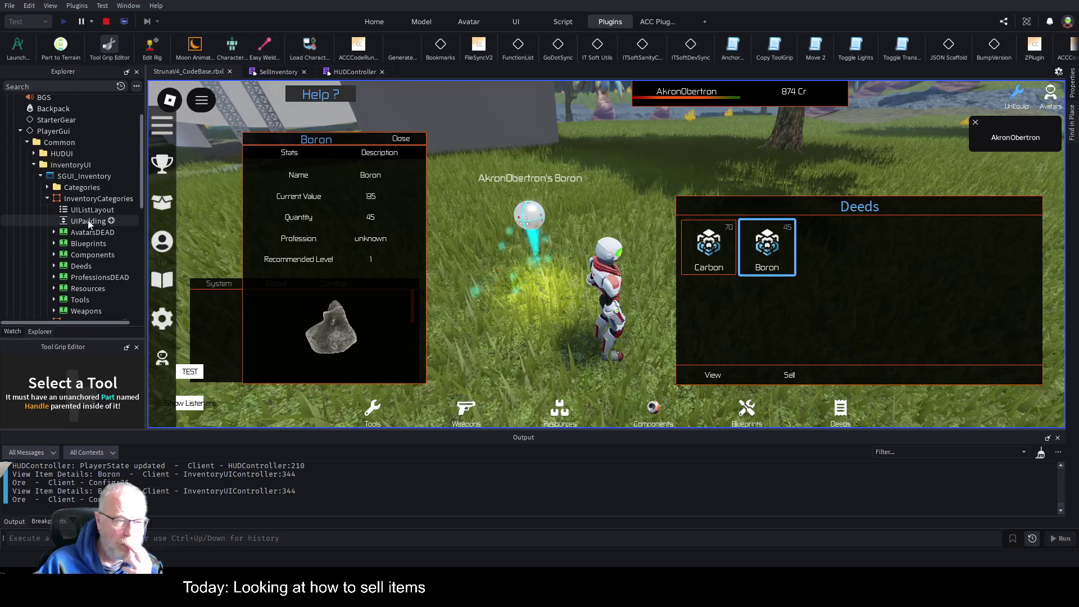
left_click(54, 265)
scroll(80, 193, "down", 3)
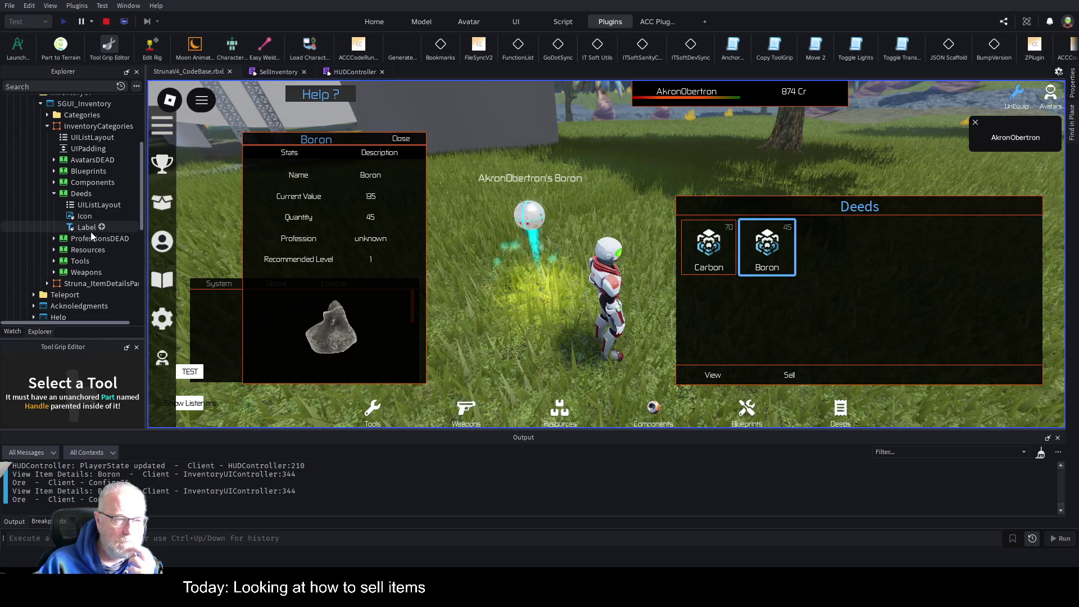
scroll(90, 232, "up", 2)
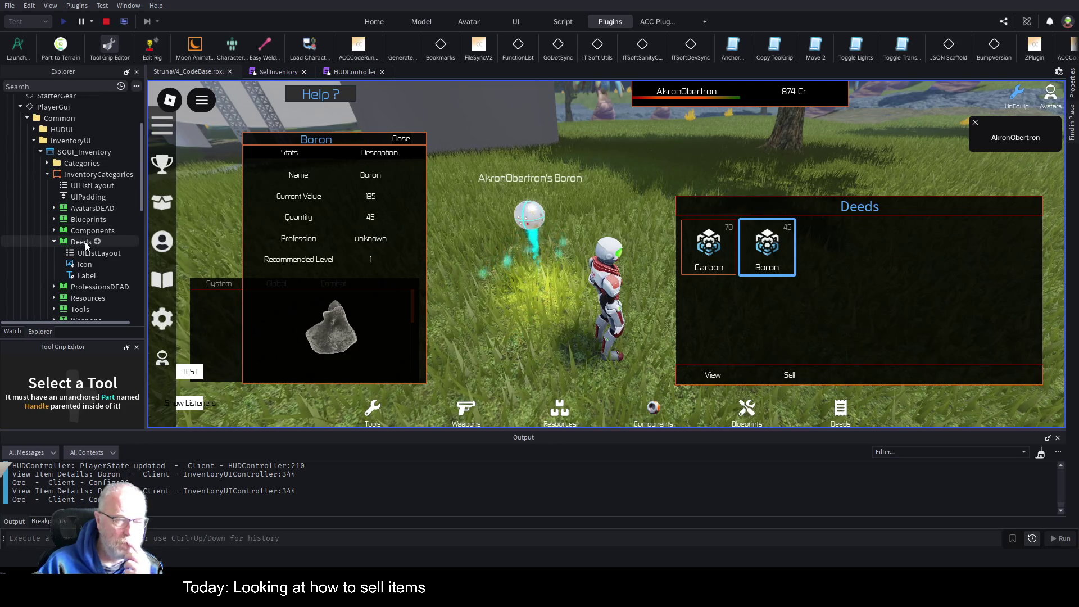
Step: Expand Categories > Deeds > Middle > GridViewIcons to reveal the deed item buttons
left_click(46, 174)
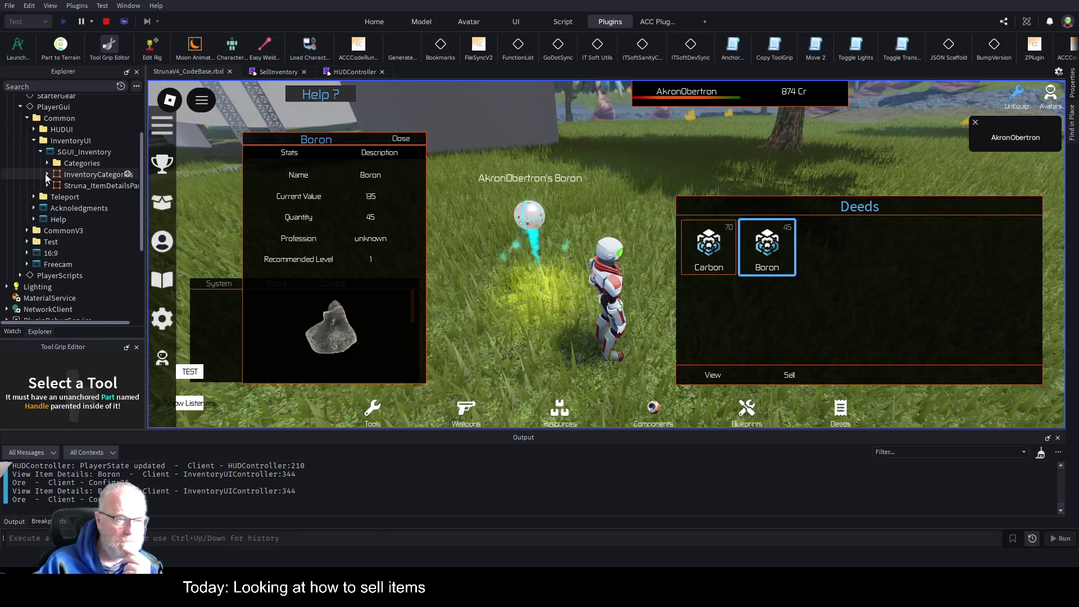
left_click(47, 163)
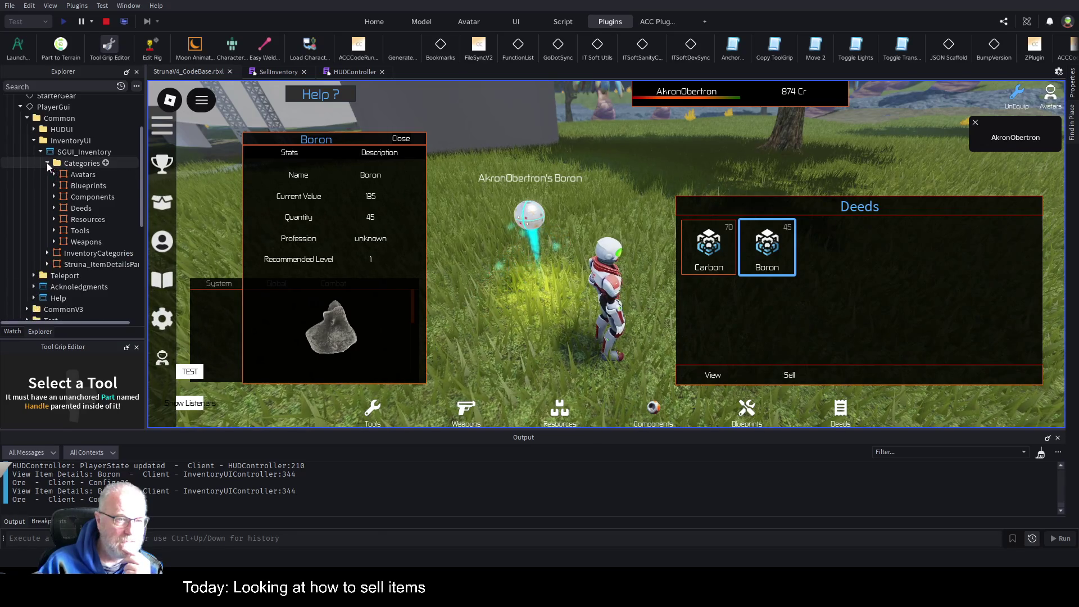
left_click(58, 207)
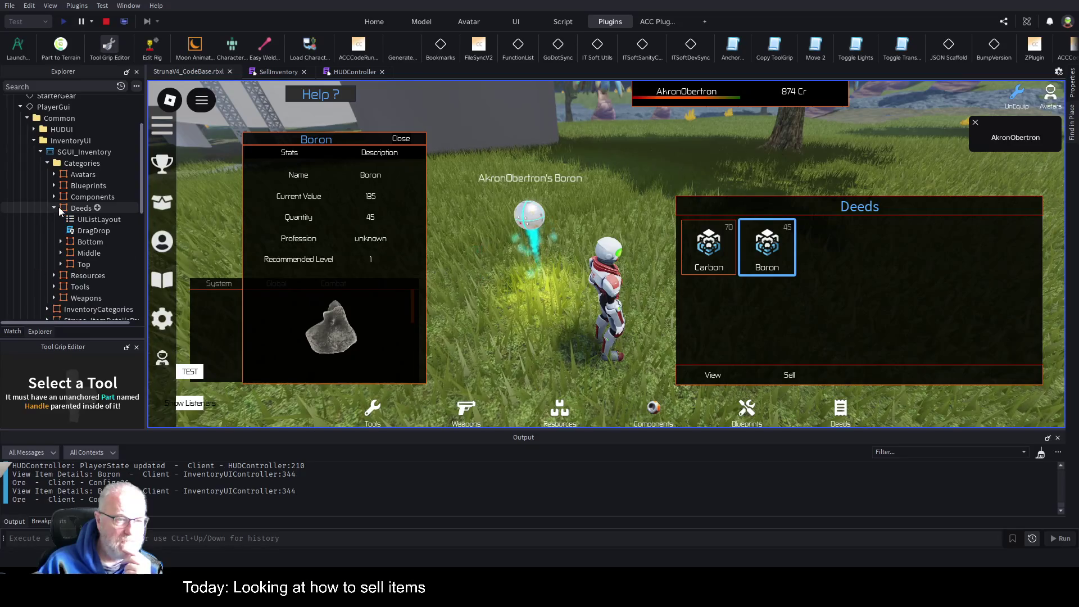
left_click(61, 253)
left_click(67, 264)
scroll(79, 208, "down", 1)
scroll(79, 206, "down", 1)
left_click_drag(145, 247, 310, 247)
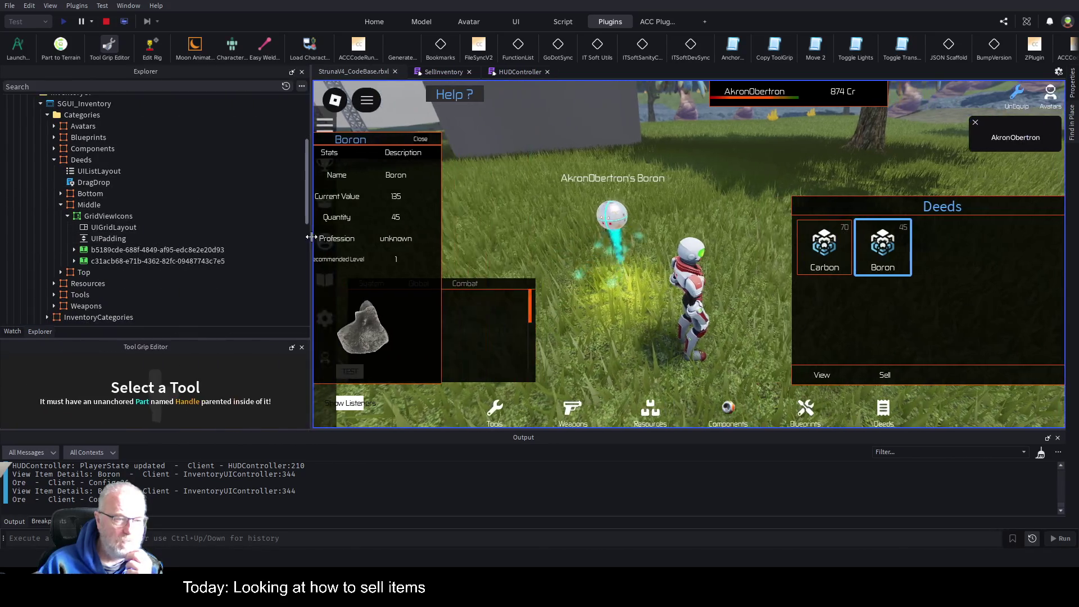
Step: Select the first Deeds item button and copy its GUID name
left_click(157, 254)
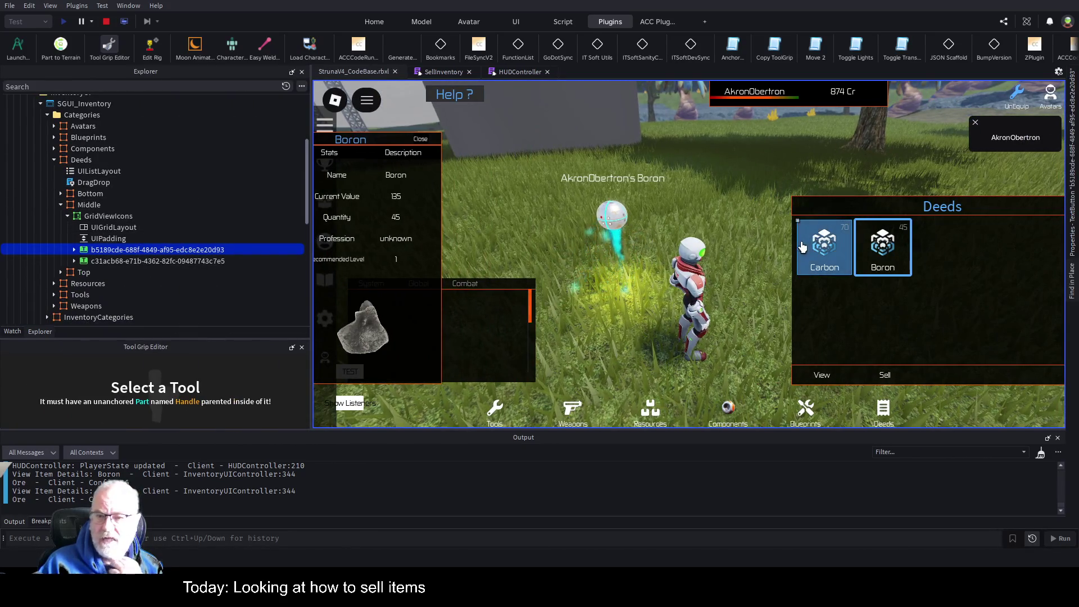
left_click(224, 259)
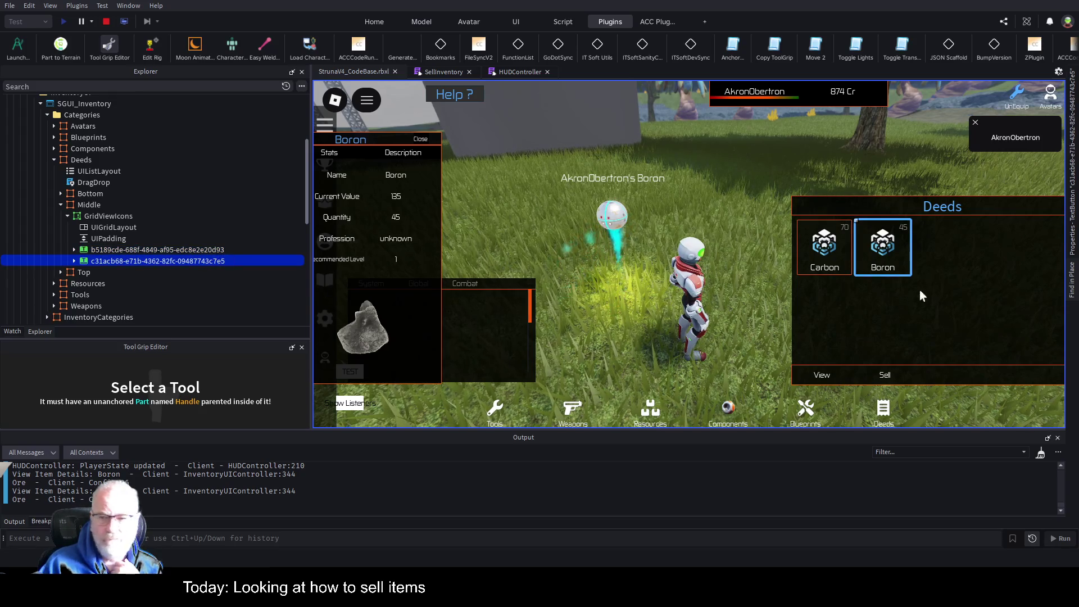
left_click(129, 250)
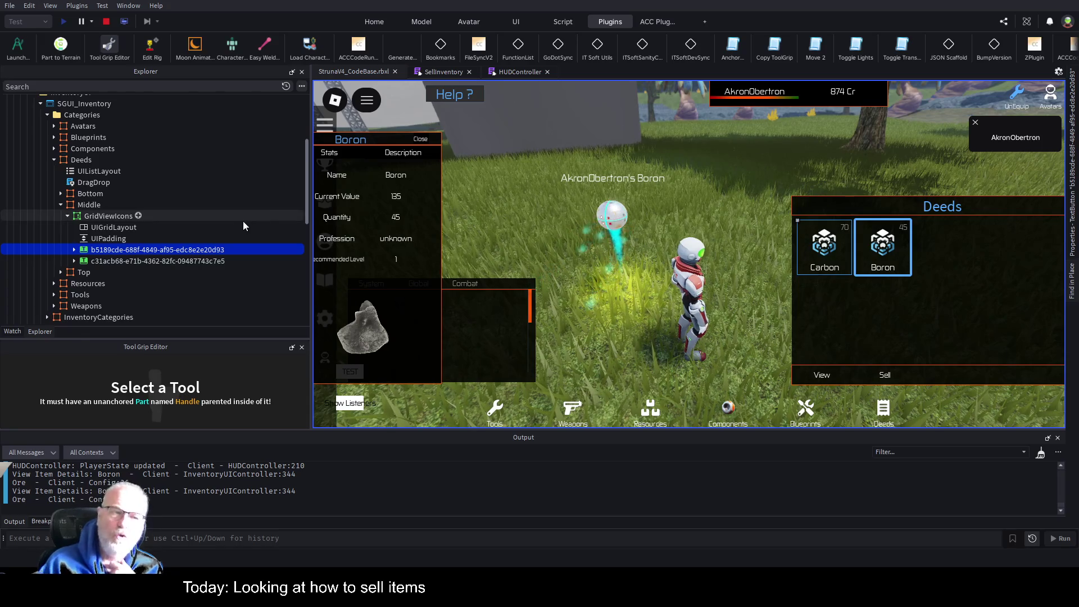
double_click(196, 250)
key("ctrl+c")
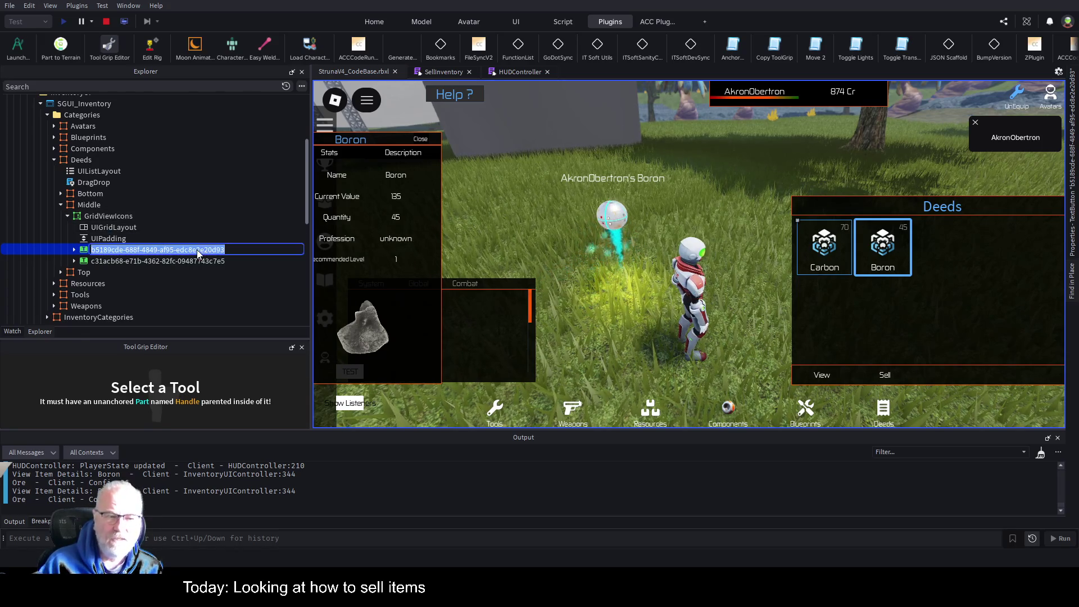
left_click(197, 249)
double_click(130, 249)
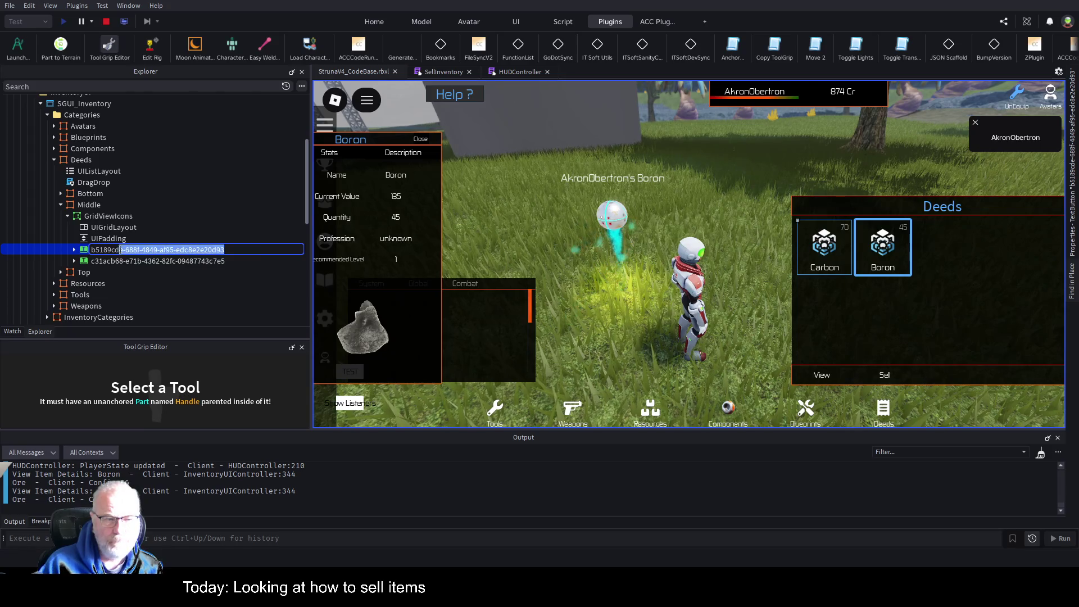
left_click(122, 86)
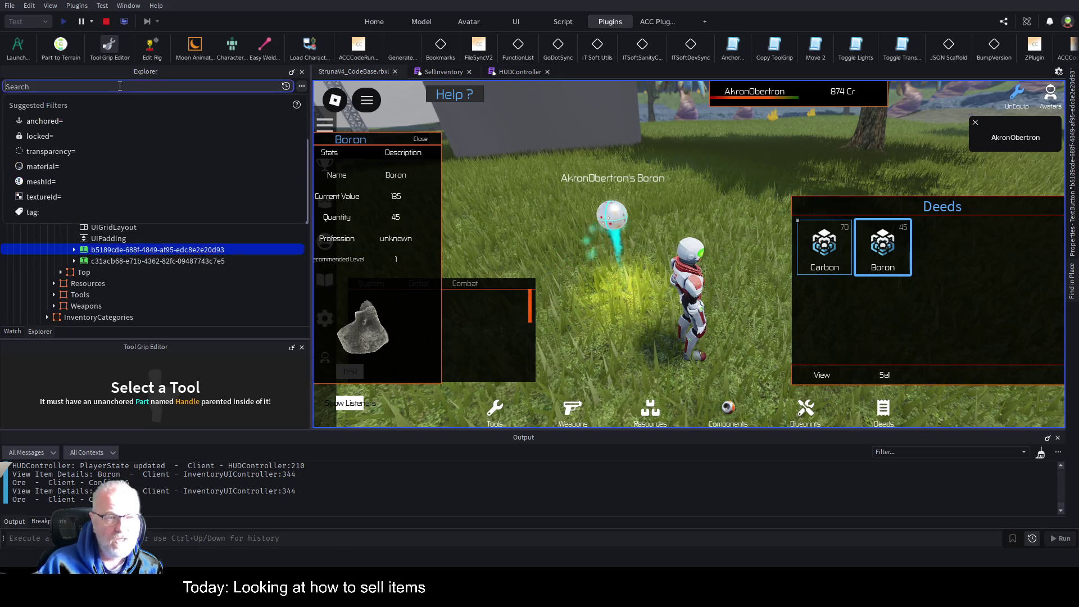
Step: Filter Explorer by the pasted item ID, select its DynamicFolder marker, and walk around to check ore markers
key("ctrl+v")
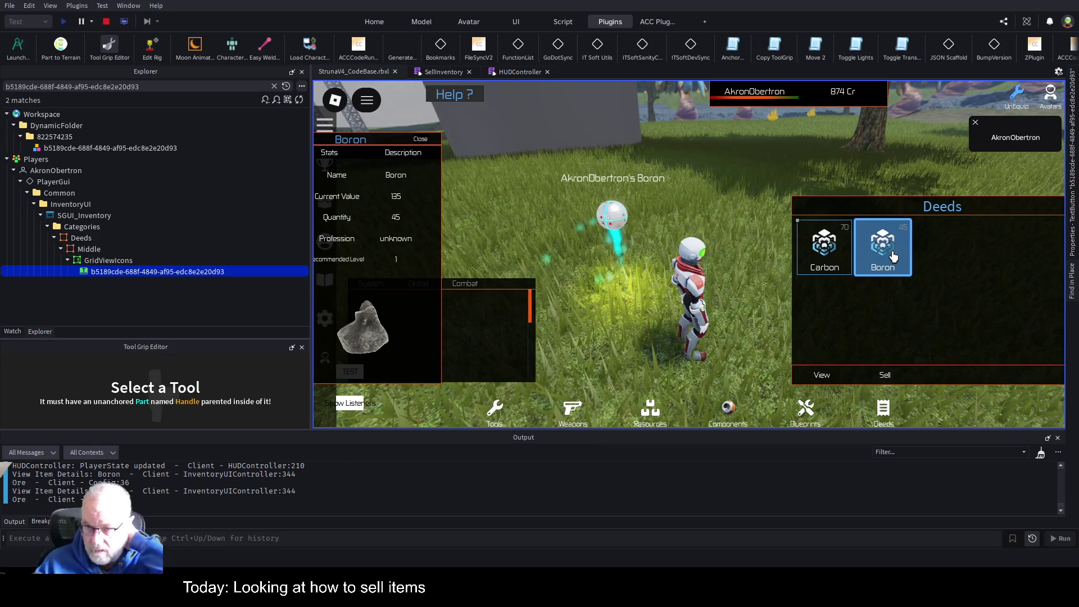
left_click(117, 148)
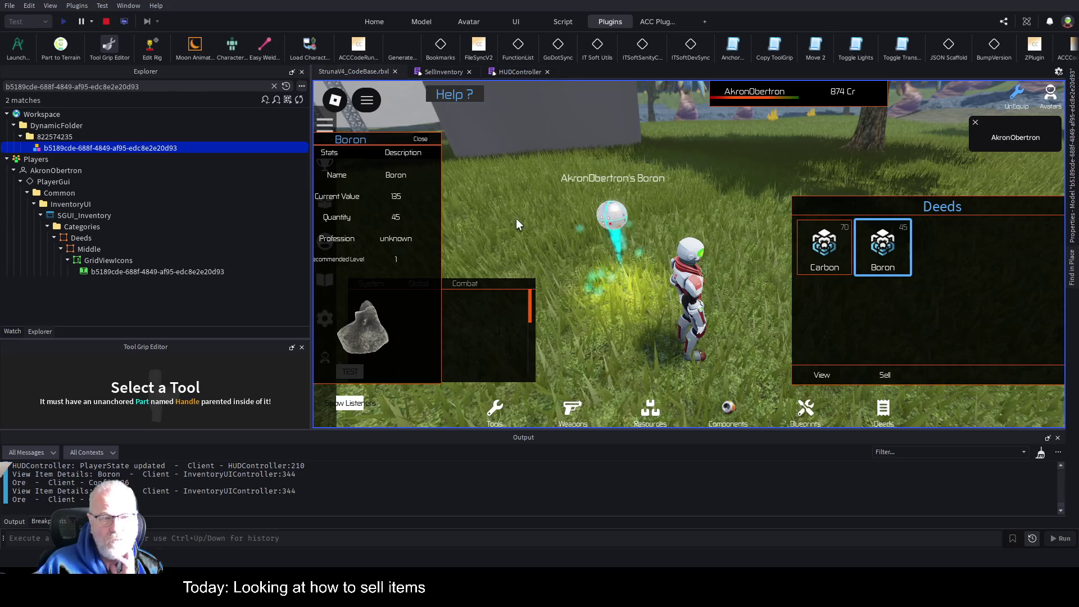
key("Right")
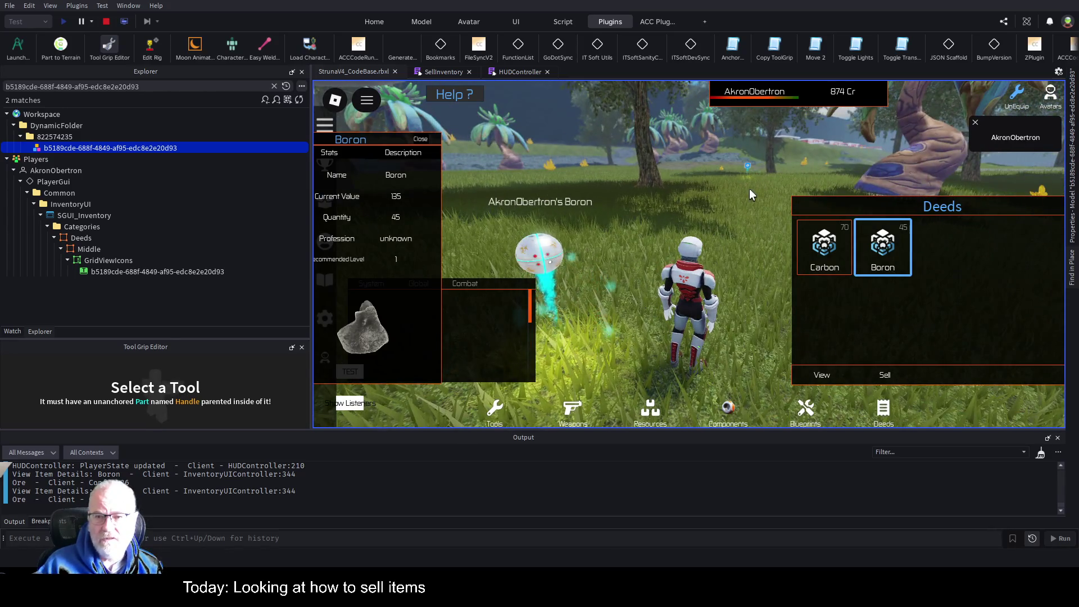
key("w")
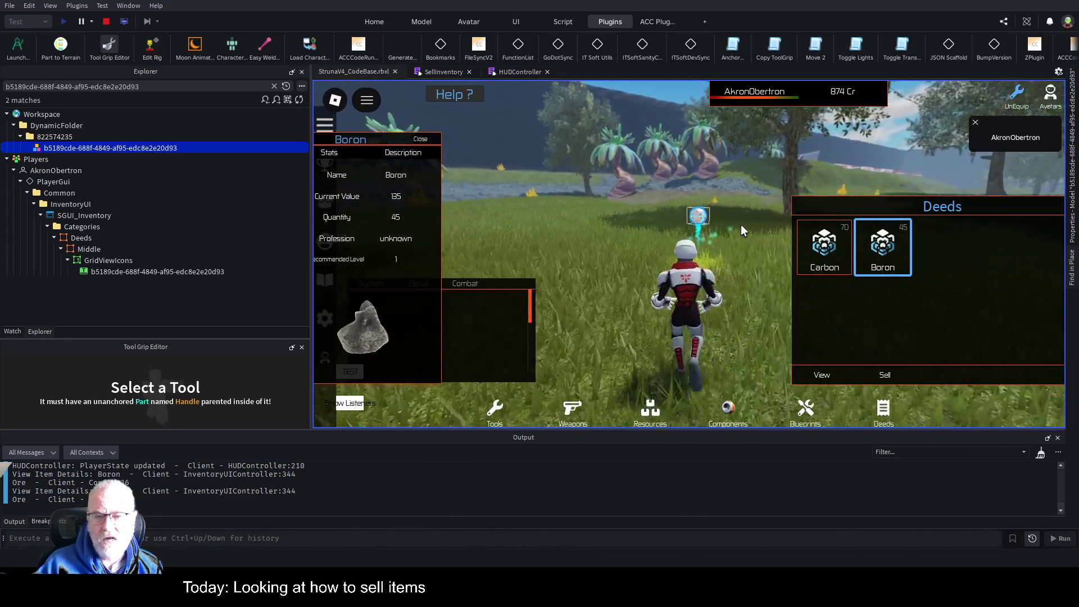
key("s")
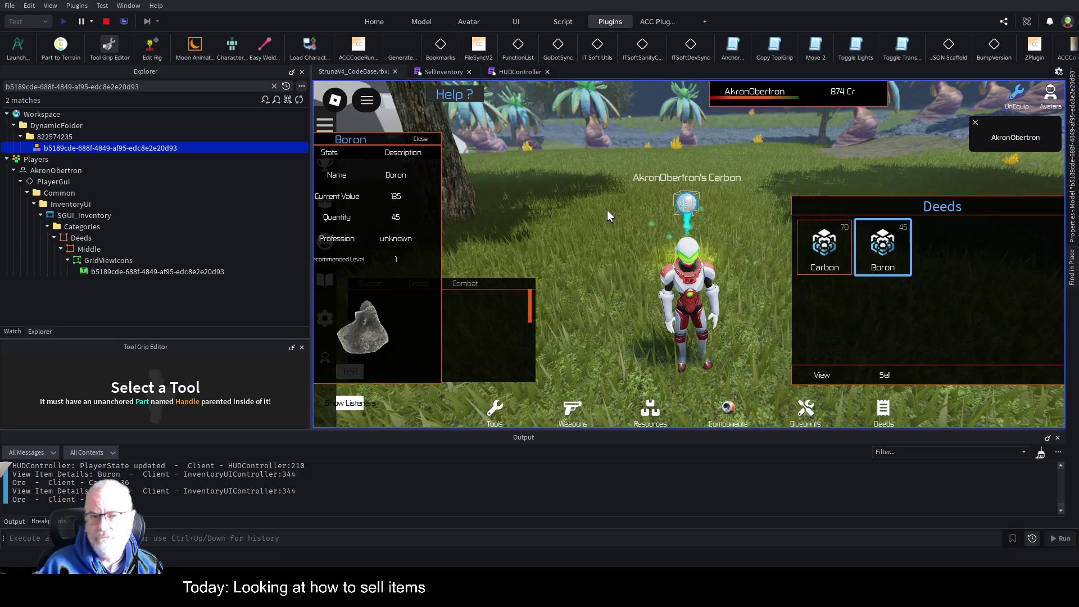
left_click(442, 76)
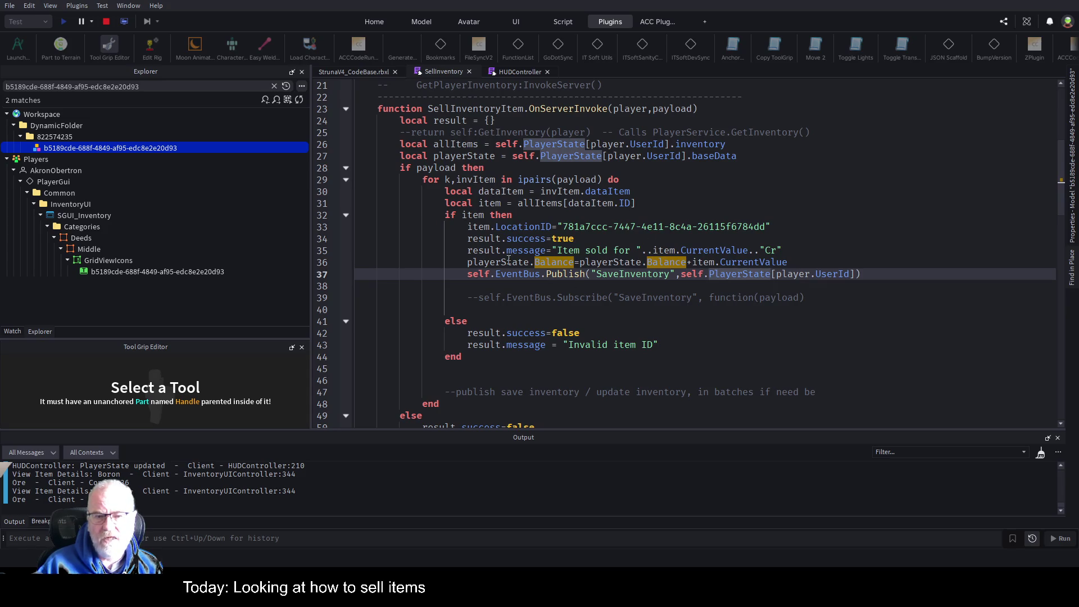
Step: On line 40, destroy the item.ID marker under player.UserId in workspace's DynamicFolder, then stop the test
left_click(531, 311)
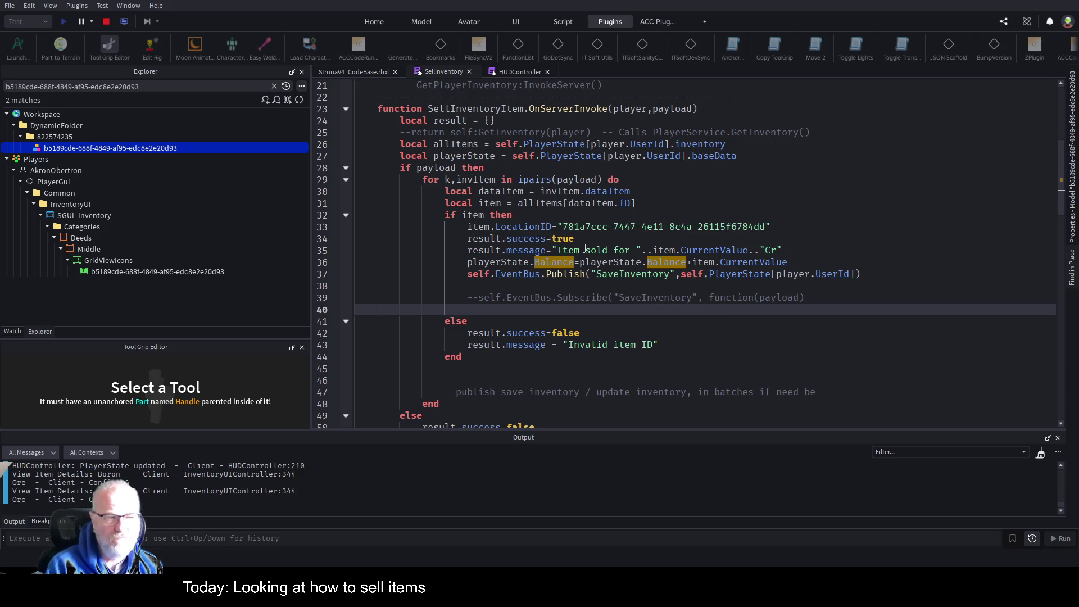
type("workspace.DynamicFolder:")
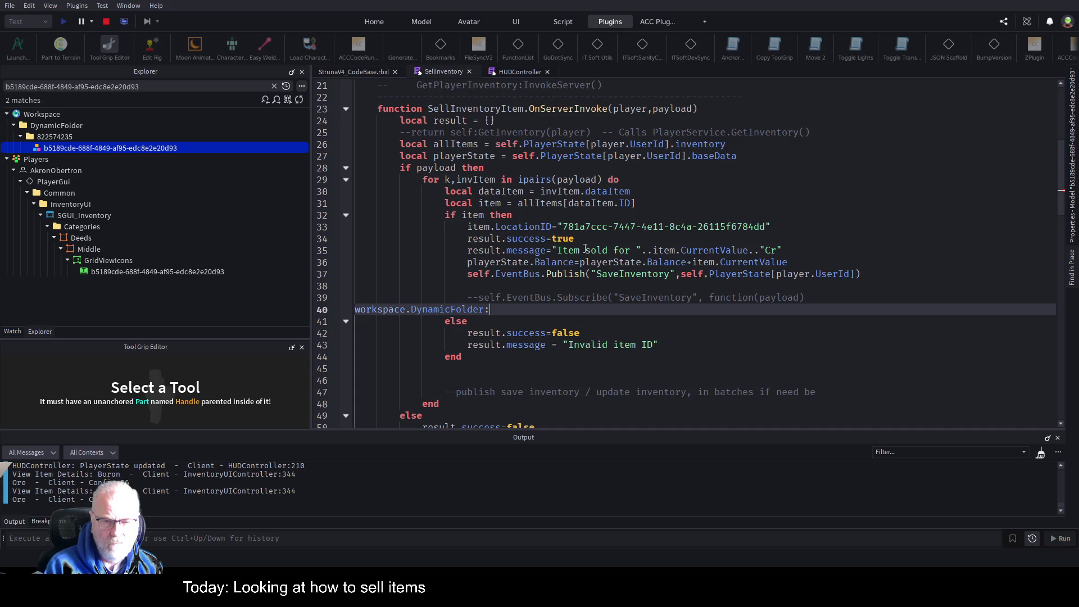
type("nbd")
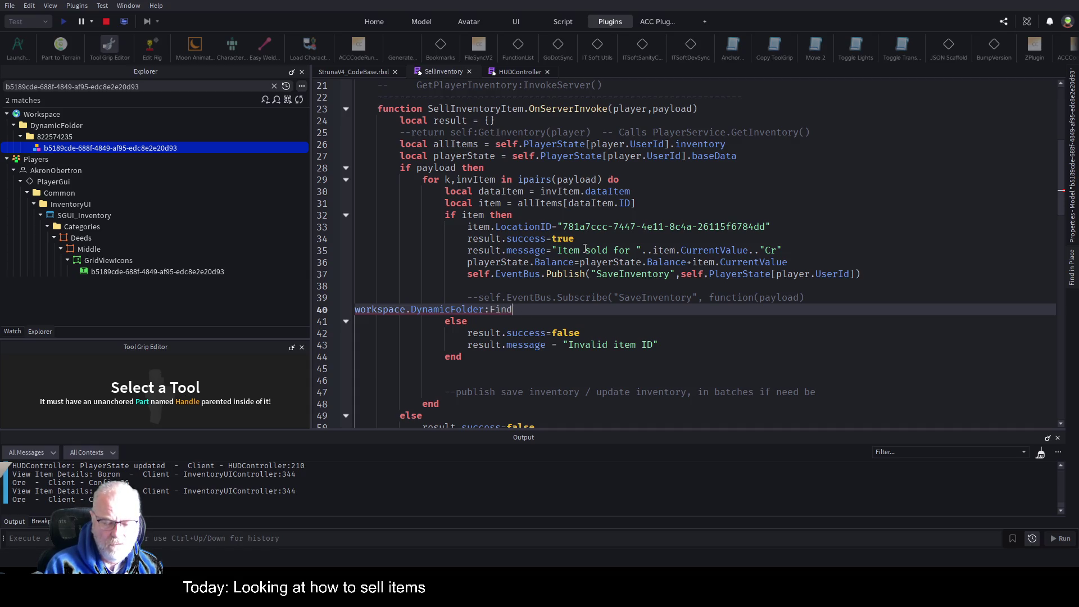
type("d(\"\")")
key("Delete")
key("Delete")
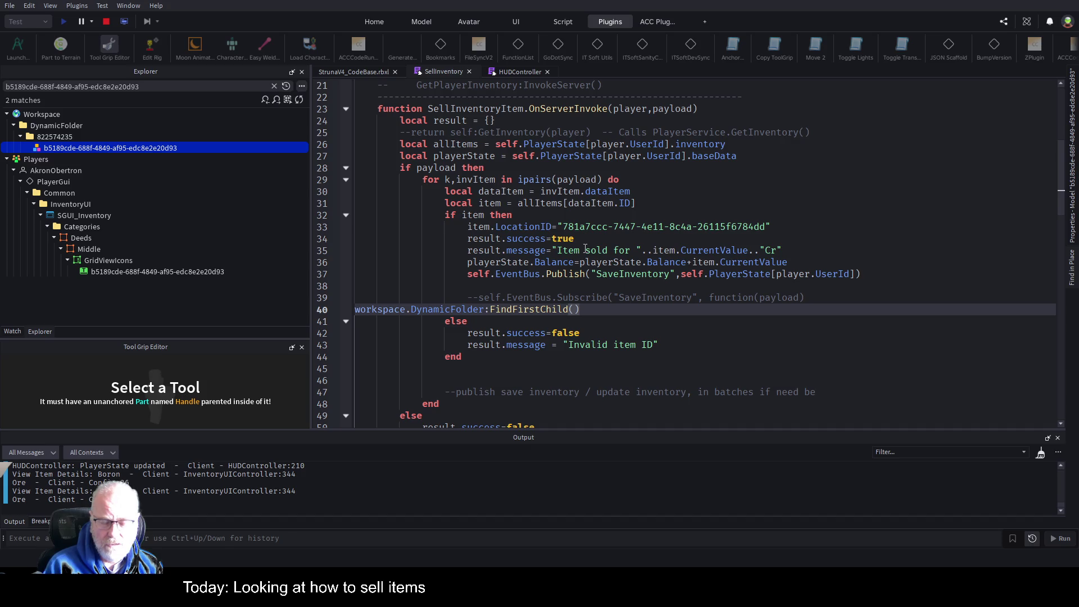
type("layer.User")
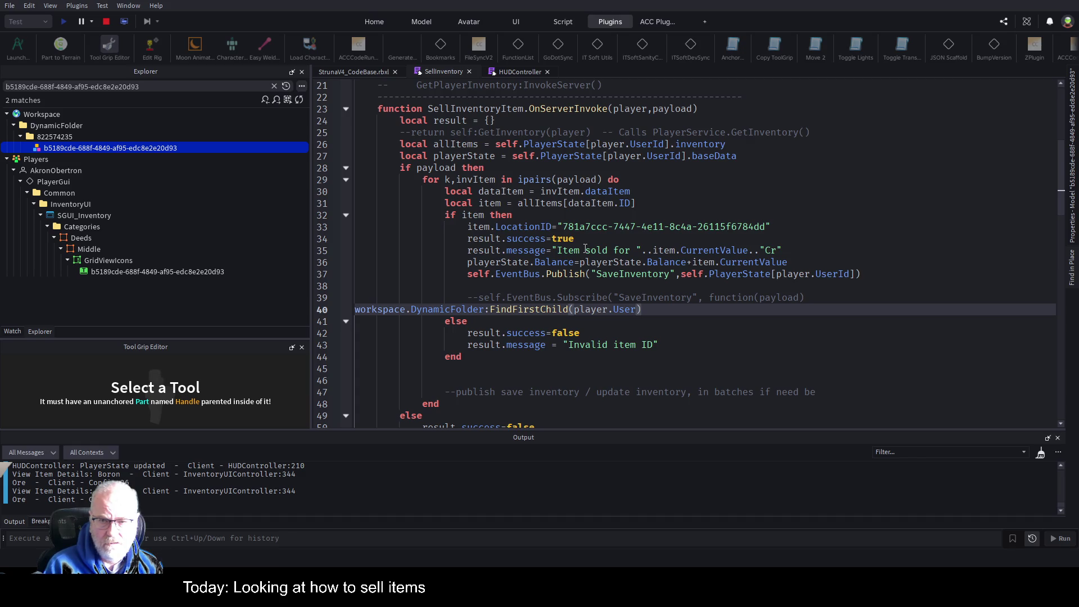
type("Id")
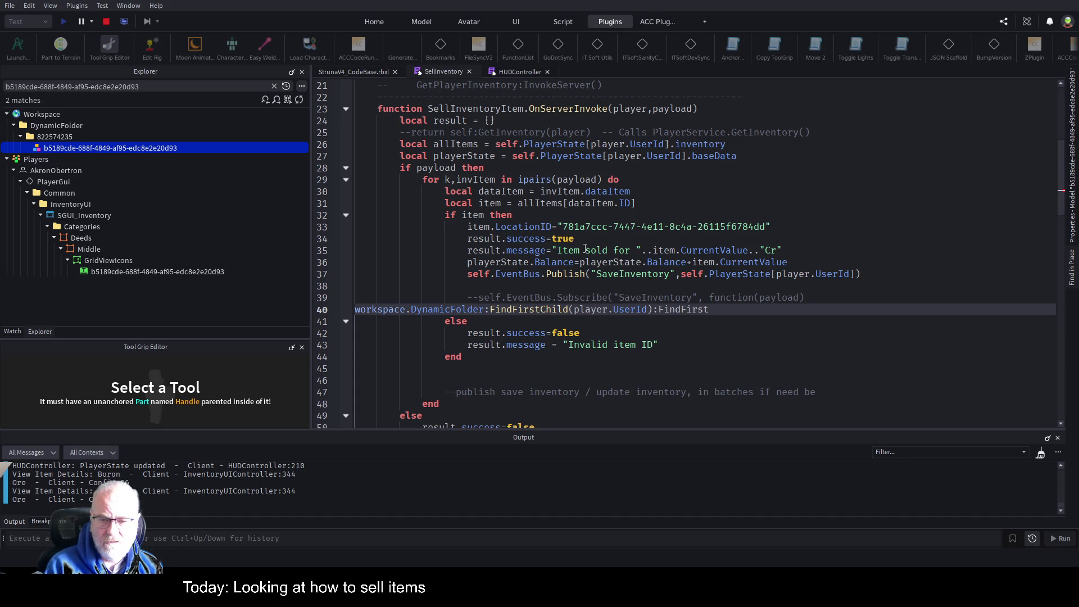
type("(\"")
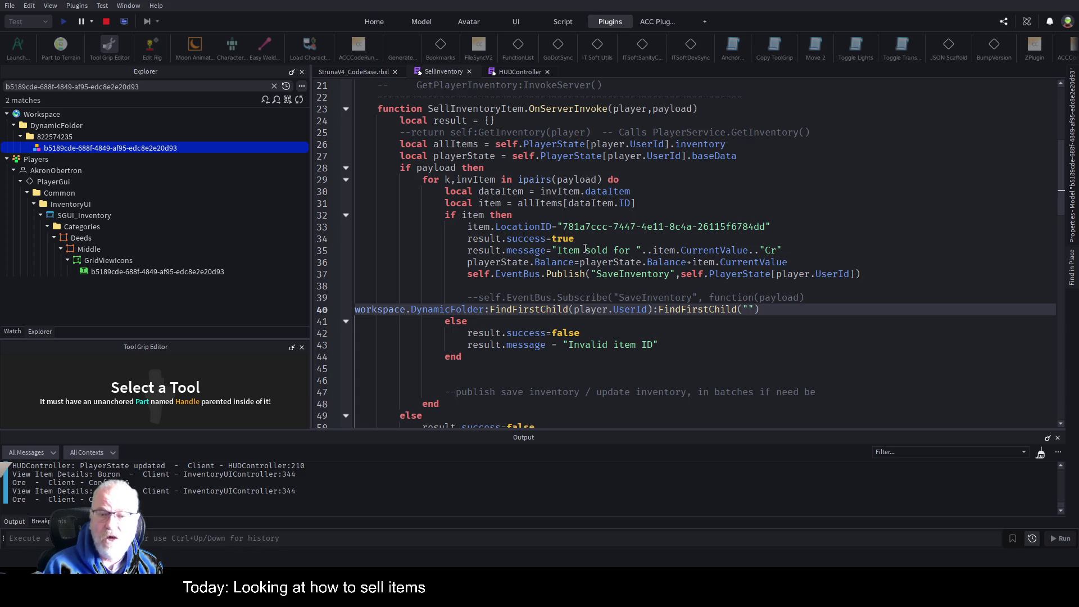
key("BackSpace")
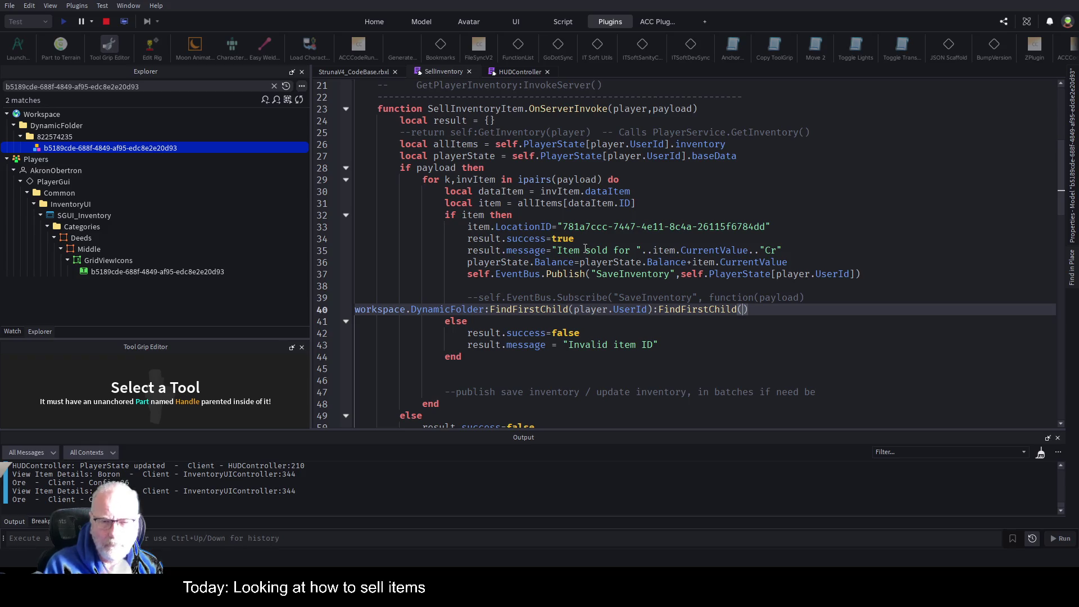
type("item")
type(".ID")
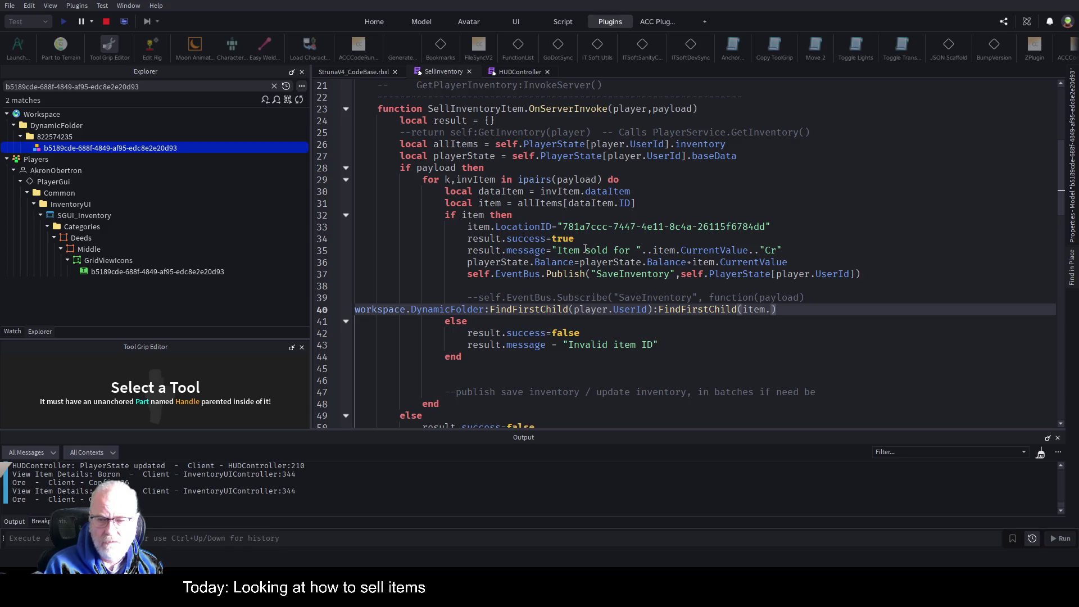
key("Tab")
key("Tab")
key("Tab")
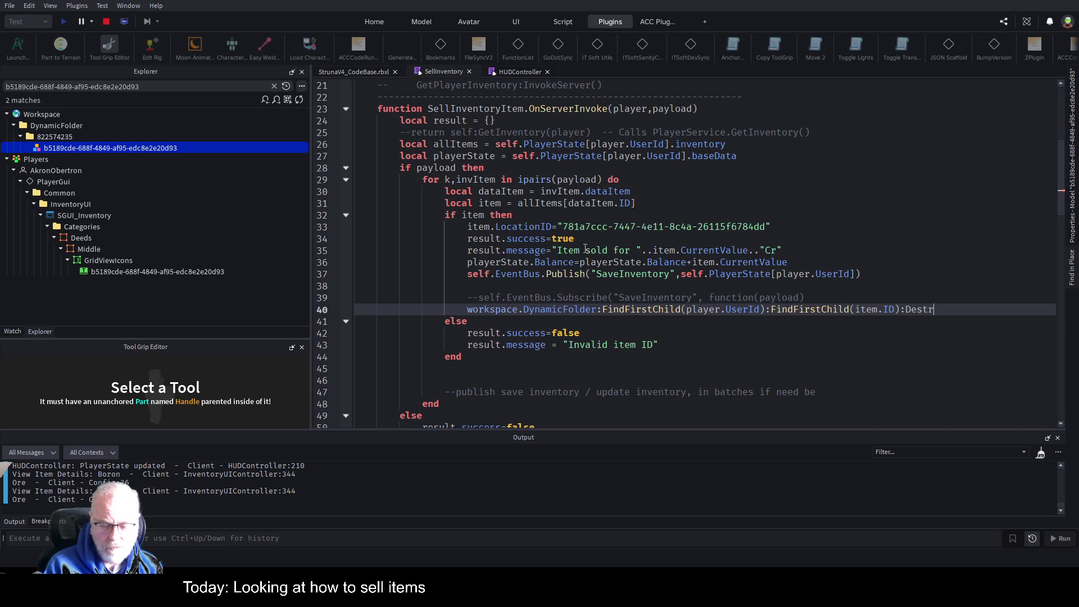
type("()")
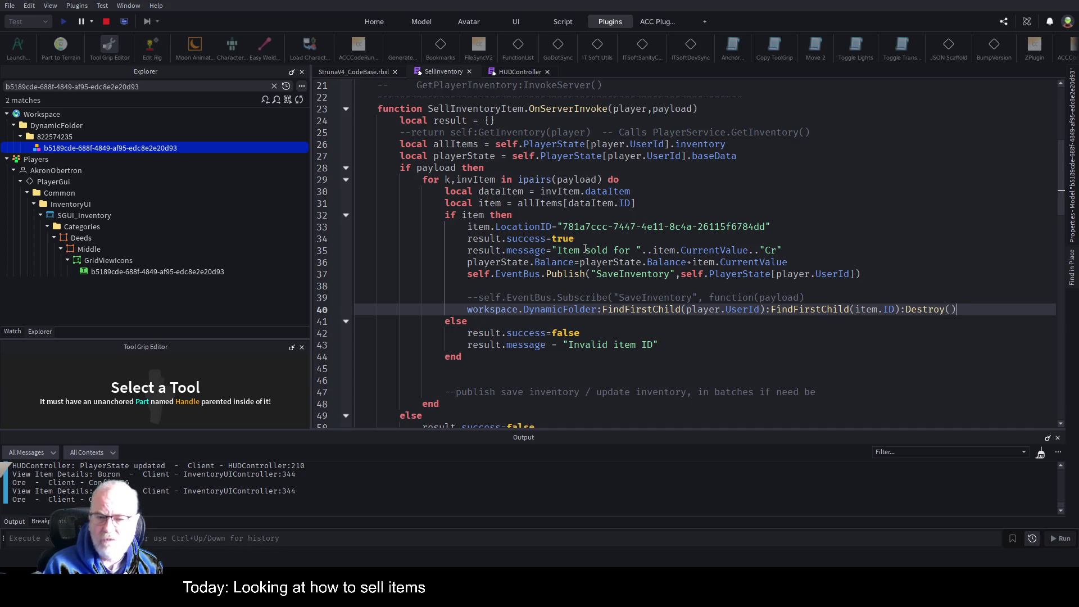
key("Return")
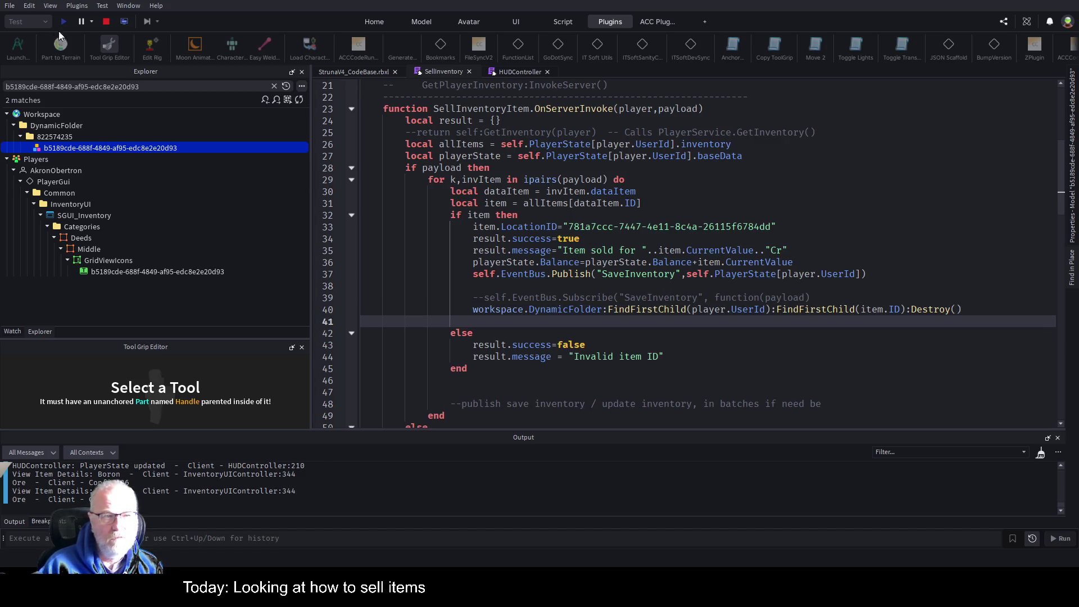
left_click(106, 22)
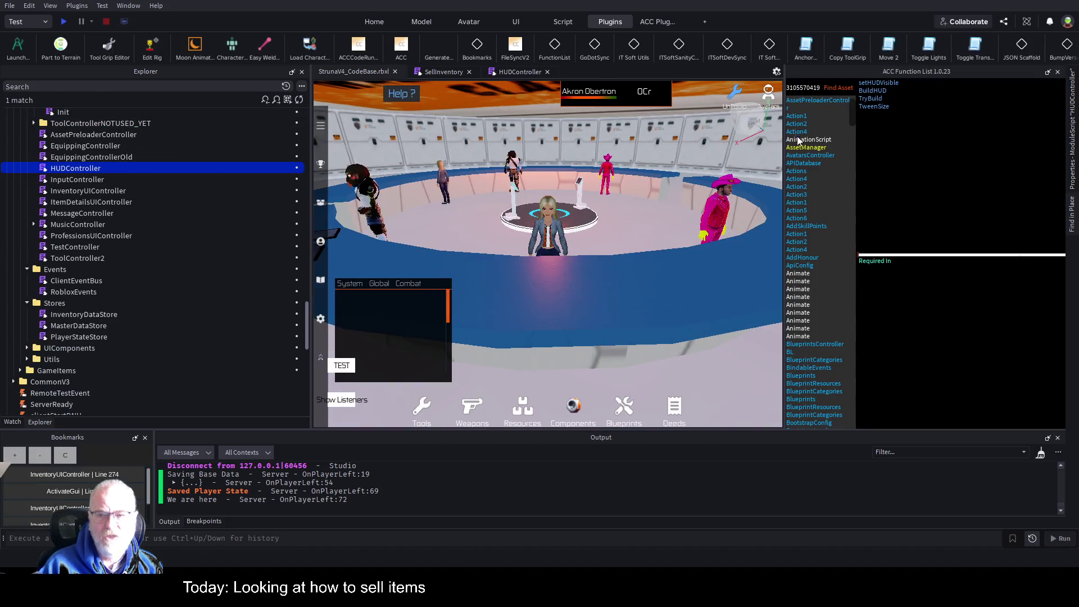
Step: Check the HUDController and SellInventory scripts, save the place with Ctrl+S, and start a new play test
left_click(508, 71)
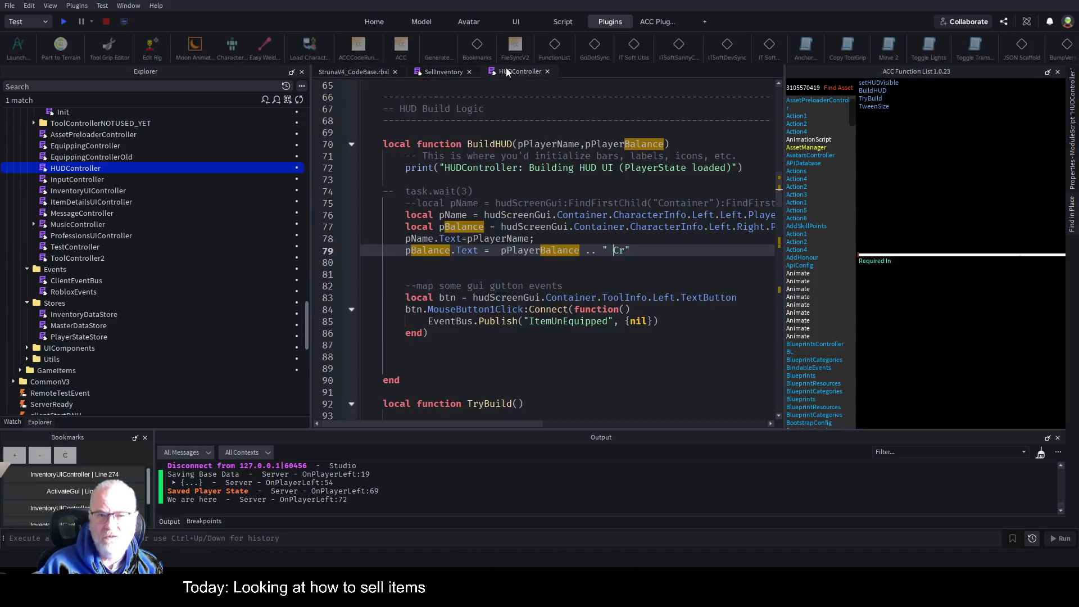
left_click(446, 71)
left_click(527, 302)
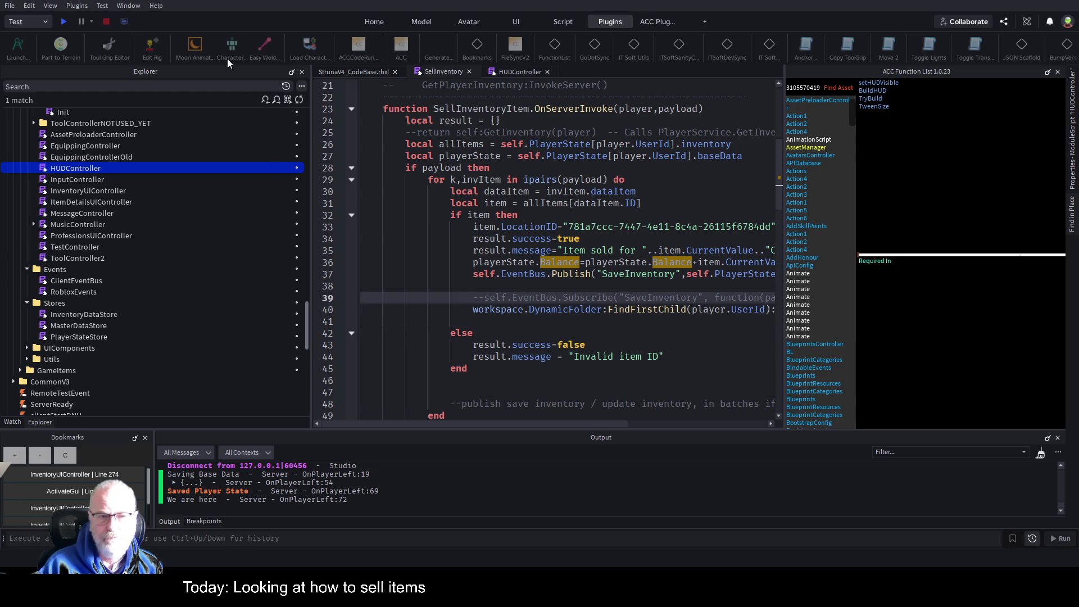
key("ctrl+s")
left_click(61, 27)
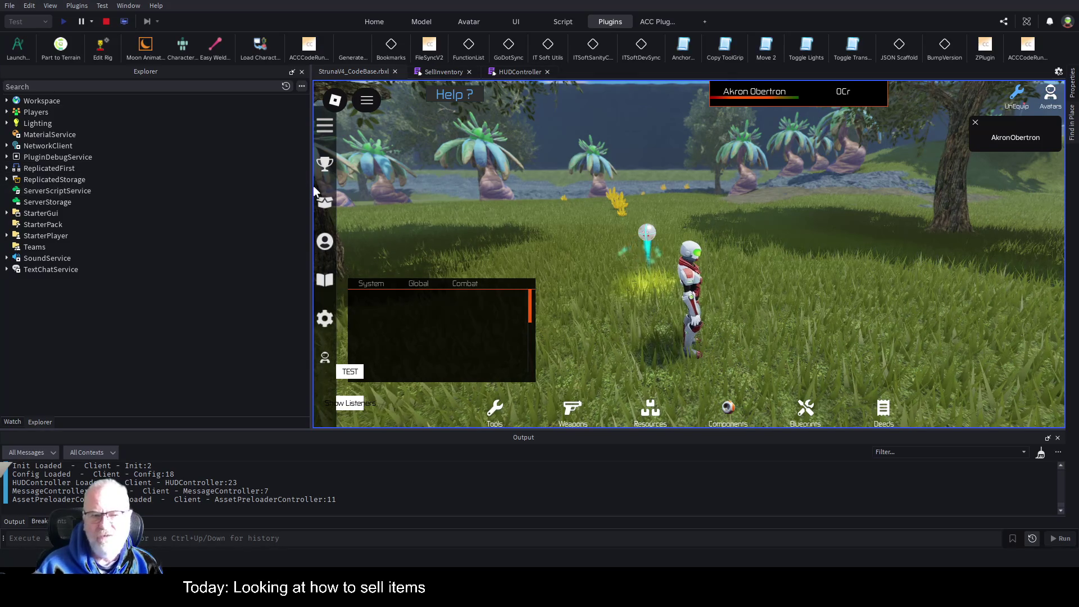
Step: Widen the game view, open the inventory on Resources, and move that panel to the right
left_click_drag(312, 185, 132, 202)
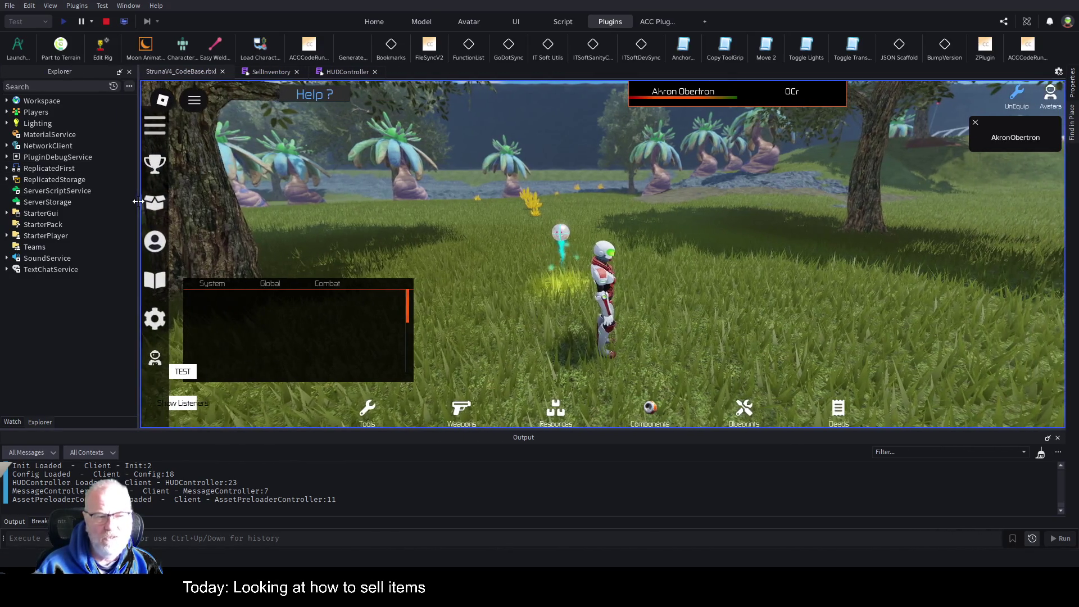
key("s")
key("w")
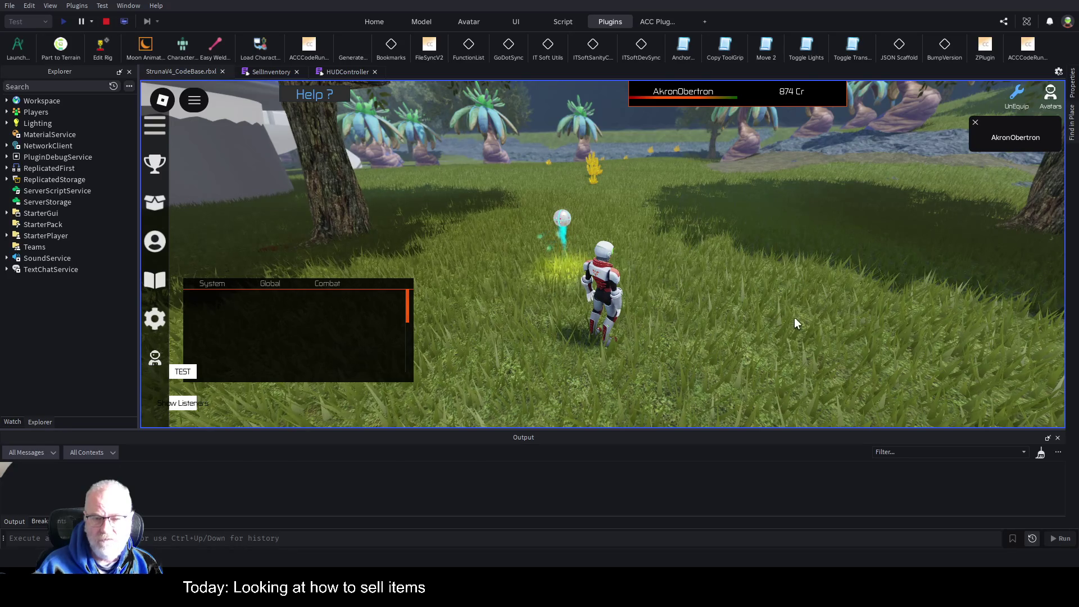
key("i")
left_click(554, 412)
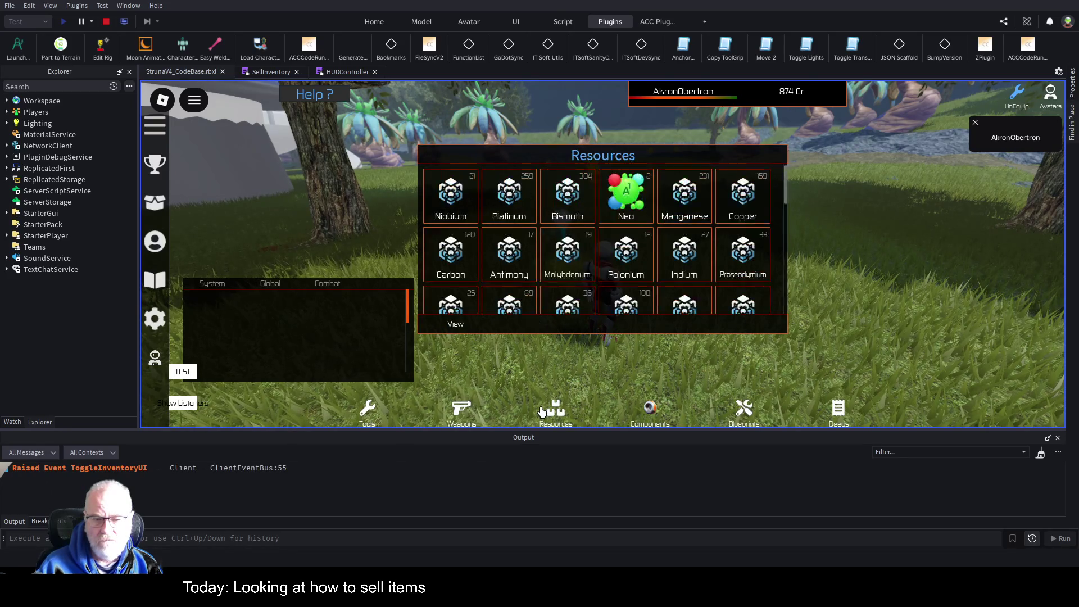
mouse_move(605, 162)
left_mouse_down()
mouse_move(903, 185)
mouse_move(871, 189)
left_mouse_up()
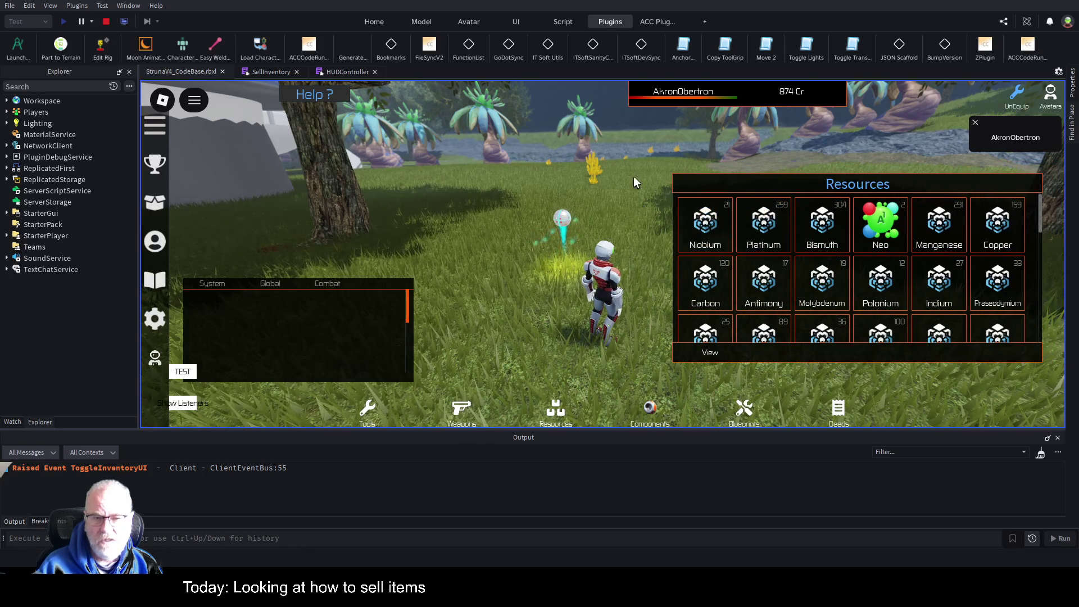
Step: Switch to the Deeds list of Carbon and Boron, dock it right, and select Boron
scroll(604, 176, "up", 3)
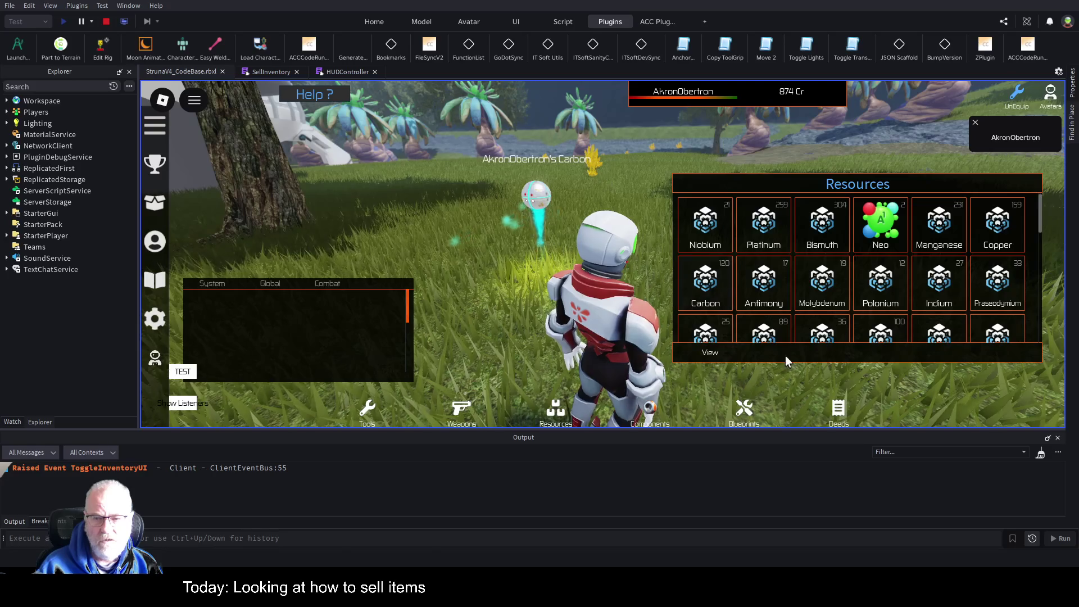
left_click(838, 410)
mouse_move(633, 160)
left_mouse_down()
mouse_move(780, 164)
mouse_move(886, 186)
left_mouse_up()
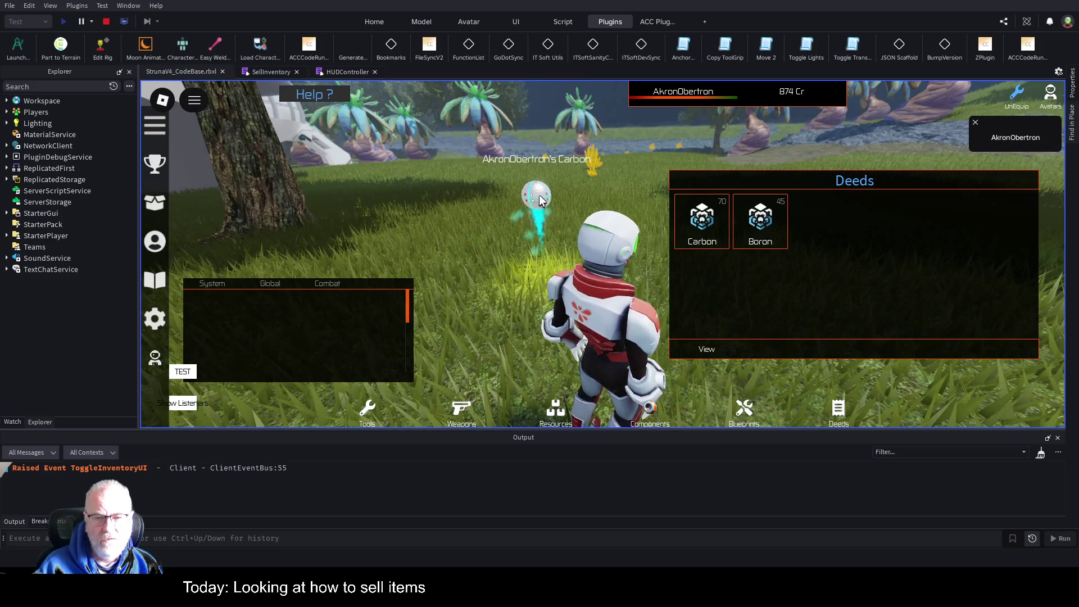
key("Left")
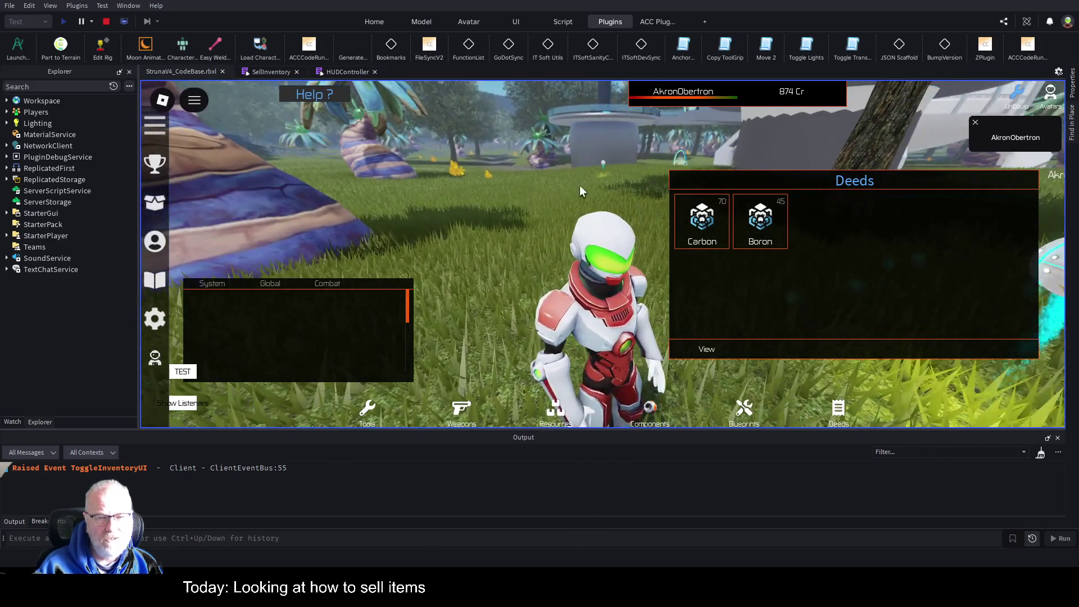
key("Left")
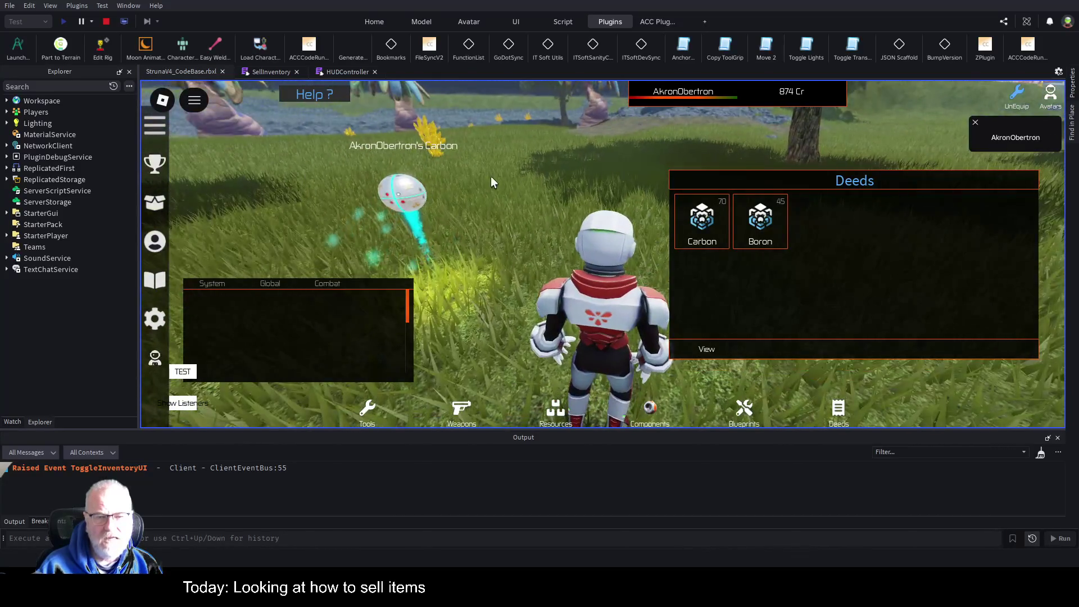
left_click(762, 220)
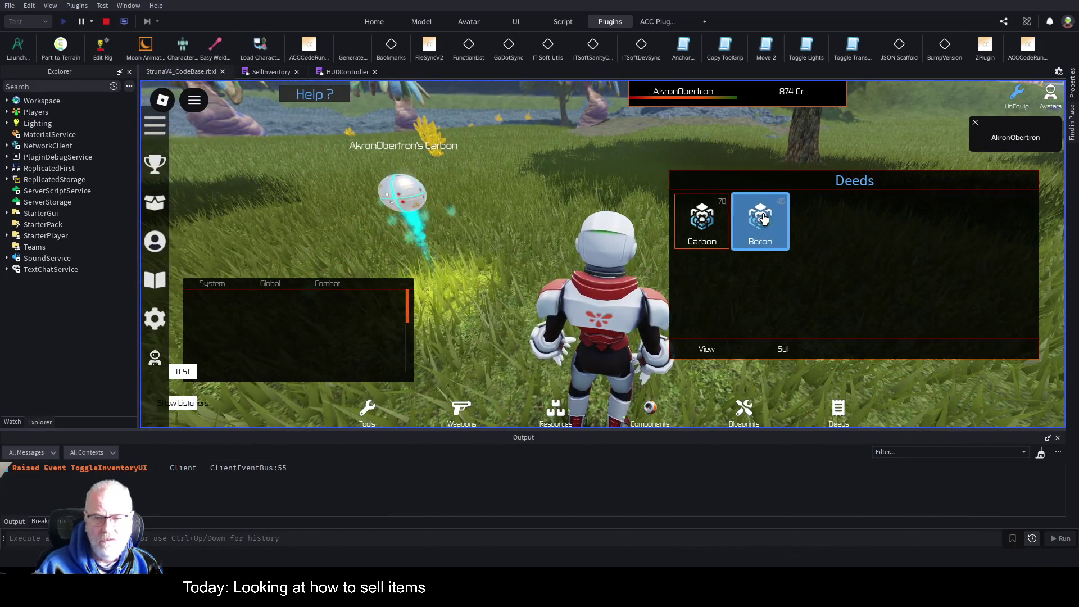
Step: Sell Boron and Carbon for a 1219 Cr balance, confirm the Carbon orb vanished, and stop testing
left_click(782, 351)
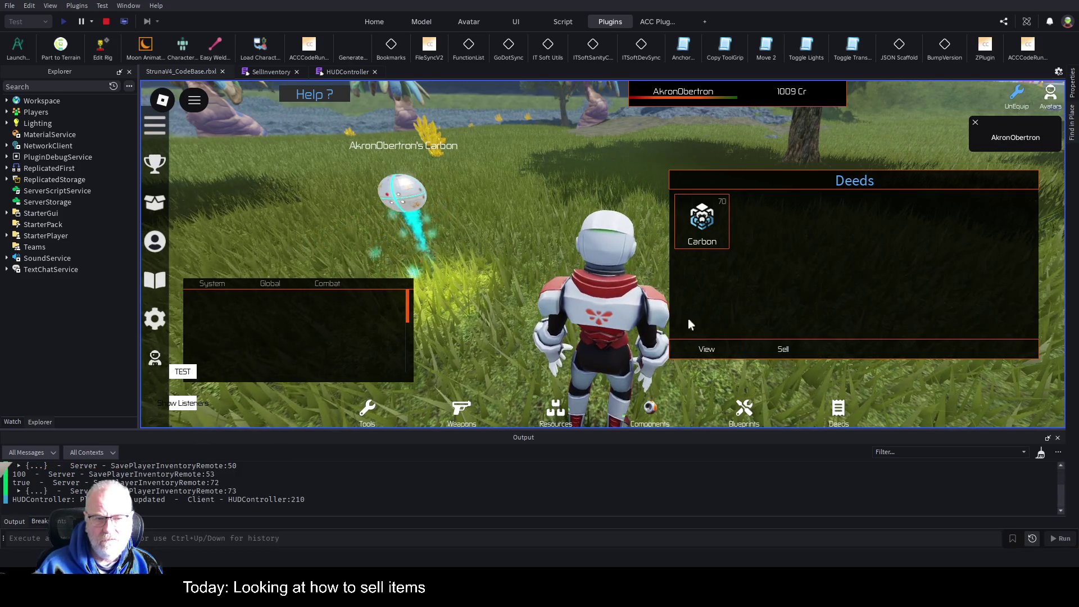
key("Left")
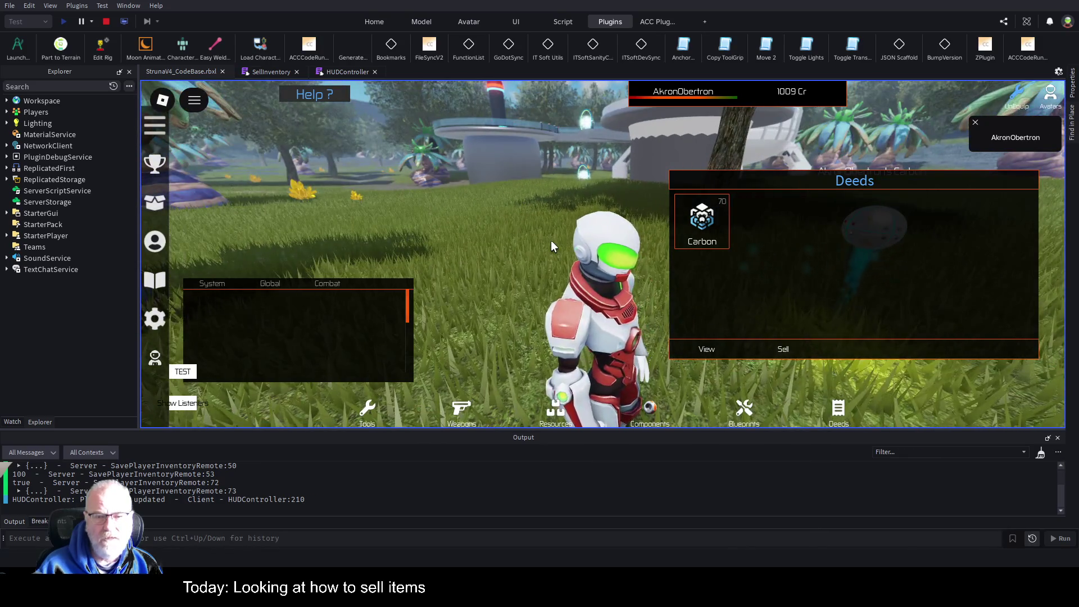
key("Left")
left_click(705, 221)
left_click(782, 349)
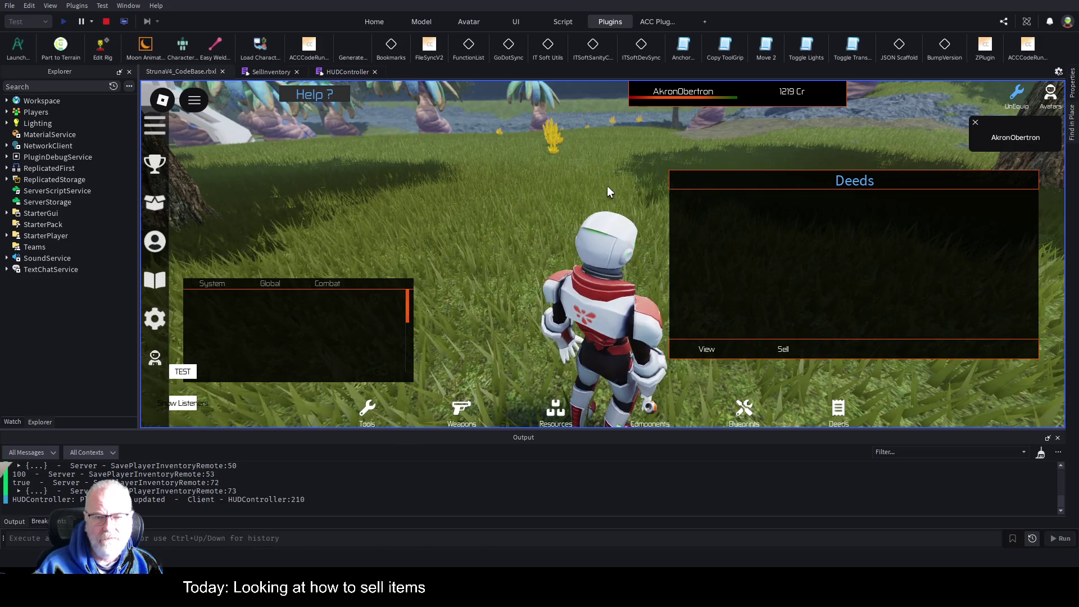
key("Left")
key("Left")
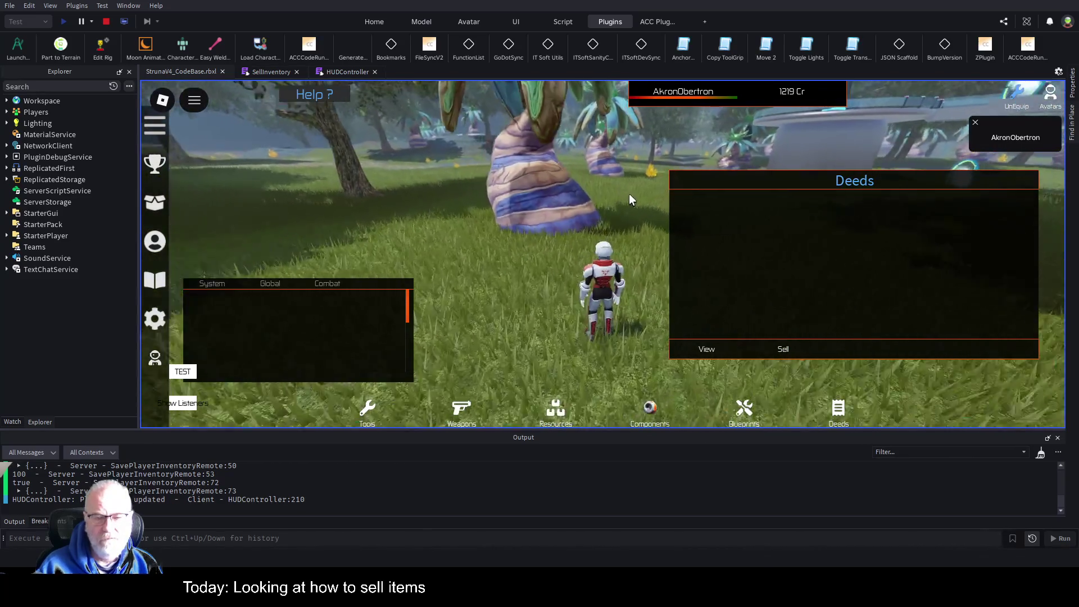
key("Up")
key("Left")
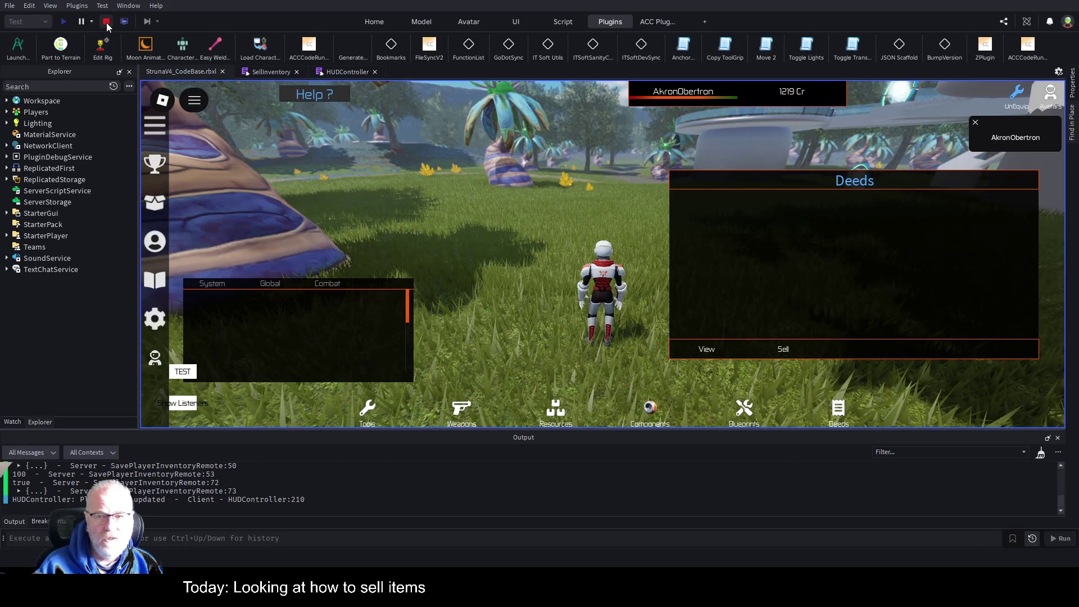
left_click(106, 23)
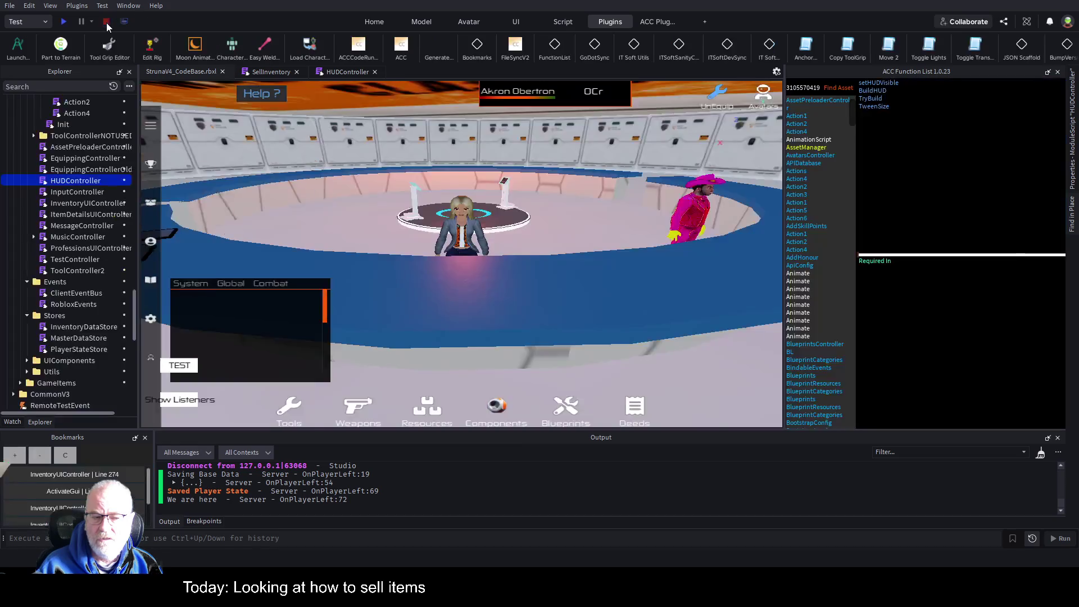
Step: Start a new play test; the balance loads at 1219 Cr, showing the sales persisted
left_click(63, 23)
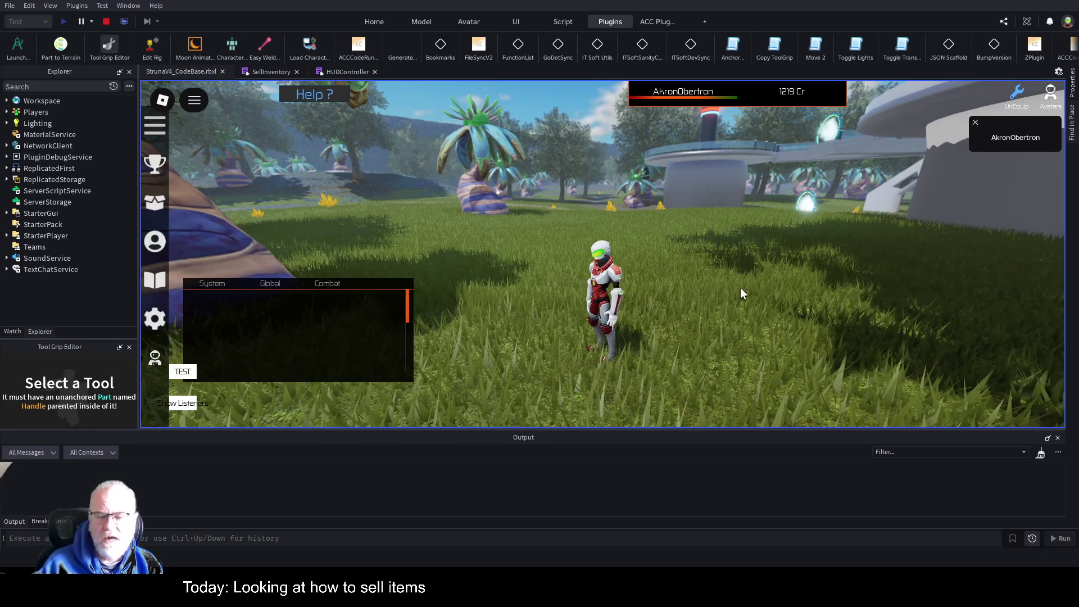
Step: Open the inventory's now-empty Deeds category, then close the player name popup and inventory
key("w")
key("a")
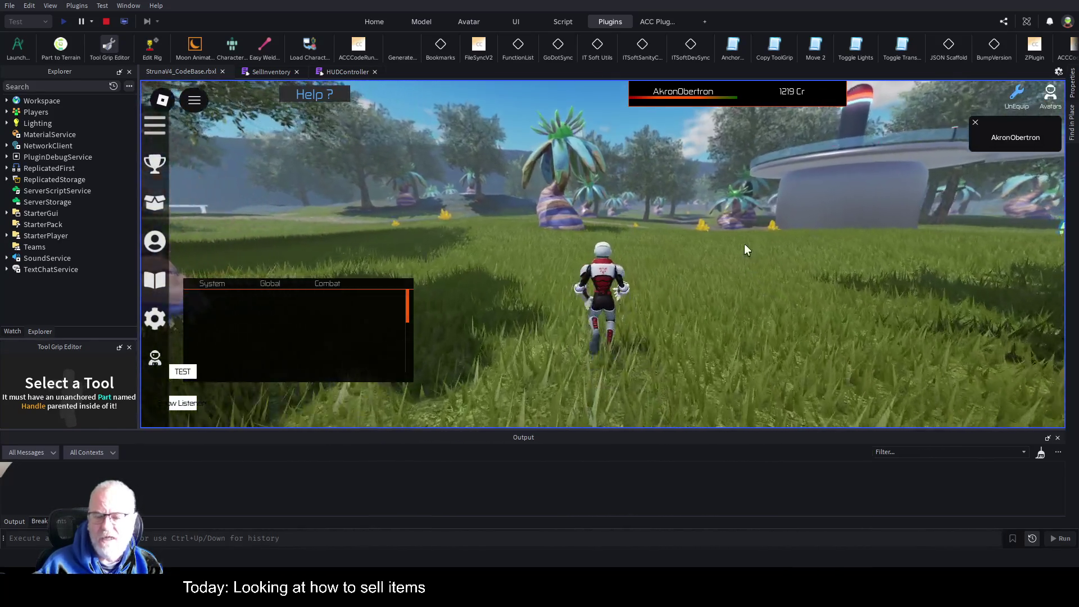
key("i")
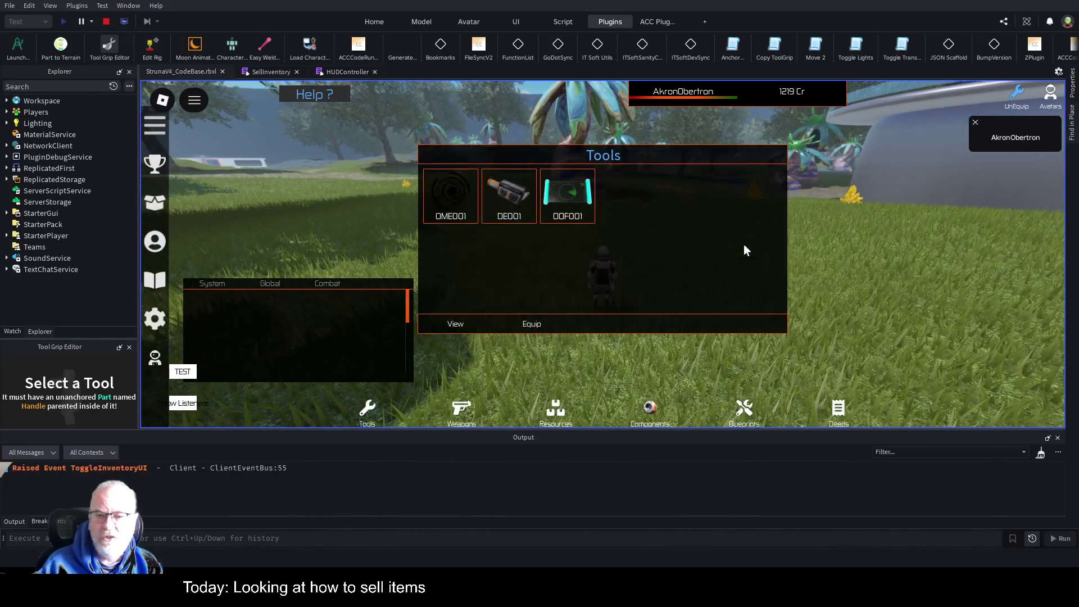
left_click(839, 415)
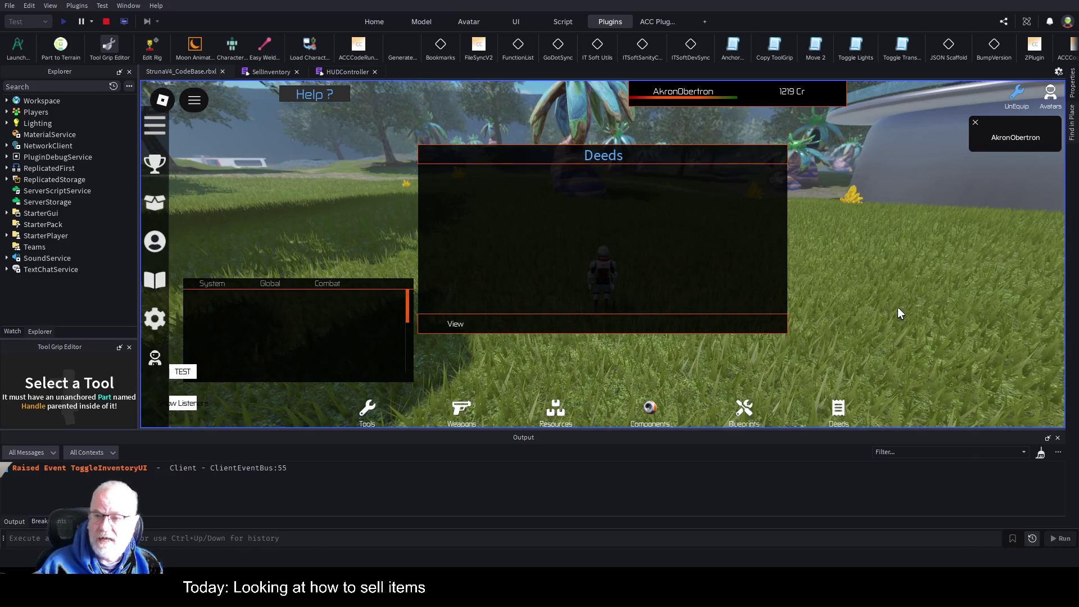
left_click(975, 122)
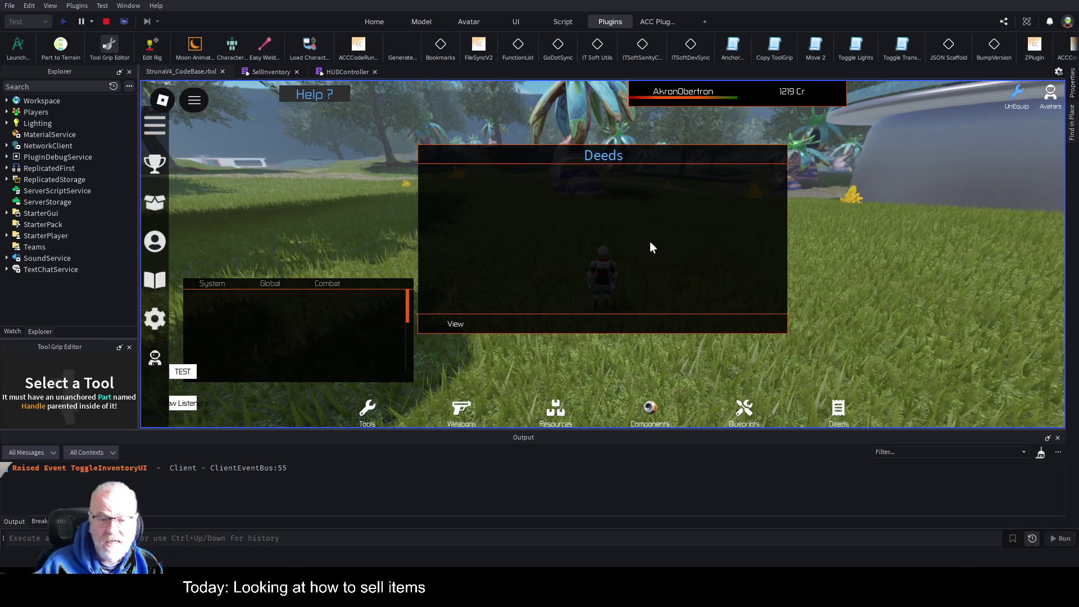
key("i")
Step: Reopen the inventory on the Tools category and select the OOF001 tool
key("w")
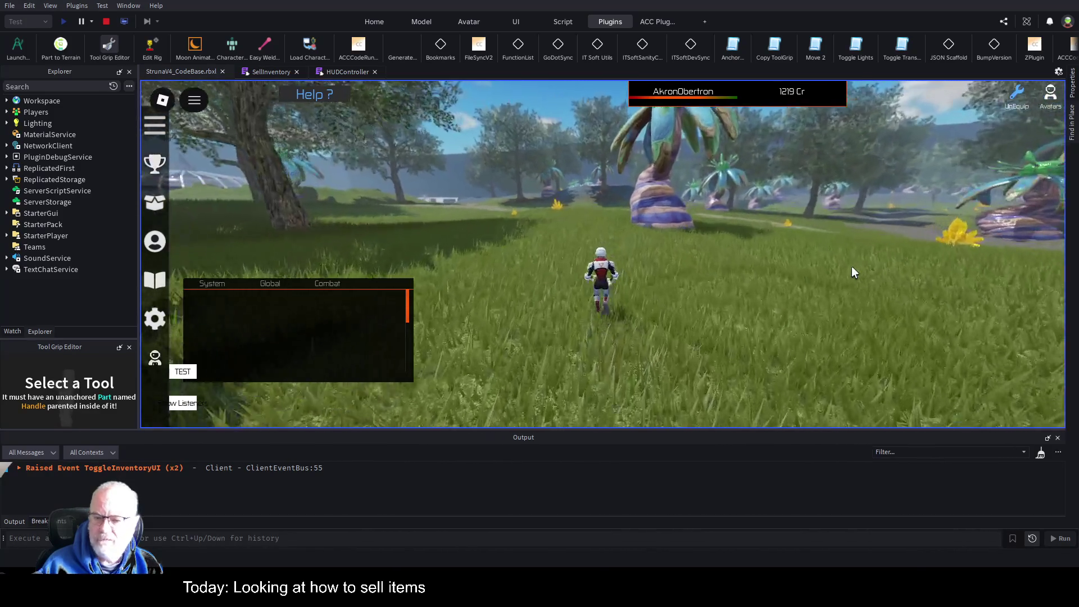
key("a")
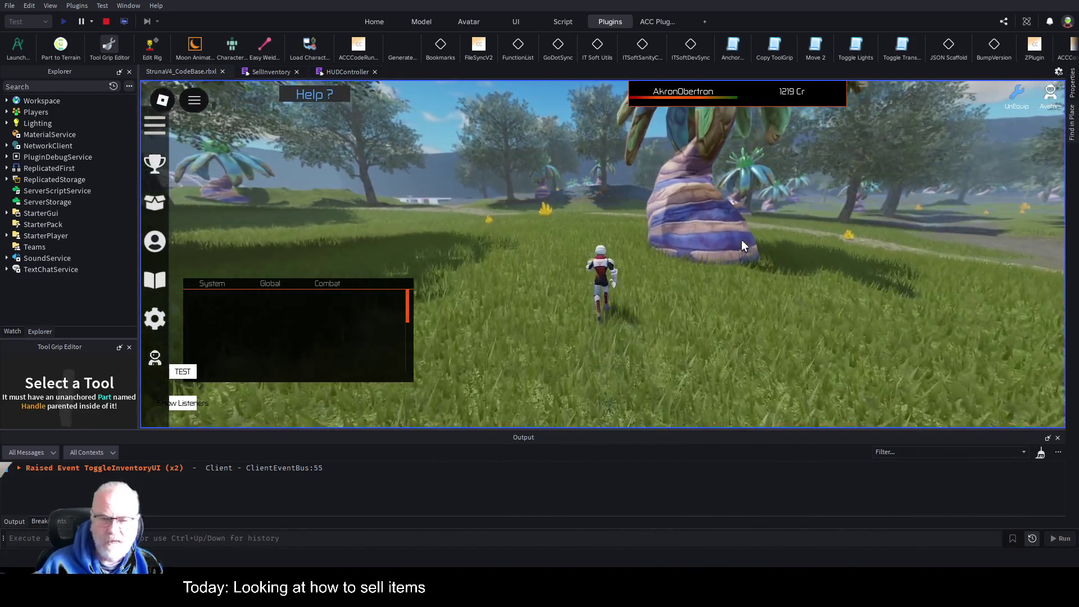
key("a")
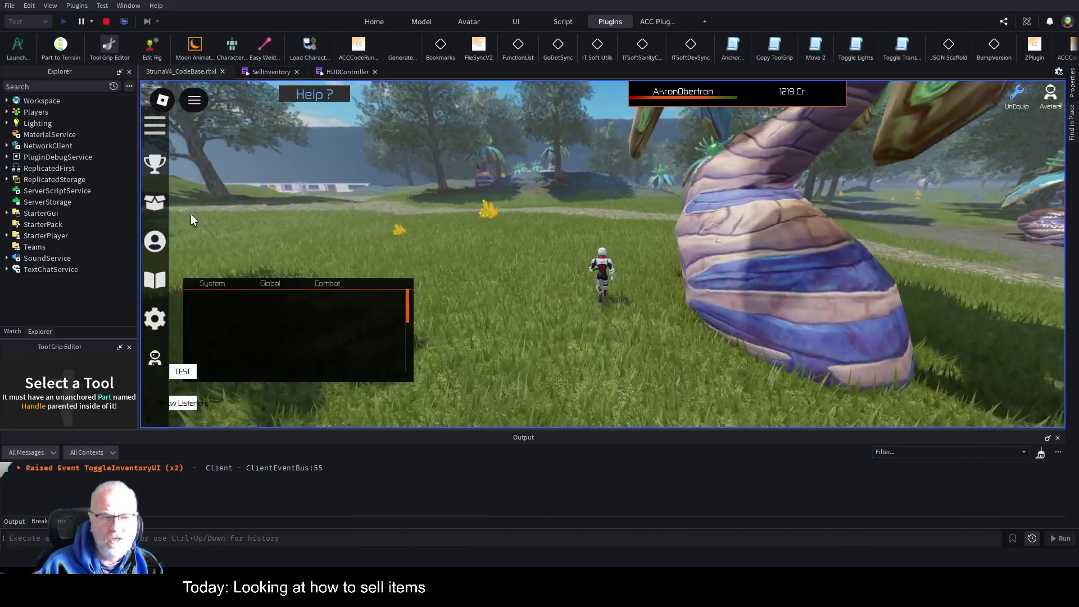
key("i")
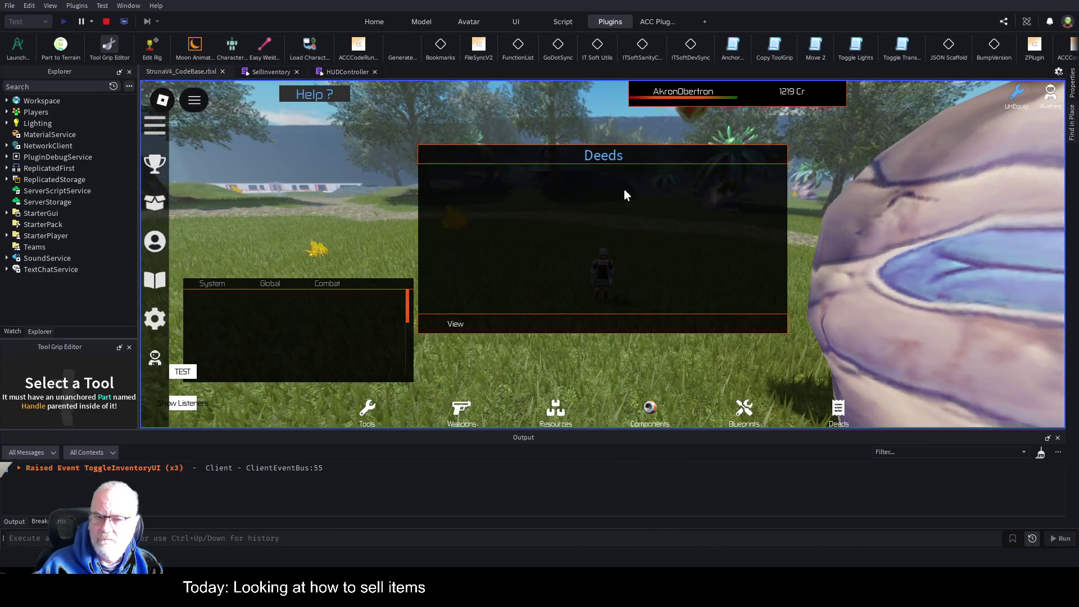
left_click(381, 423)
left_click(568, 193)
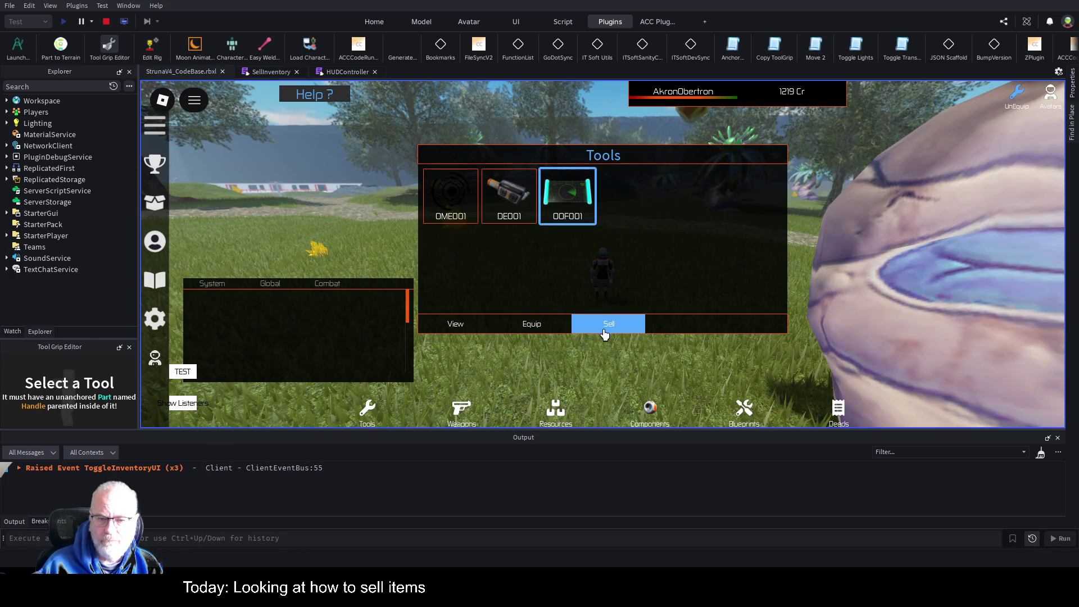
Step: Equip the OOF001 tool and scan the nearby ground for resources
left_click(529, 329)
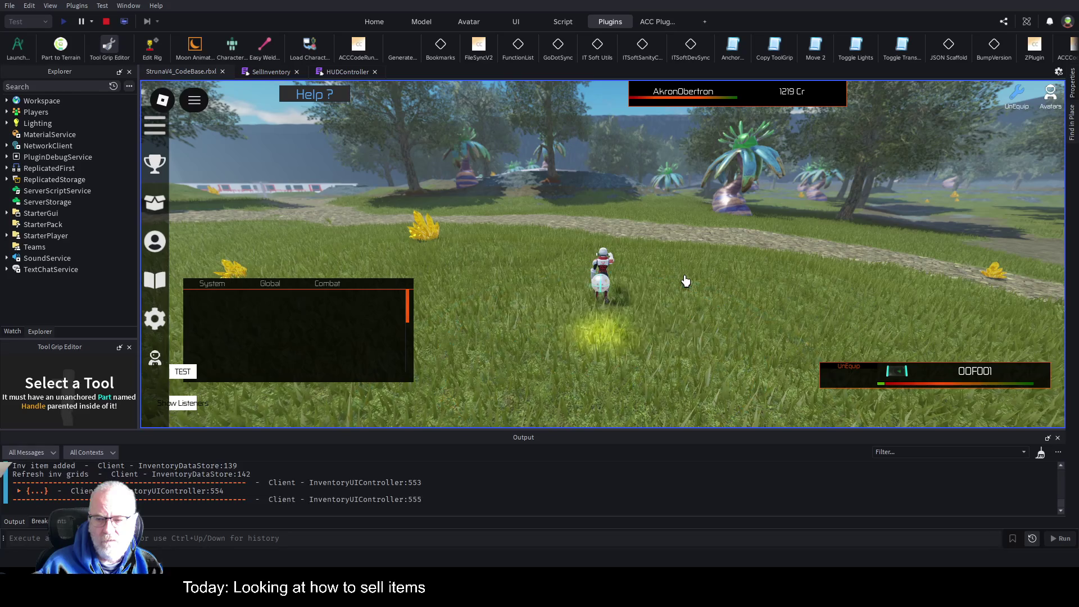
key("Left")
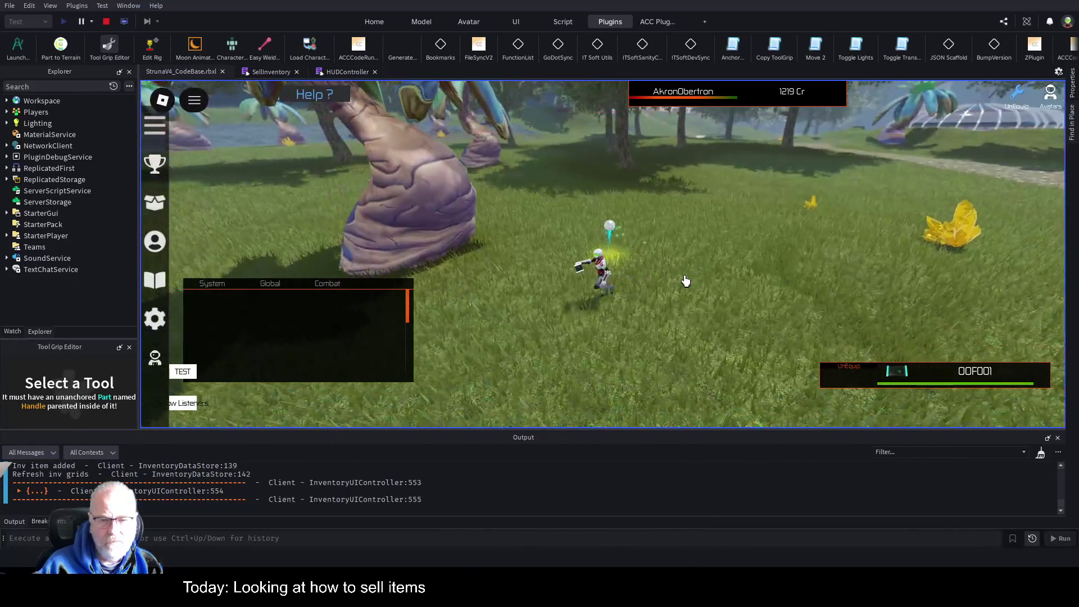
key("Left")
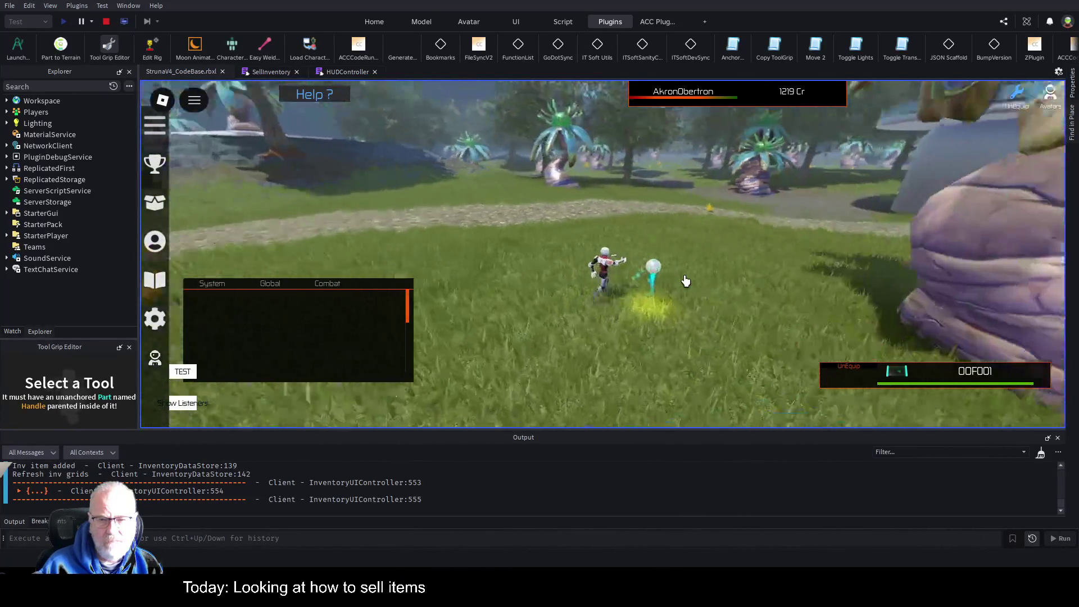
key("Left")
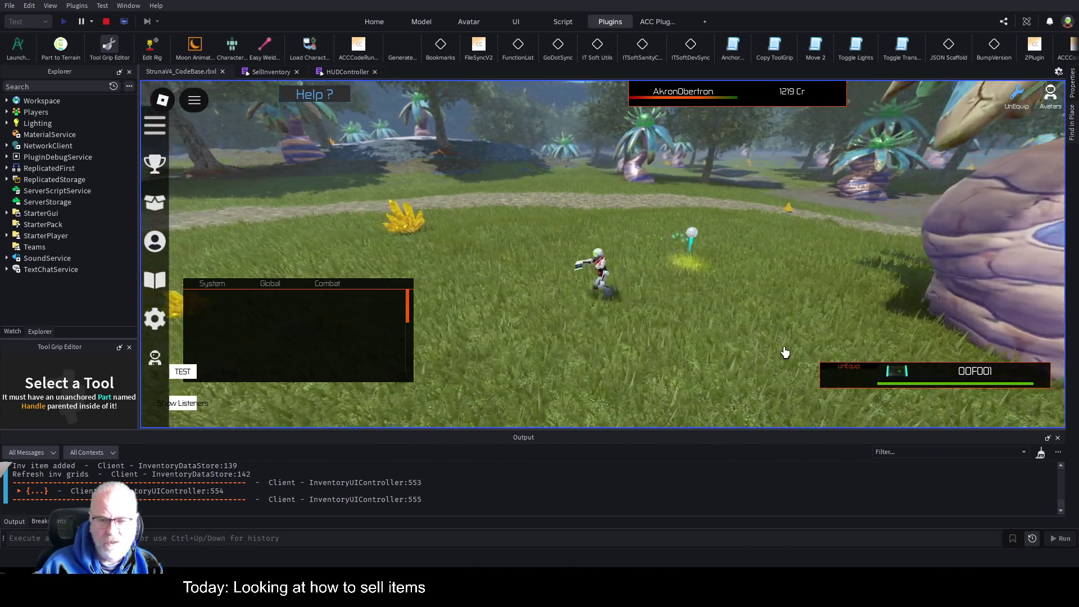
left_click(784, 352)
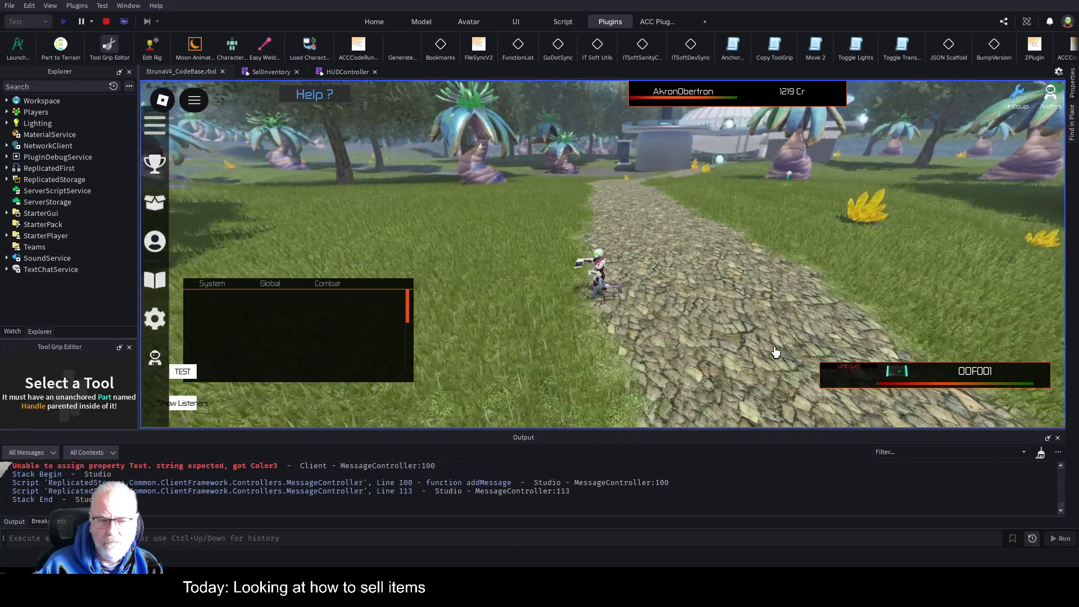
Step: Scan again beside the character, finding 78 Iodine worth 156Cr, then reopen the inventory
scroll(348, 329, "down", 5)
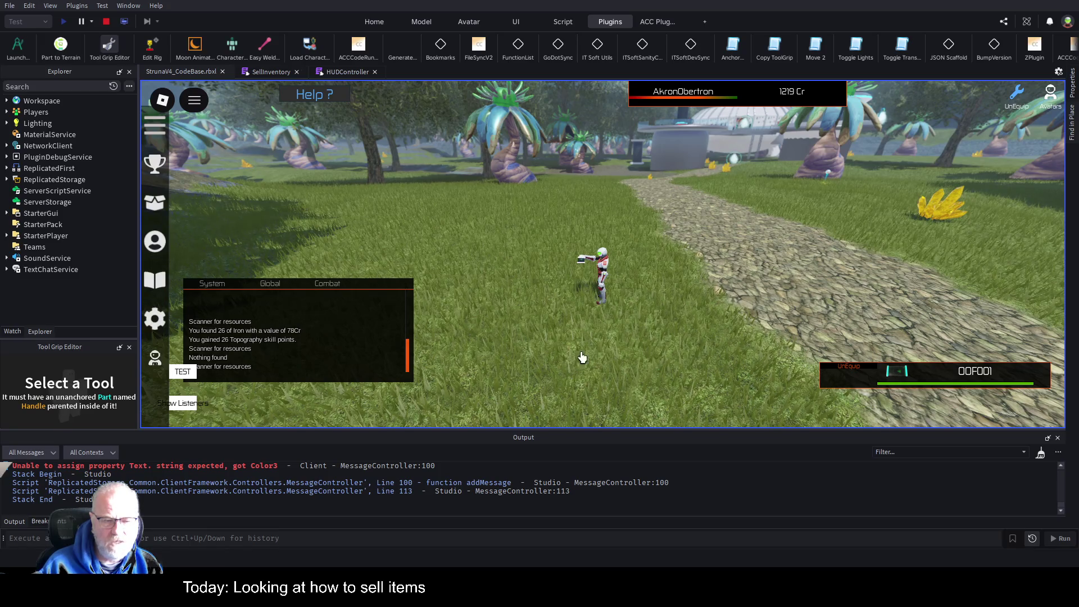
left_click(655, 343)
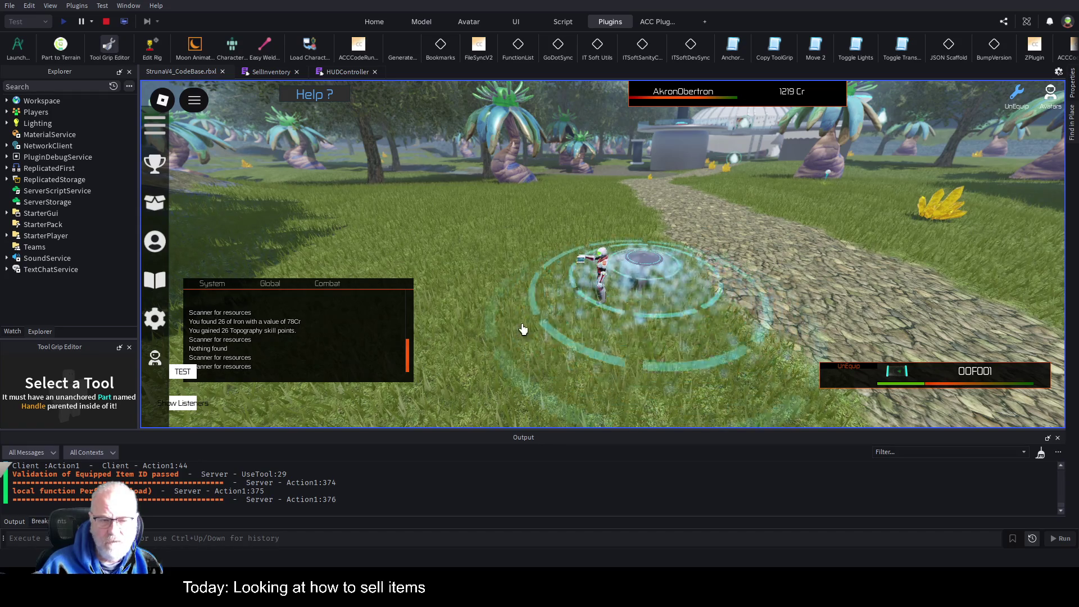
key("Right")
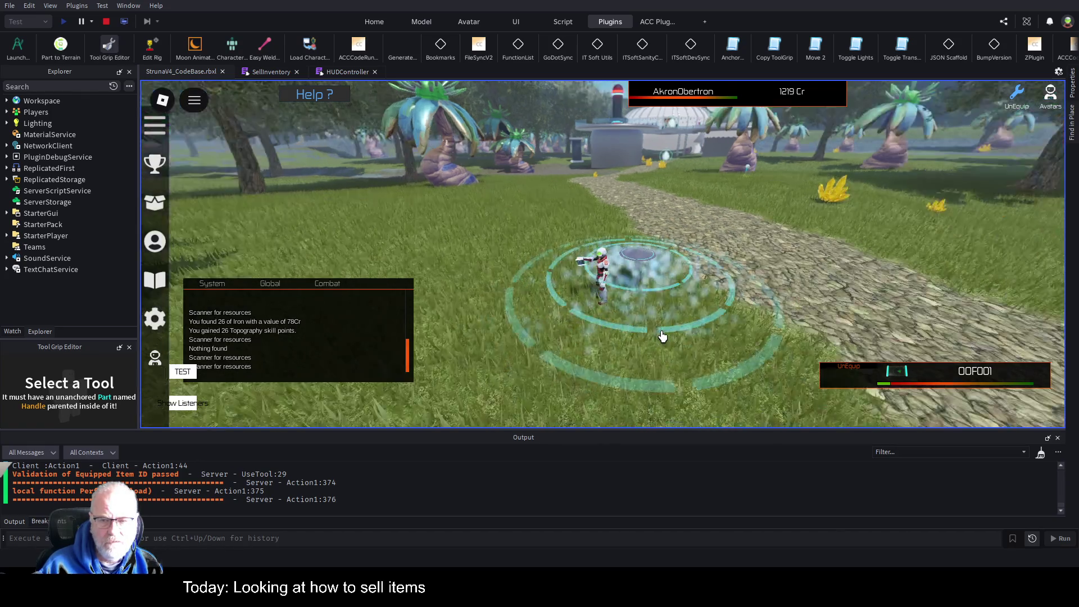
key("Left")
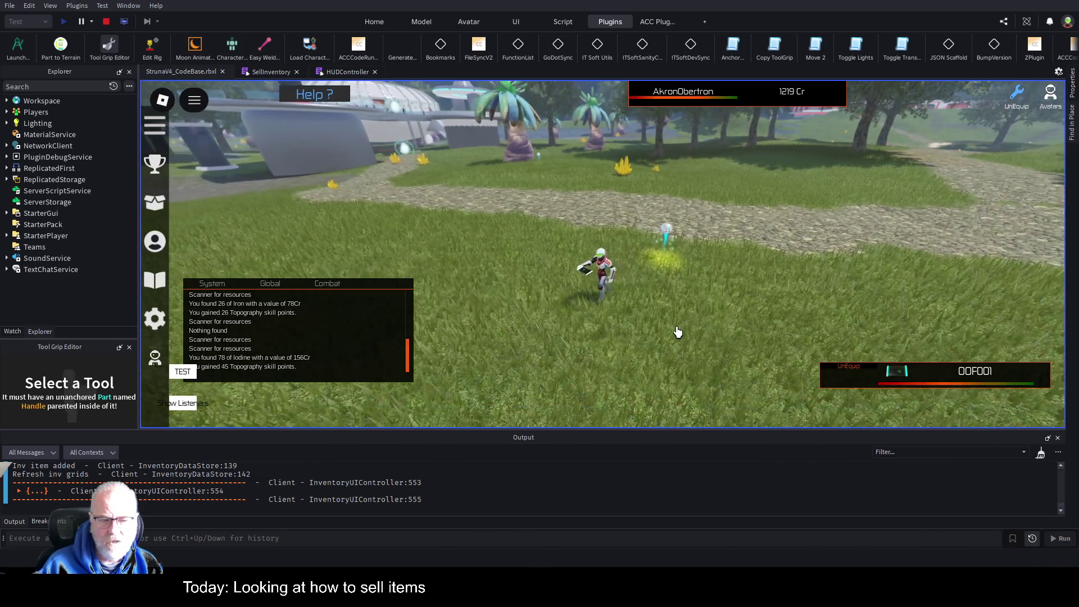
scroll(652, 262, "up", 5)
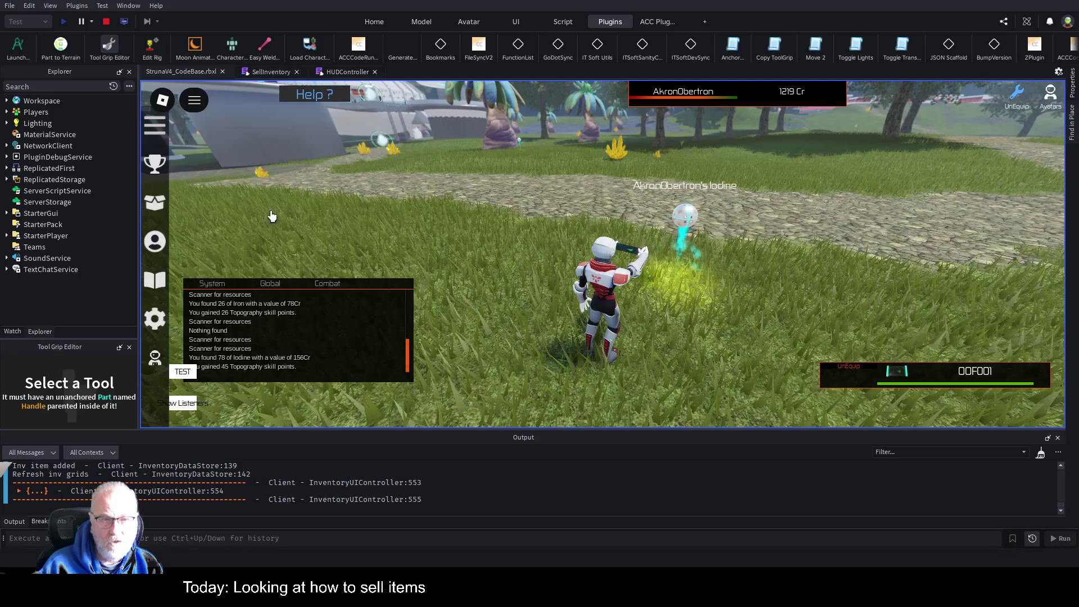
key("i")
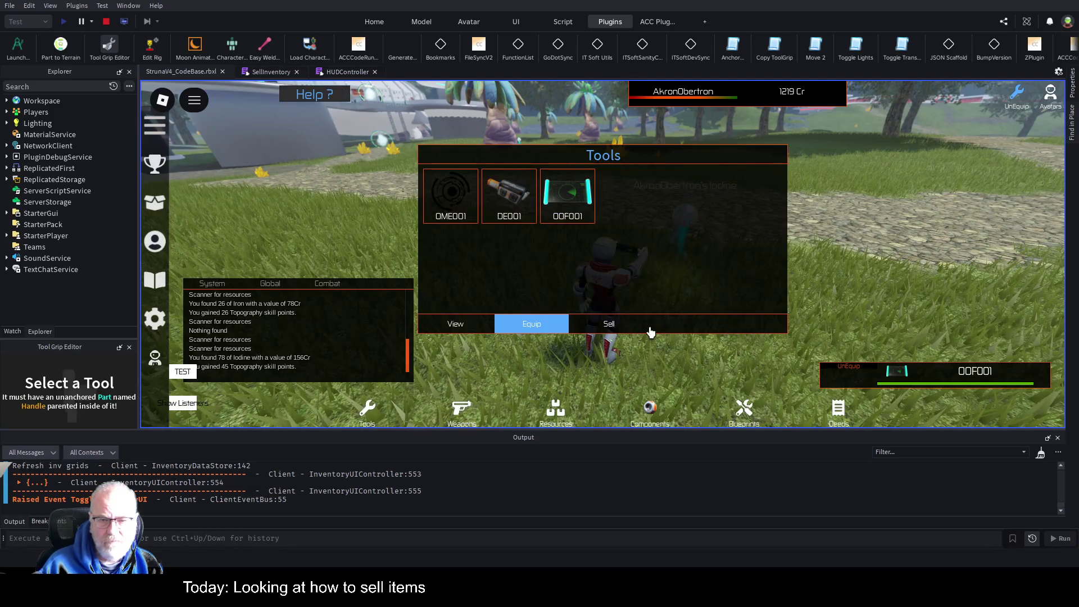
Step: Check the new Iron and Iodine deeds in the Deeds list, with the panel moved to centre
left_click(838, 410)
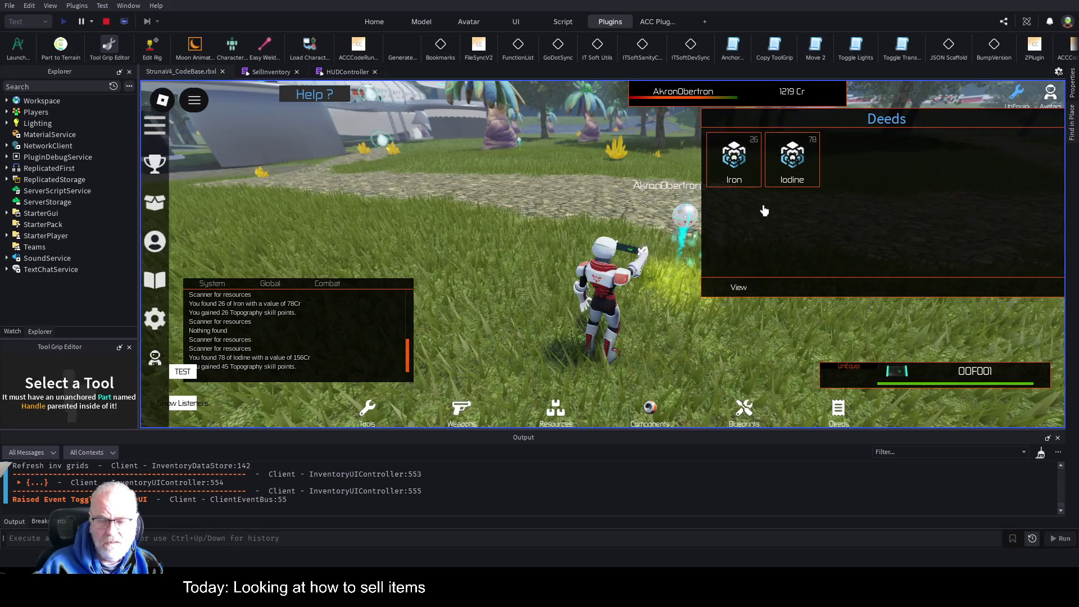
key("w")
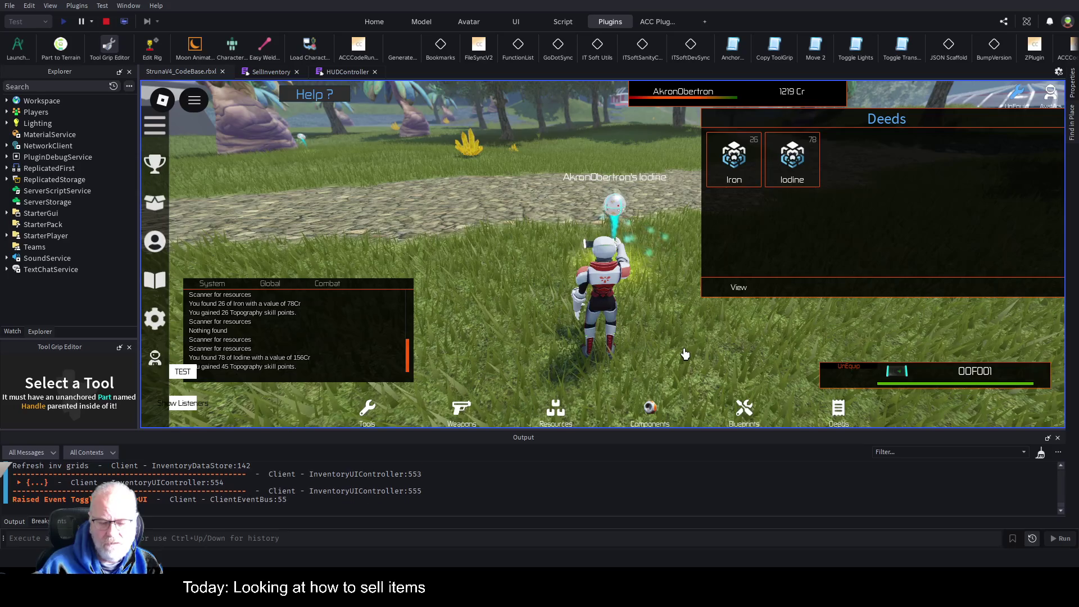
left_click(730, 163)
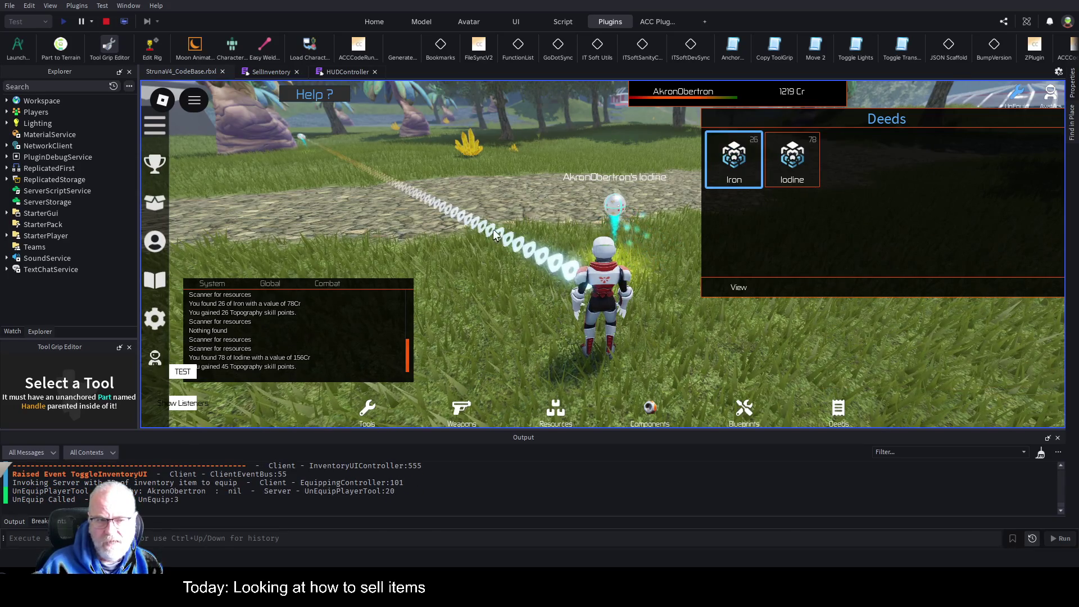
left_click(794, 191)
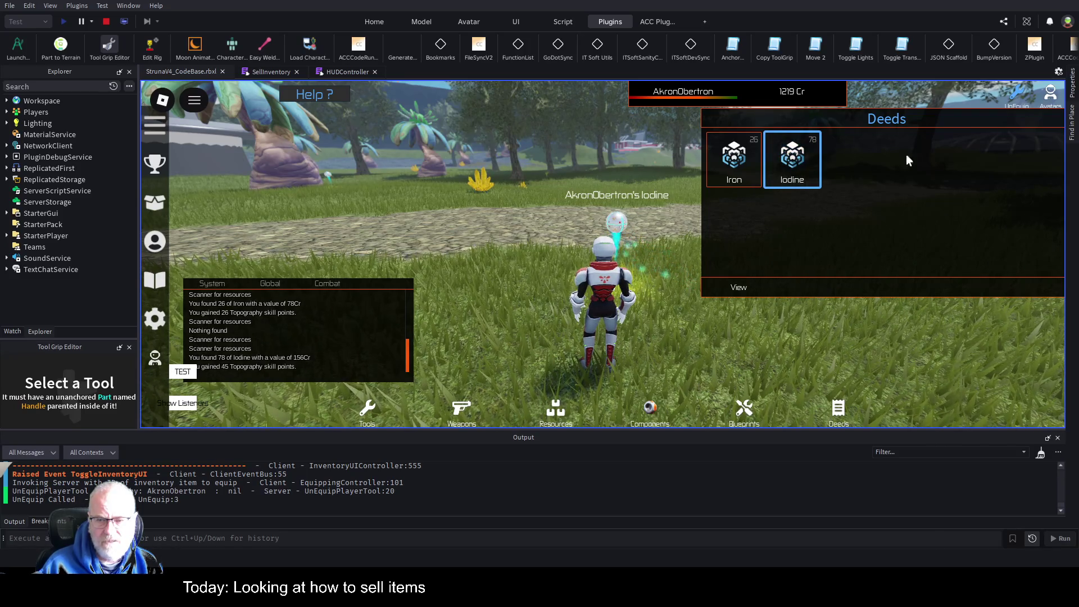
left_click_drag(934, 115, 616, 155)
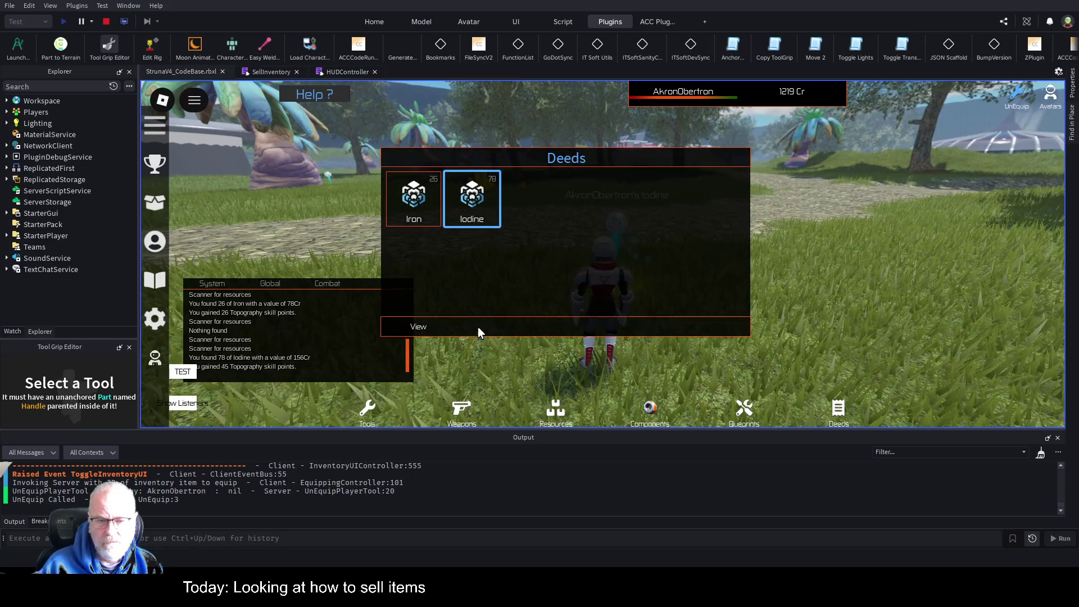
key("i")
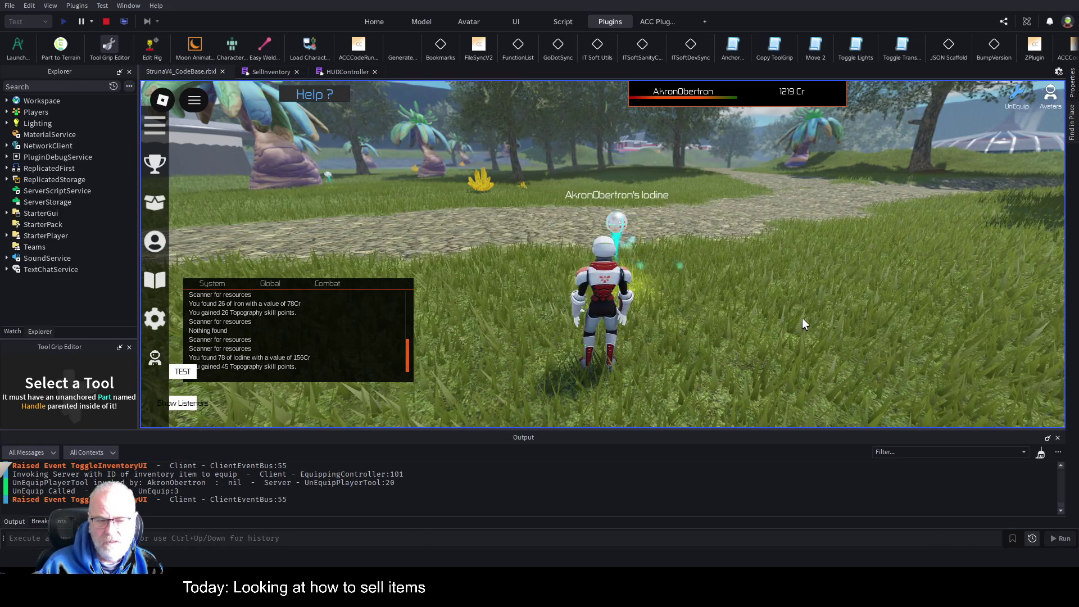
key("i")
left_click(410, 204)
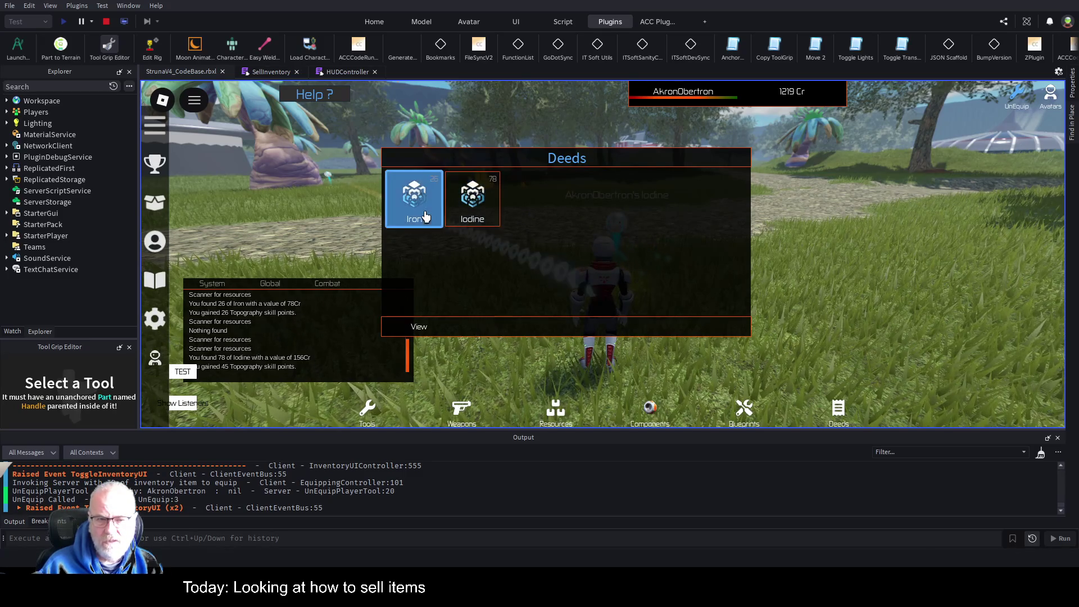
left_click(486, 208)
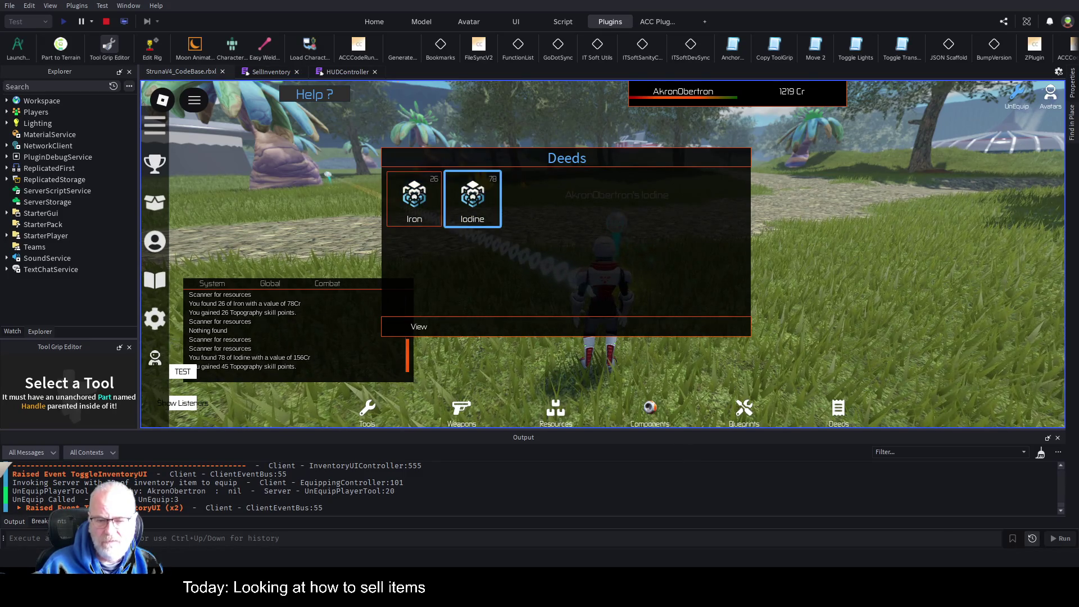
Step: Browse the Resources list, selecting Neo and Molybdenum
left_click(561, 417)
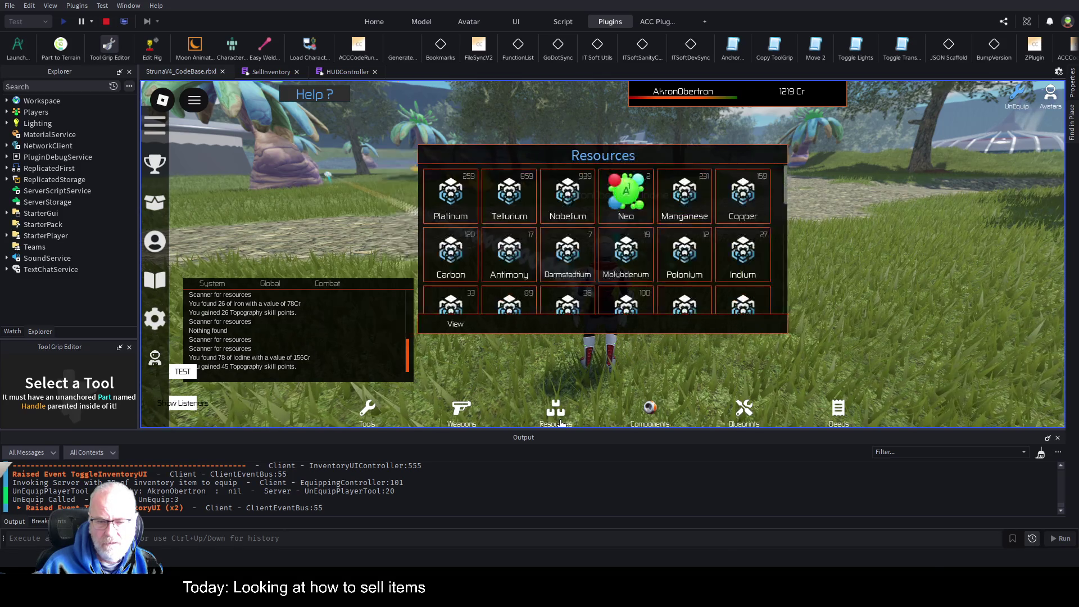
left_click(625, 196)
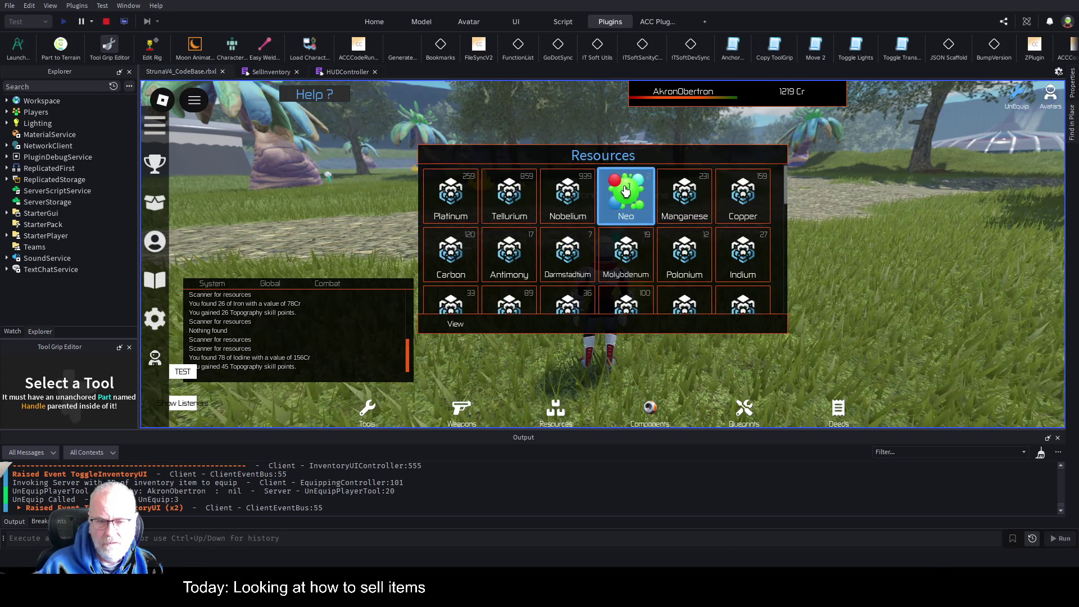
left_click(652, 265)
scroll(669, 270, "down", 3)
scroll(683, 273, "up", 3)
Step: Close the inventory and stop the playtest
key("i")
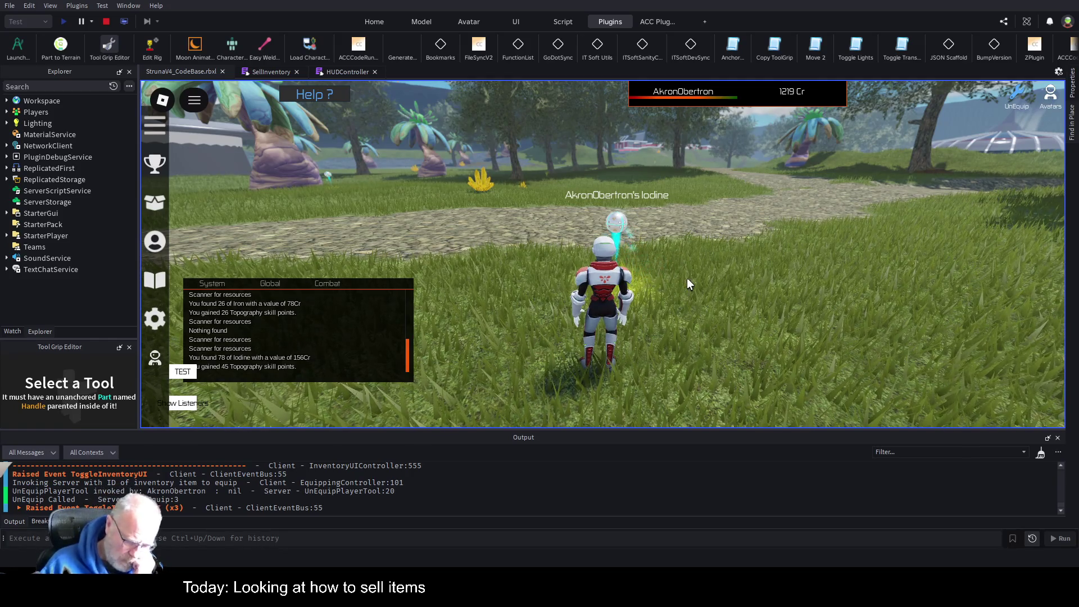
key("i")
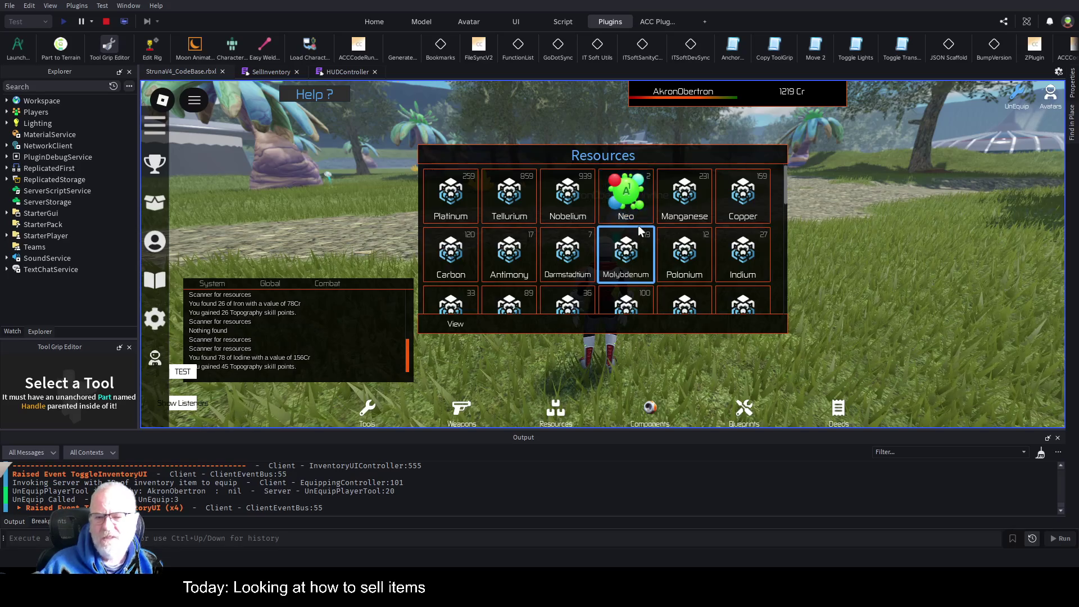
scroll(638, 225, "down", 5)
key("i")
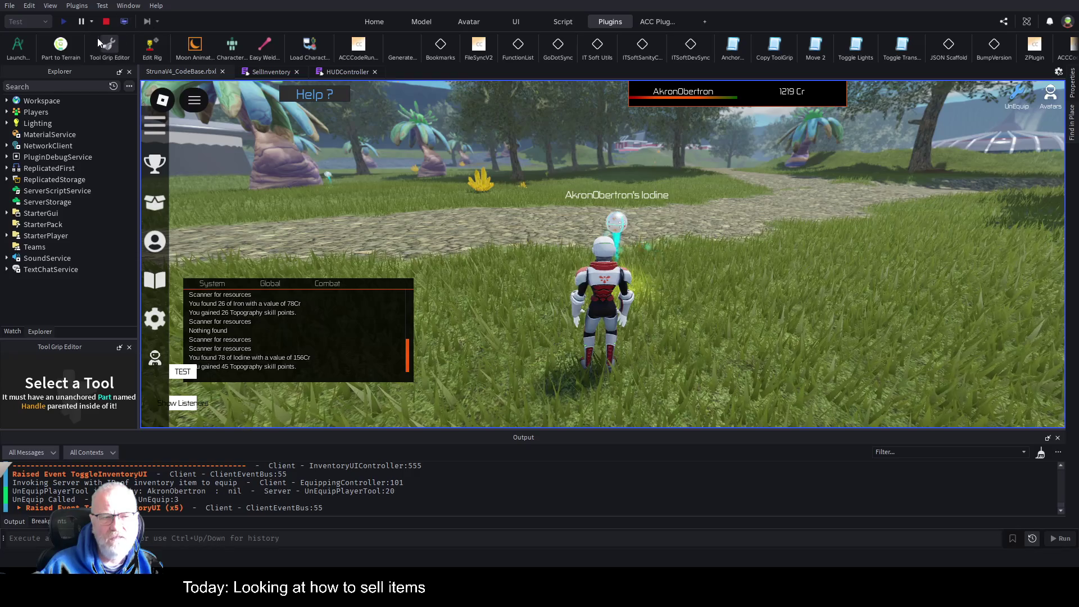
left_click(104, 21)
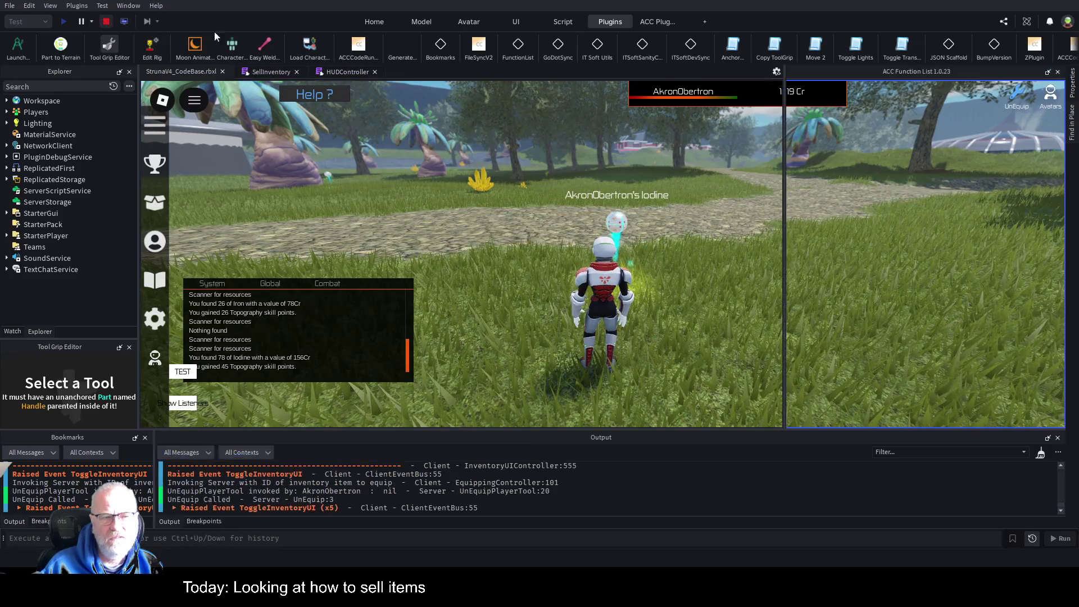
Step: Search the project for 'SellComponent' and go to line 279 in InventoryUIController
left_click(353, 71)
left_click(532, 236)
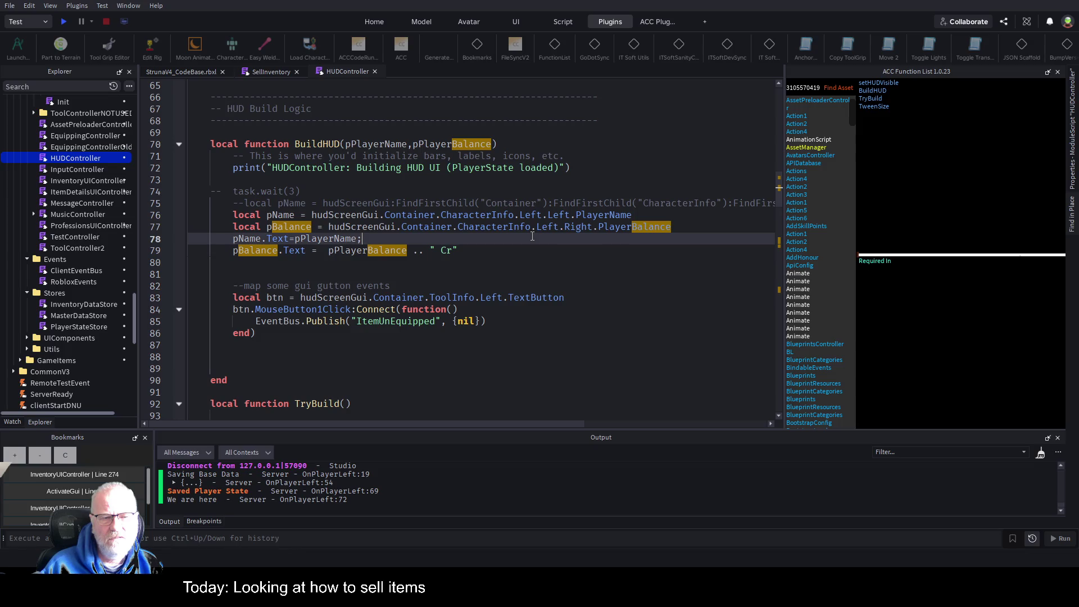
key("ctrl+Home")
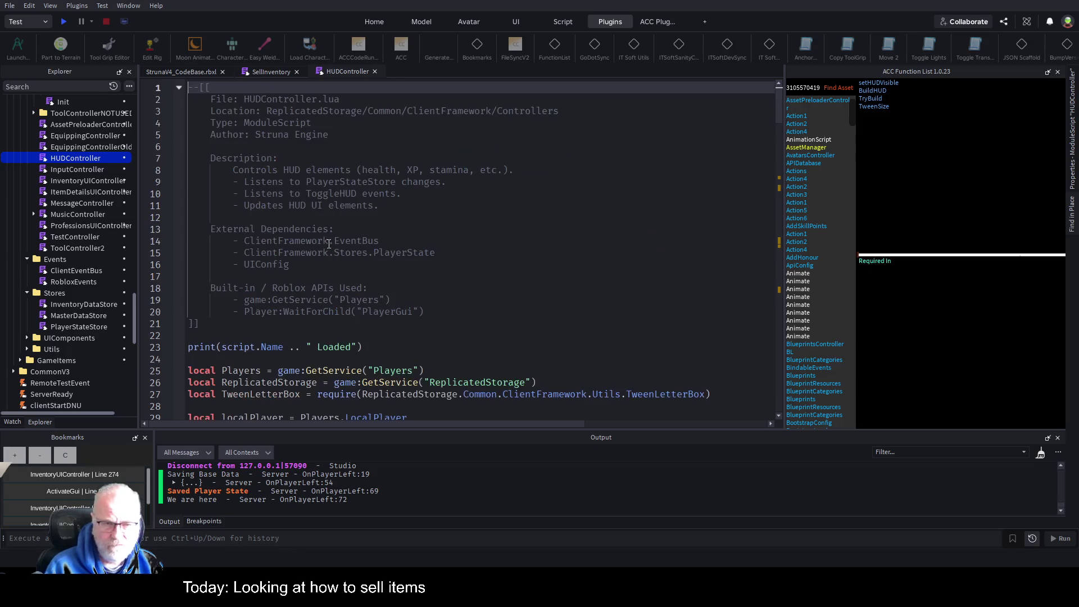
key("ctrl+f")
type("SellComponent")
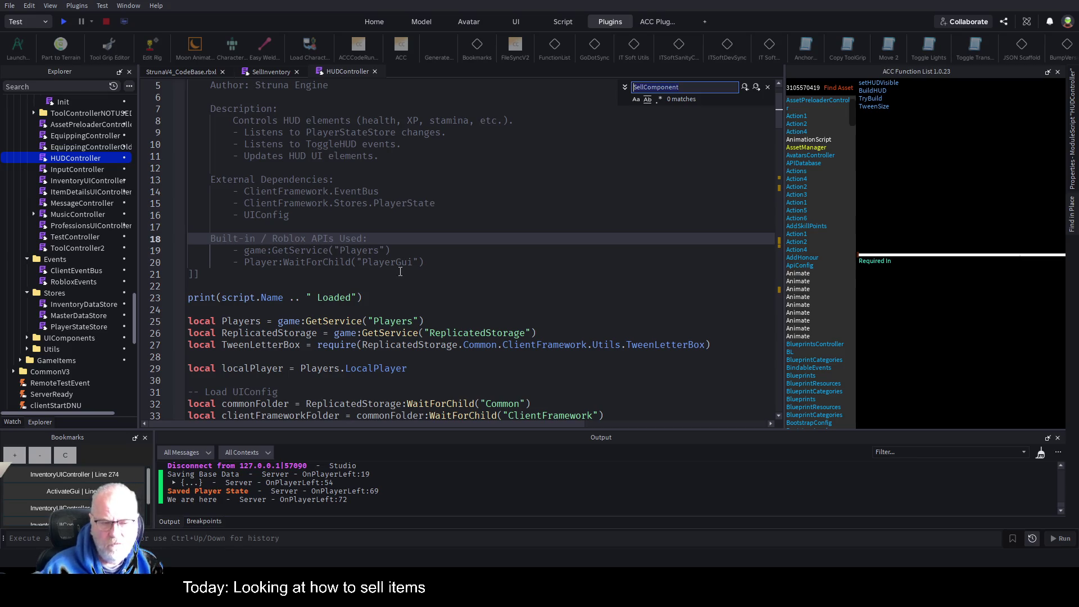
left_click(1072, 214)
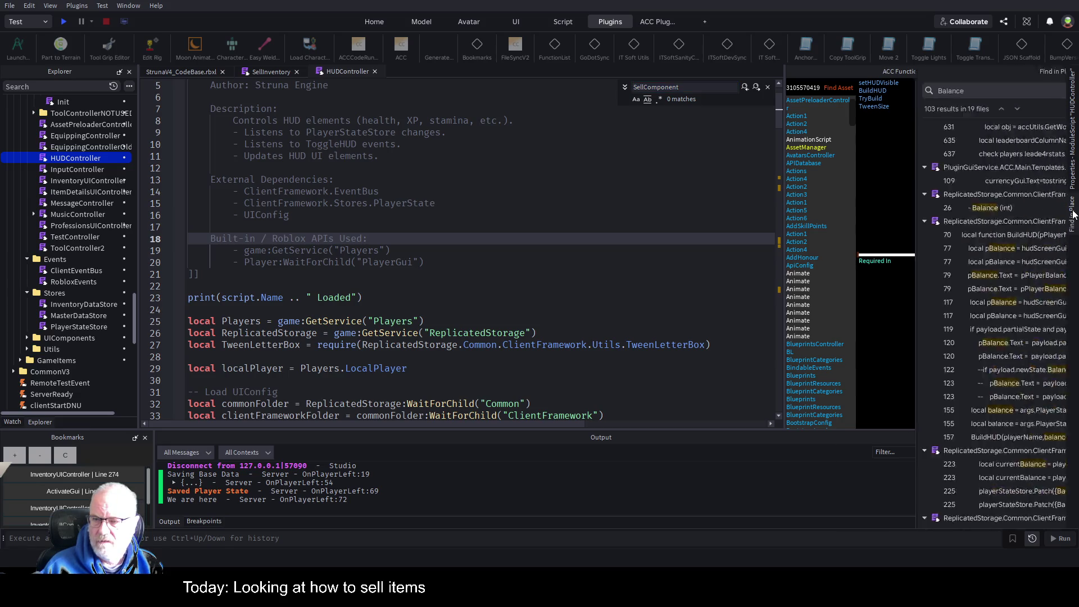
triple_click(853, 92)
type("SellComponent")
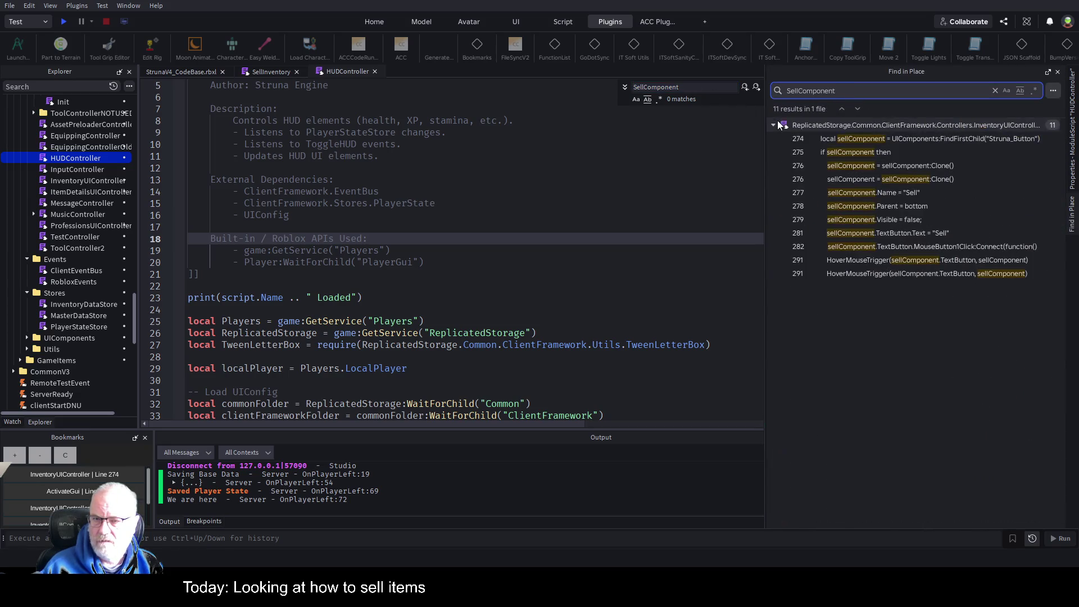
left_click(884, 220)
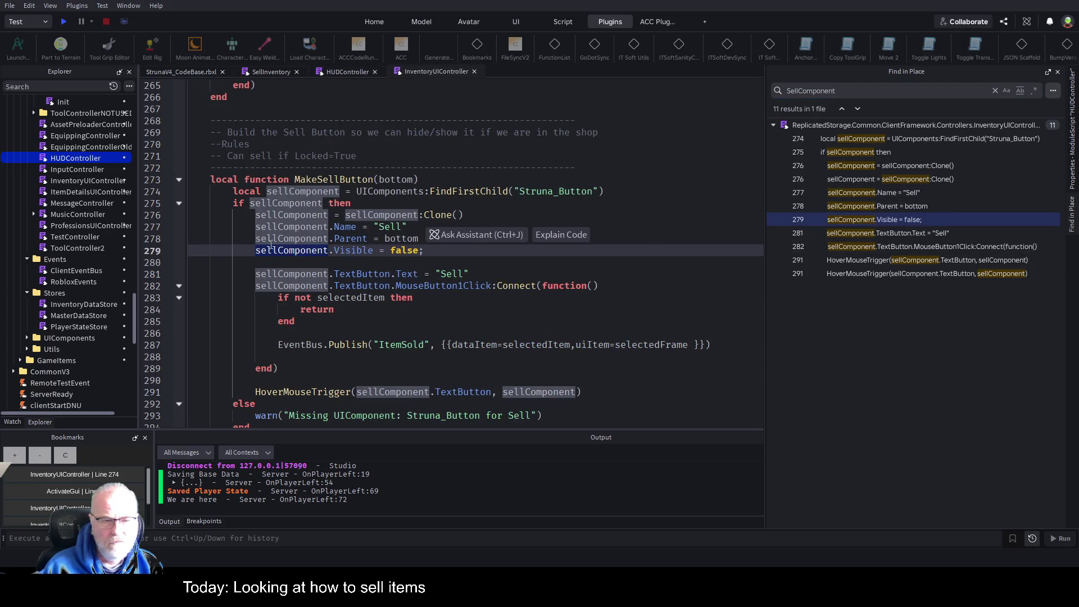
Step: Change sellComponent.Visible from false to true, save the place, and start a playtest
double_click(394, 250)
type("true")
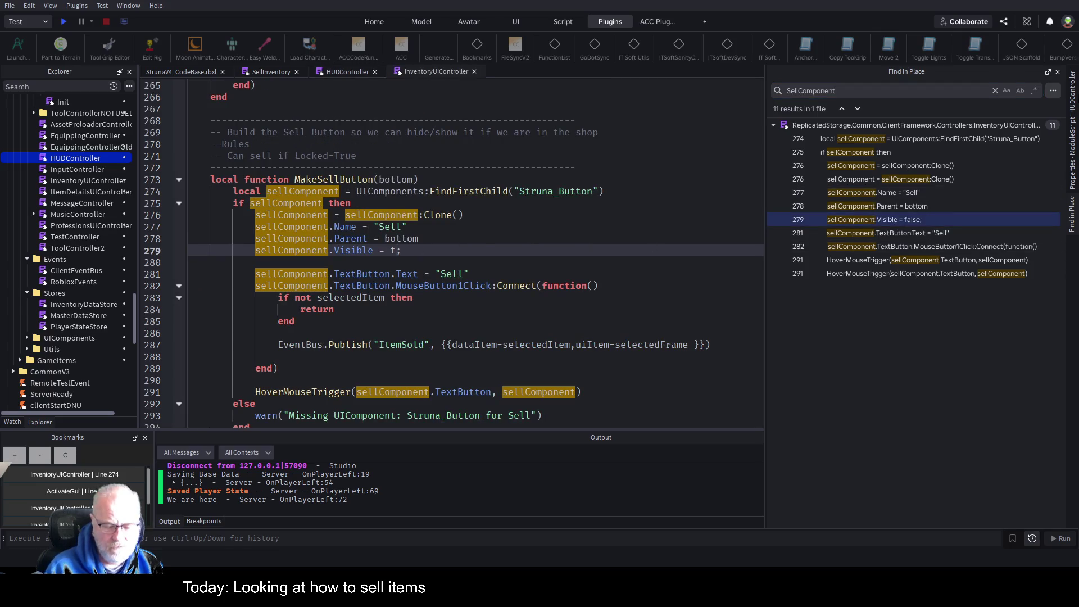
key("ctrl+s")
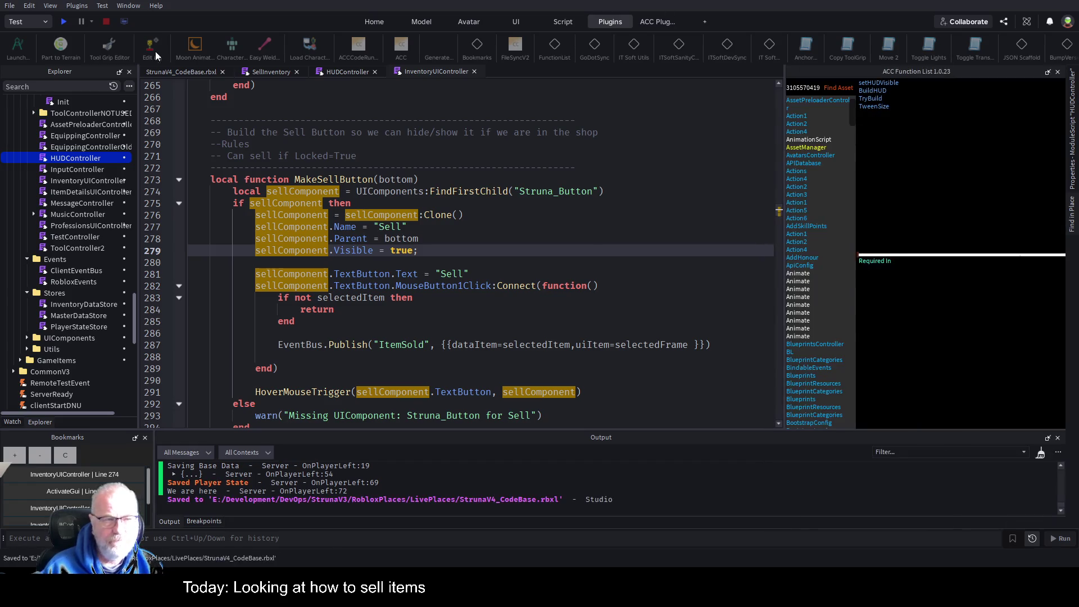
left_click(65, 21)
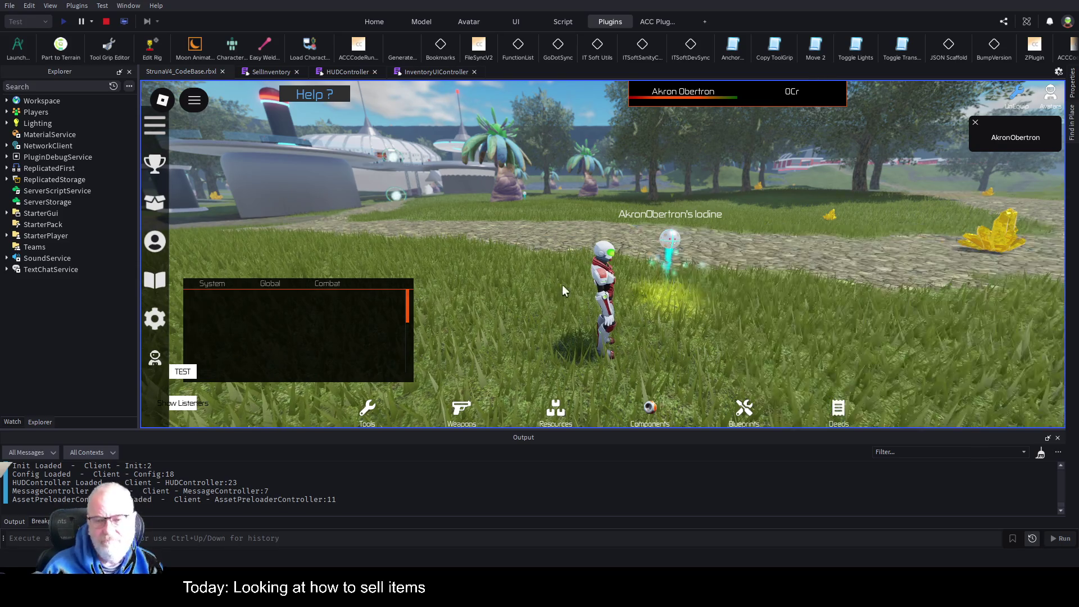
Step: Open the Deeds inventory on the right side and sell the Iodine deed
left_click_drag(562, 284, 655, 290)
scroll(661, 295, "down", 2)
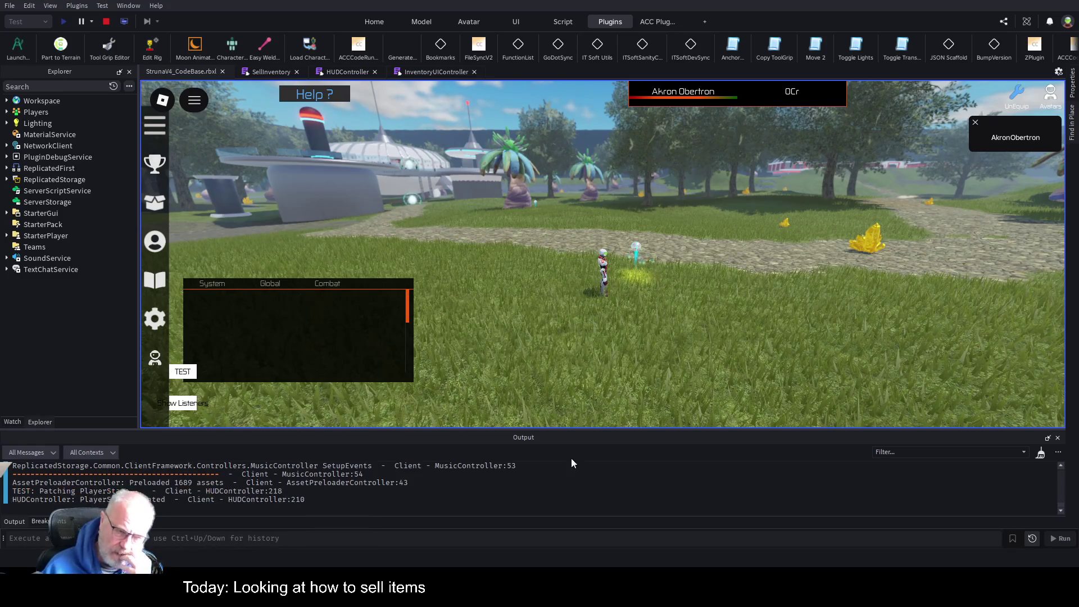
scroll(256, 332, "down", 3)
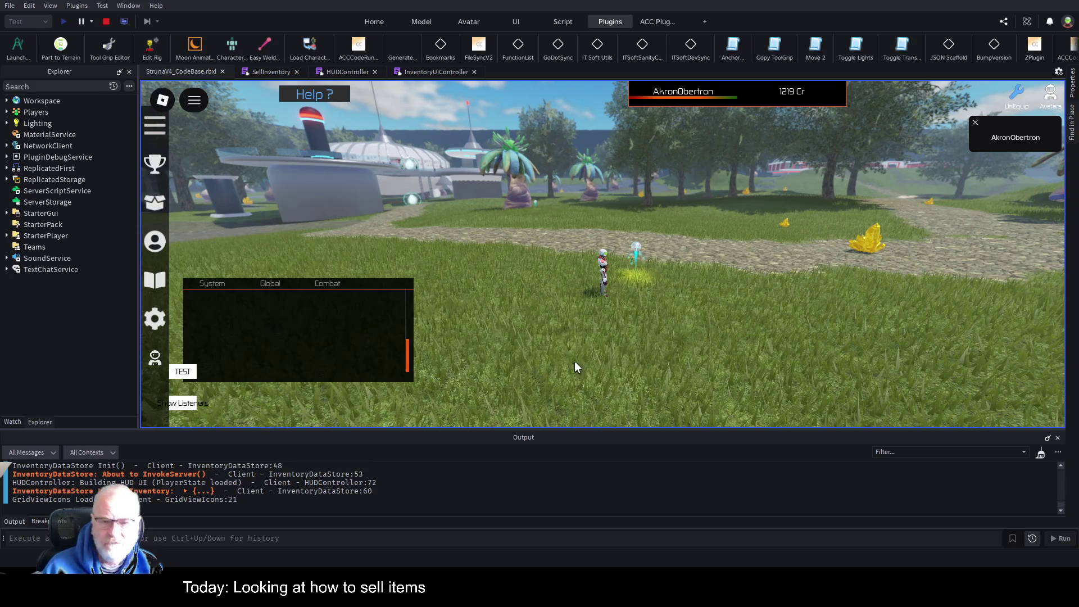
key("i")
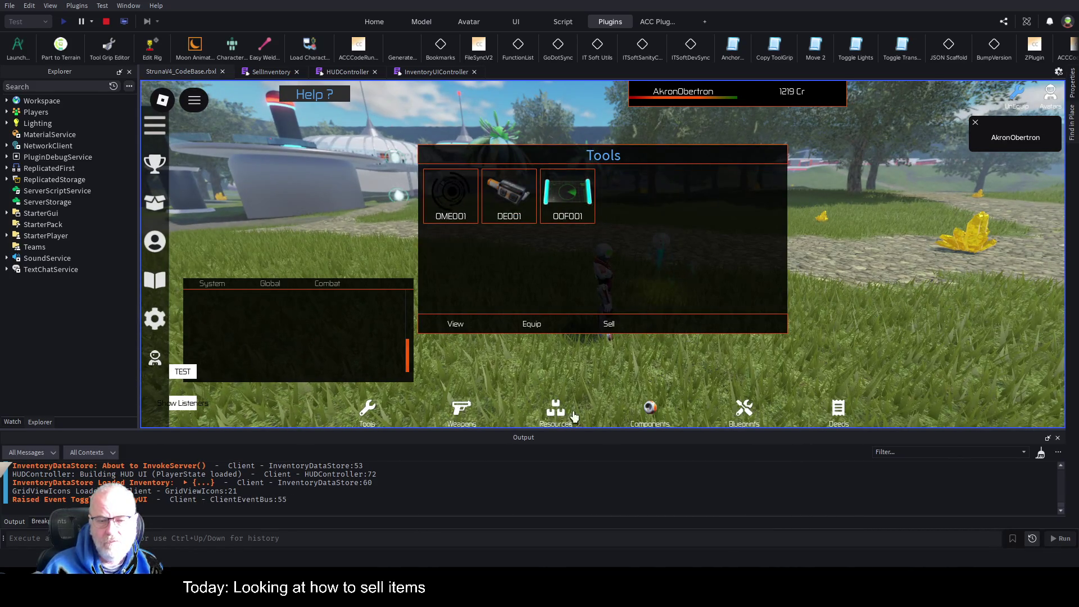
left_click(837, 413)
mouse_move(656, 196)
left_mouse_down()
mouse_move(759, 229)
mouse_move(882, 188)
left_mouse_up()
left_click(784, 241)
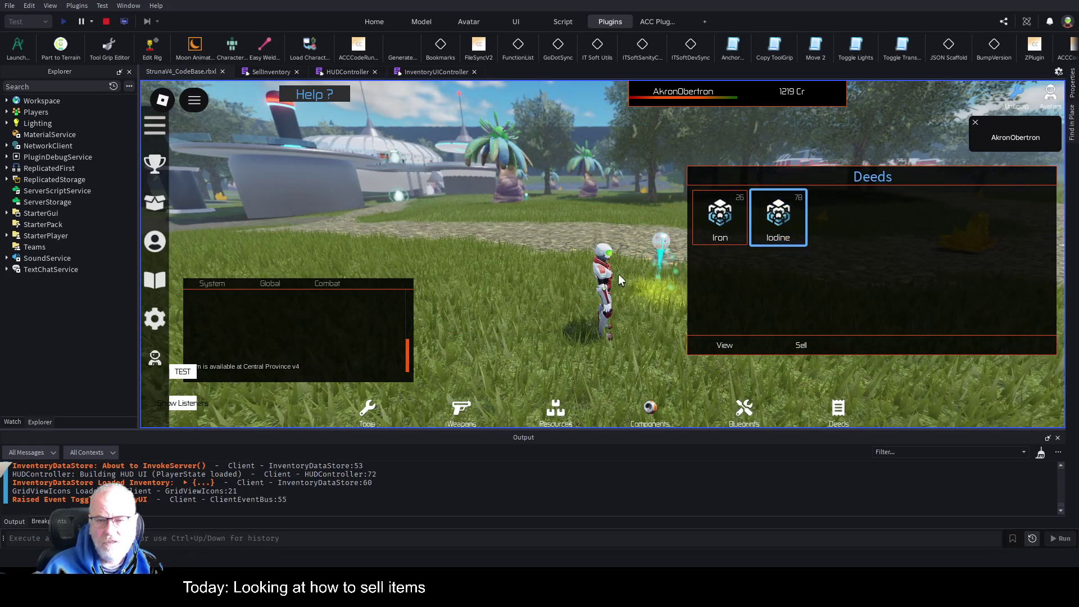
left_click_drag(625, 240, 632, 244)
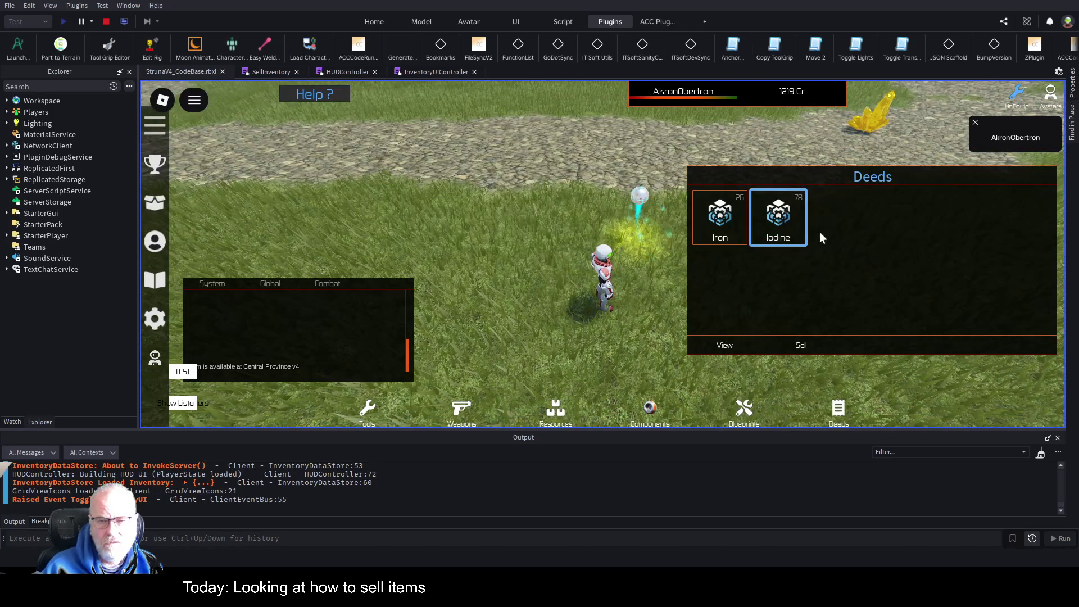
left_click(802, 345)
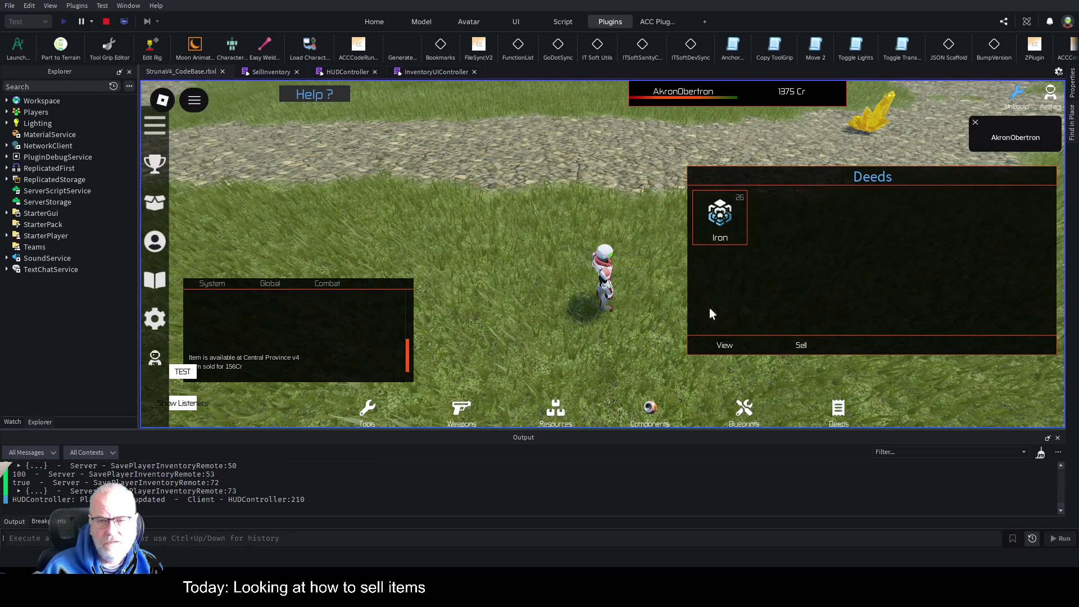
Step: Sell the Iron deed as well, bringing the balance to 1453 Cr
left_click_drag(647, 248, 645, 248)
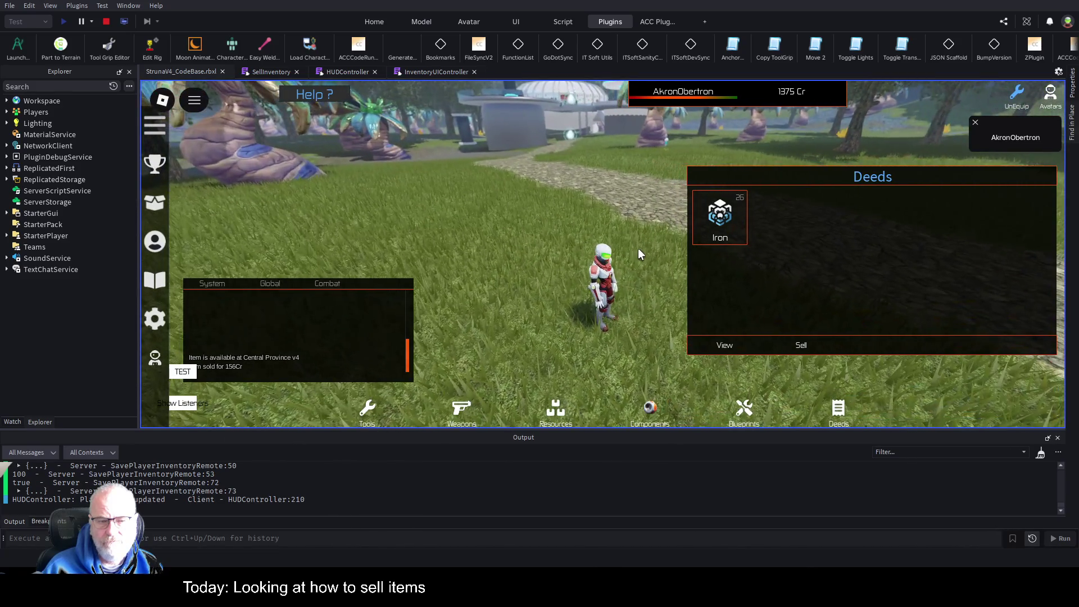
mouse_move(275, 336)
left_mouse_down()
mouse_move(309, 311)
mouse_move(303, 291)
left_mouse_up()
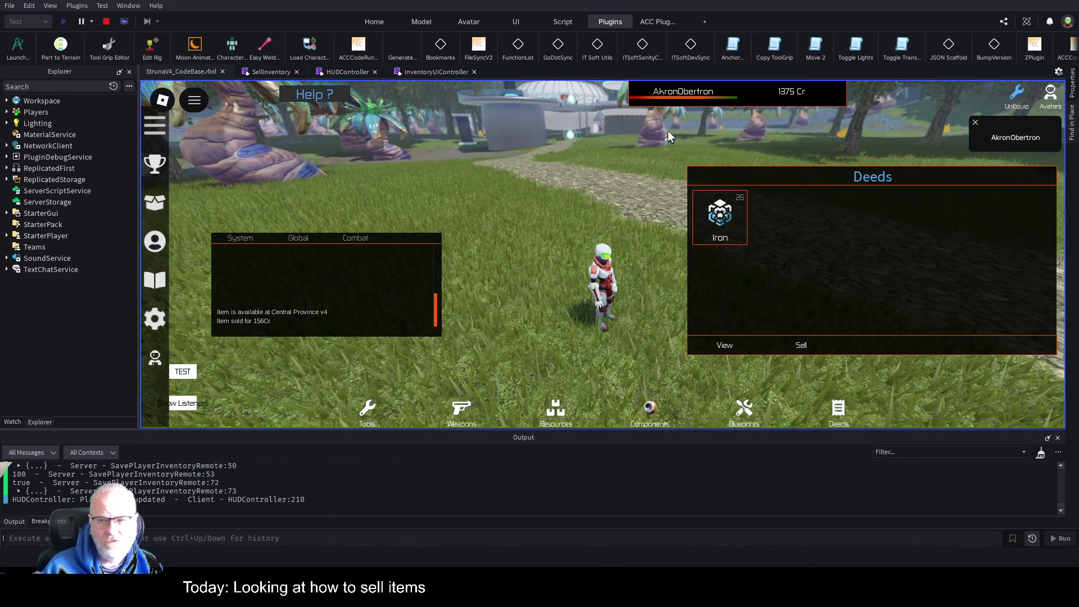
left_click(730, 214)
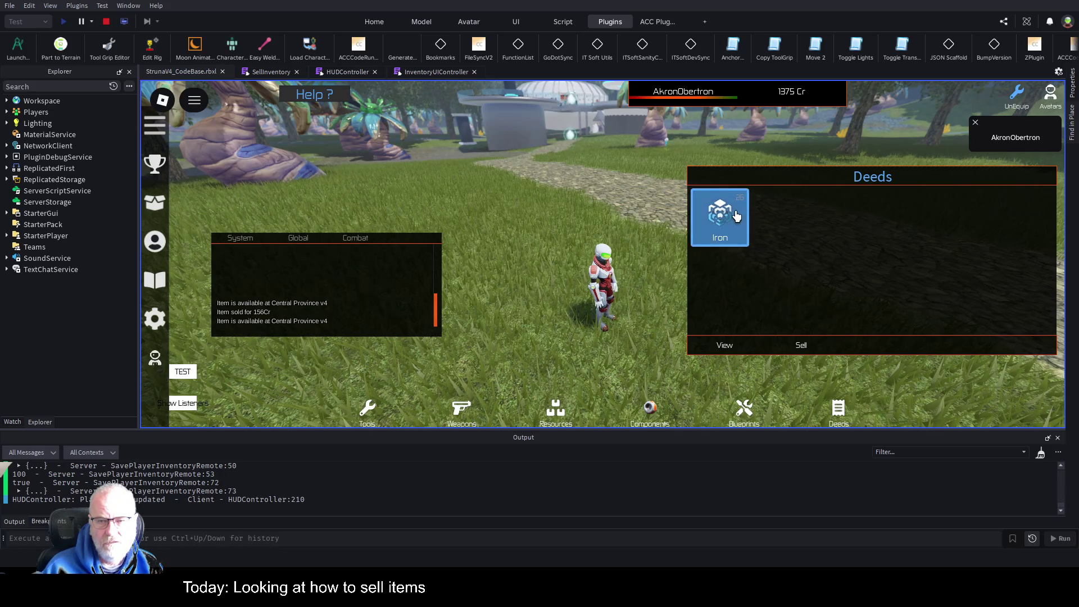
left_click(804, 346)
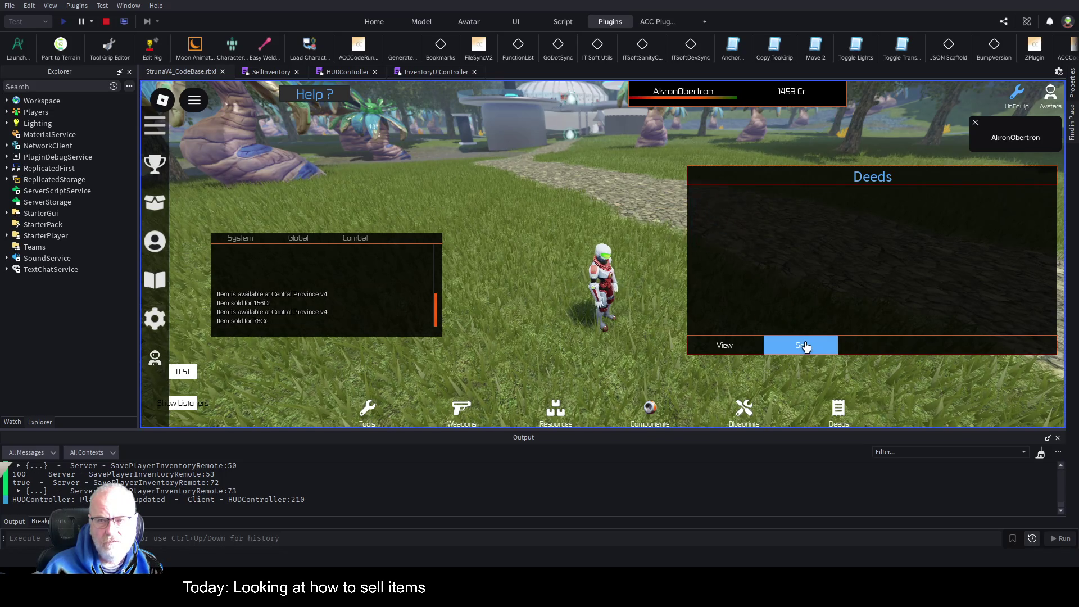
left_click(547, 416)
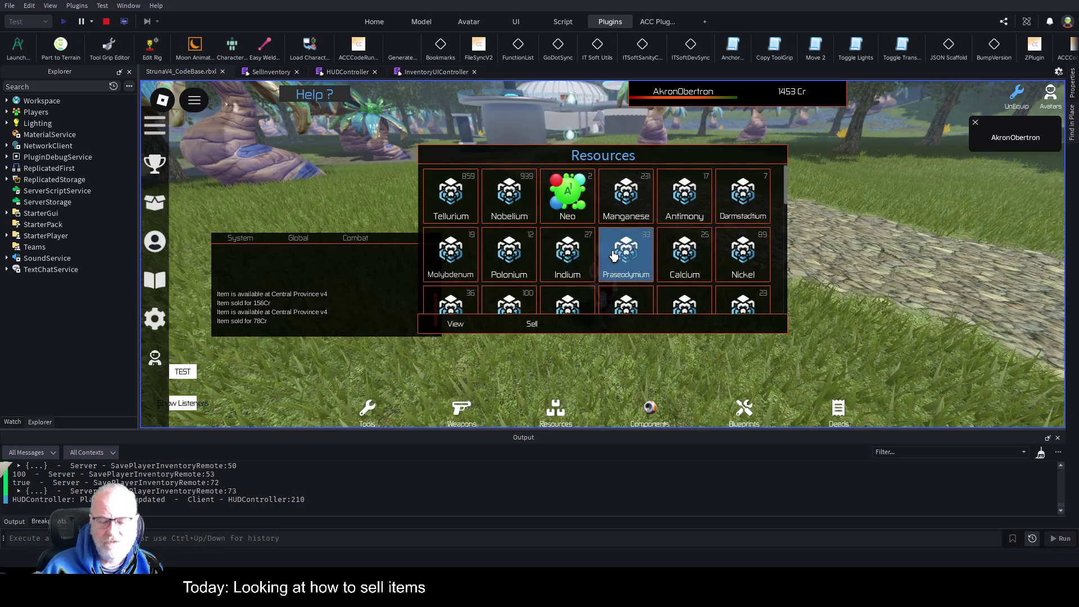
Step: Move the Resources panel to the right, scroll through its grid, and stop the playtest
scroll(614, 256, "down", 2)
scroll(614, 256, "up", 2)
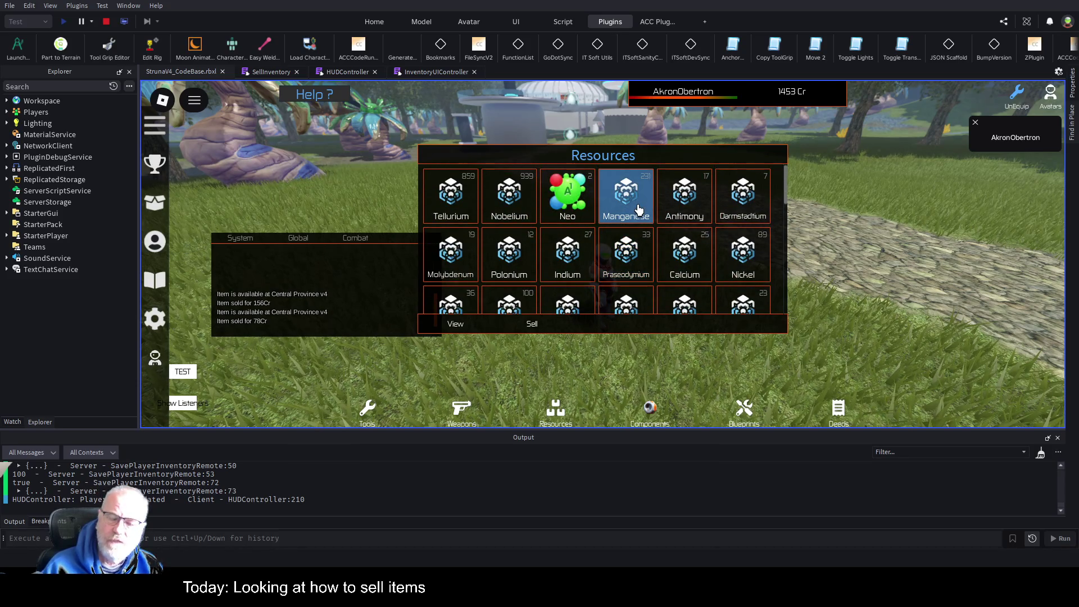
mouse_move(735, 159)
left_mouse_down()
mouse_move(926, 151)
mouse_move(1008, 172)
left_mouse_up()
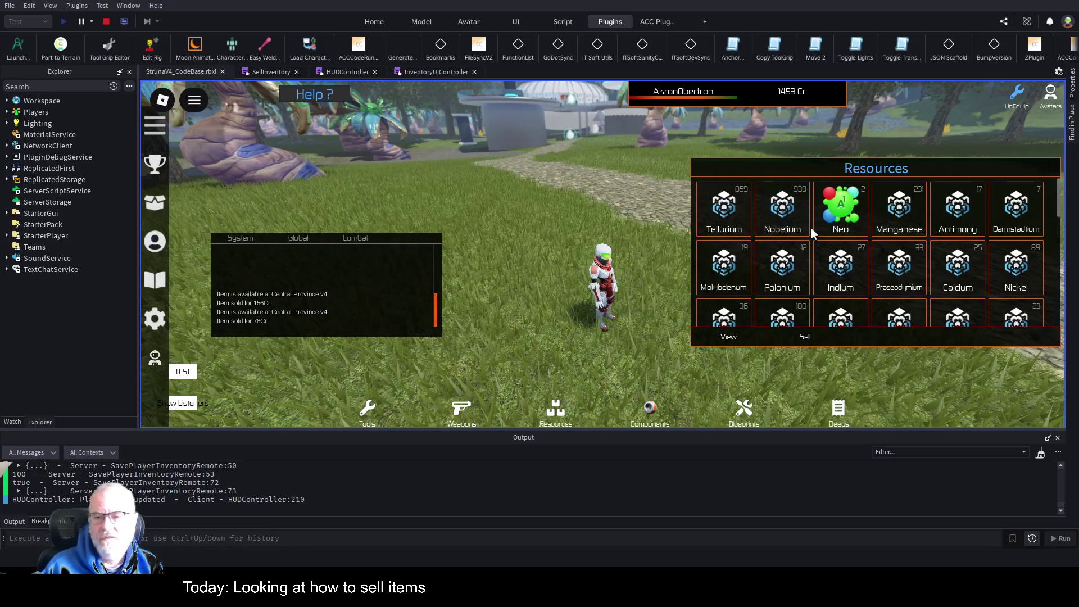
scroll(898, 270, "down", 5)
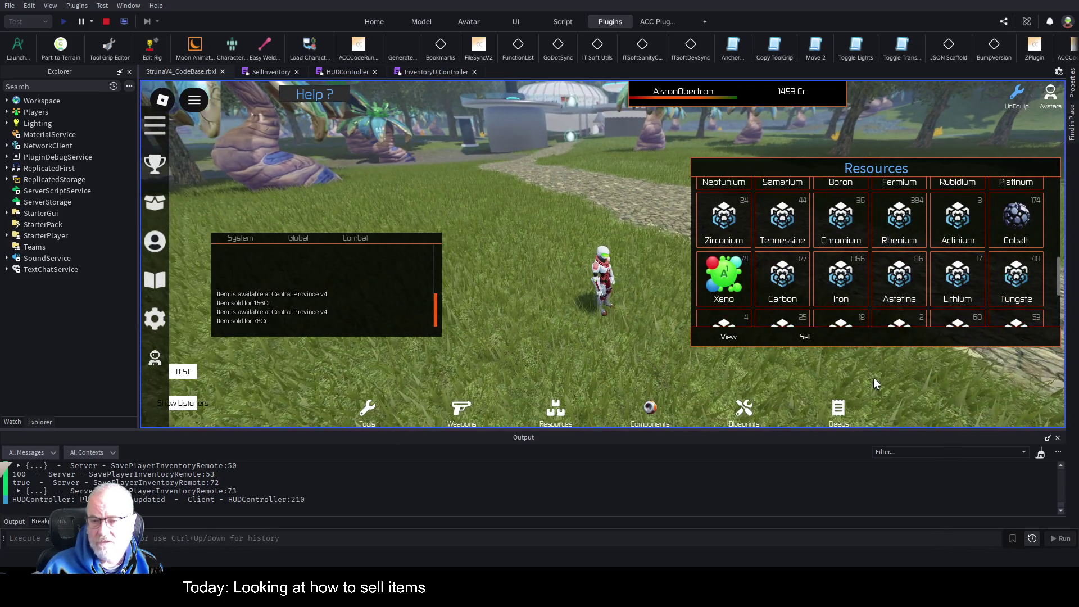
scroll(905, 292, "down", 2)
scroll(899, 259, "up", 7)
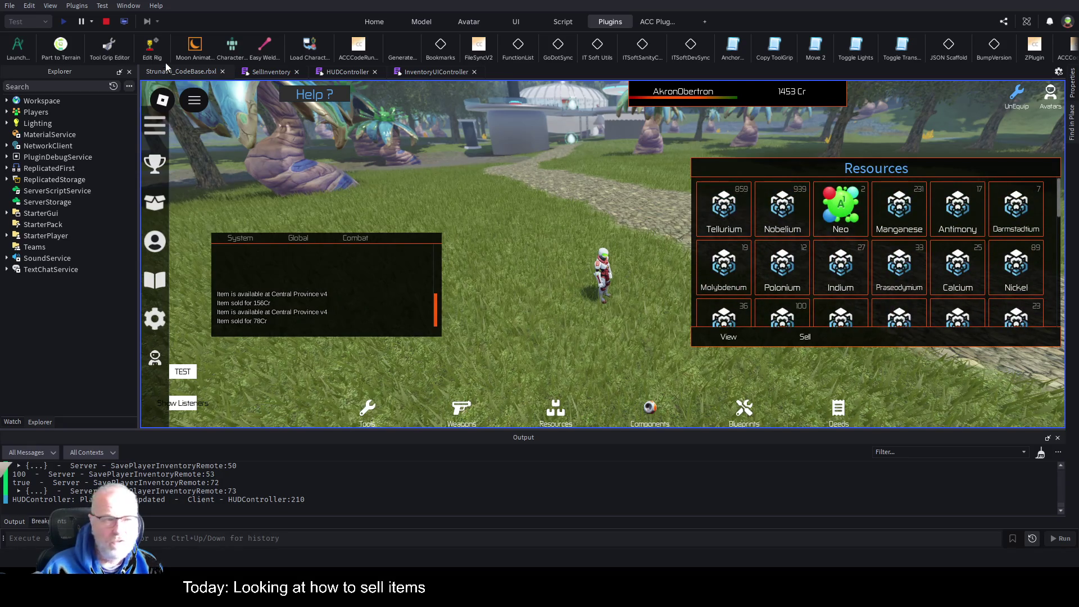
left_click(105, 22)
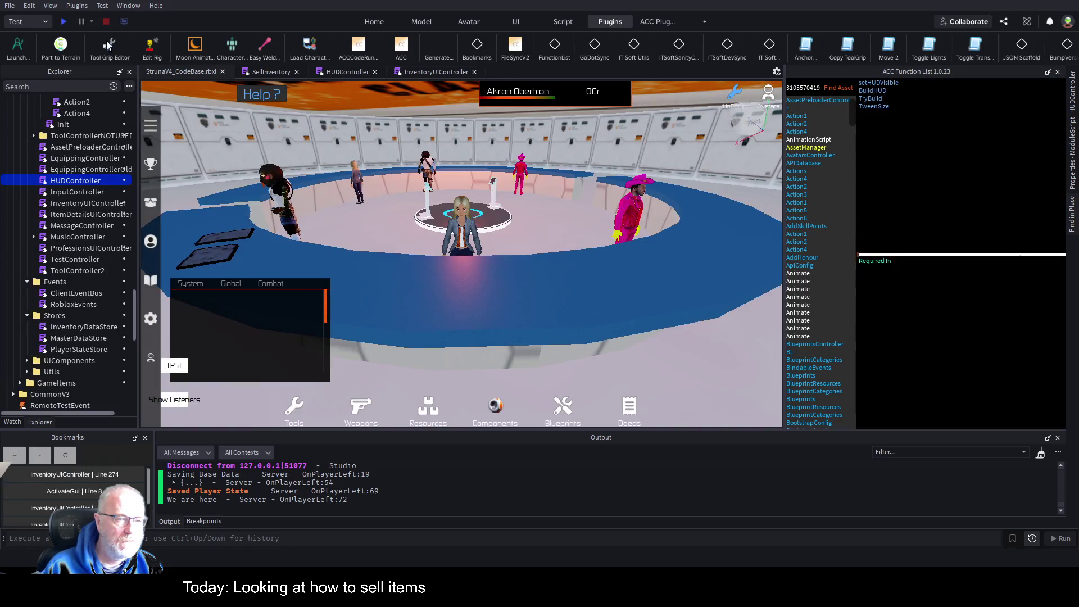
Step: Collapse Common under ReplicatedStorage, expand ServerScriptService, and select its Common folder
scroll(112, 222, "up", 3)
scroll(112, 223, "up", 3)
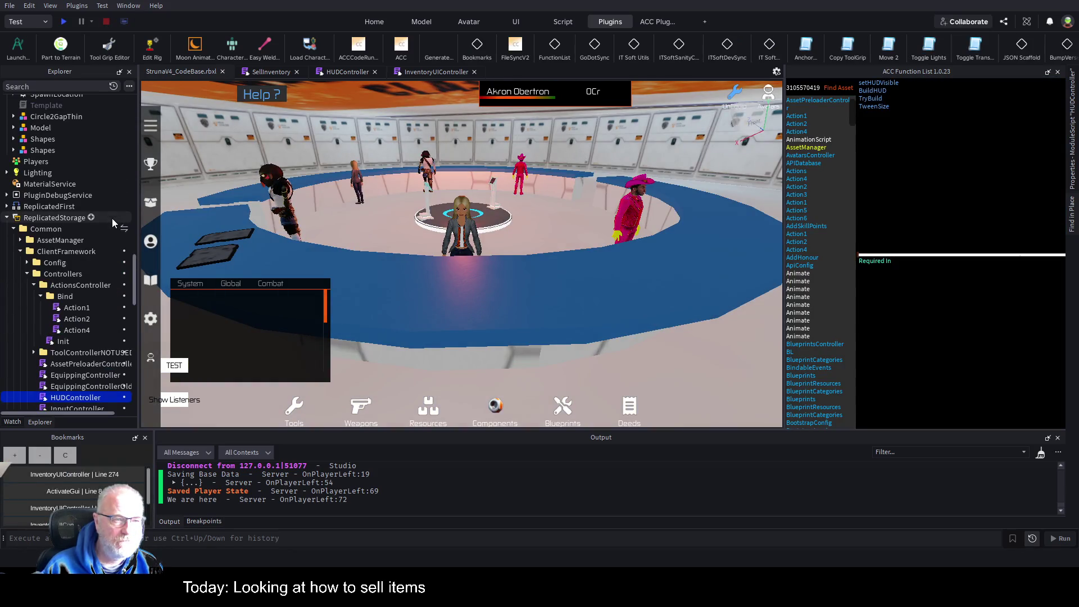
left_click(49, 232)
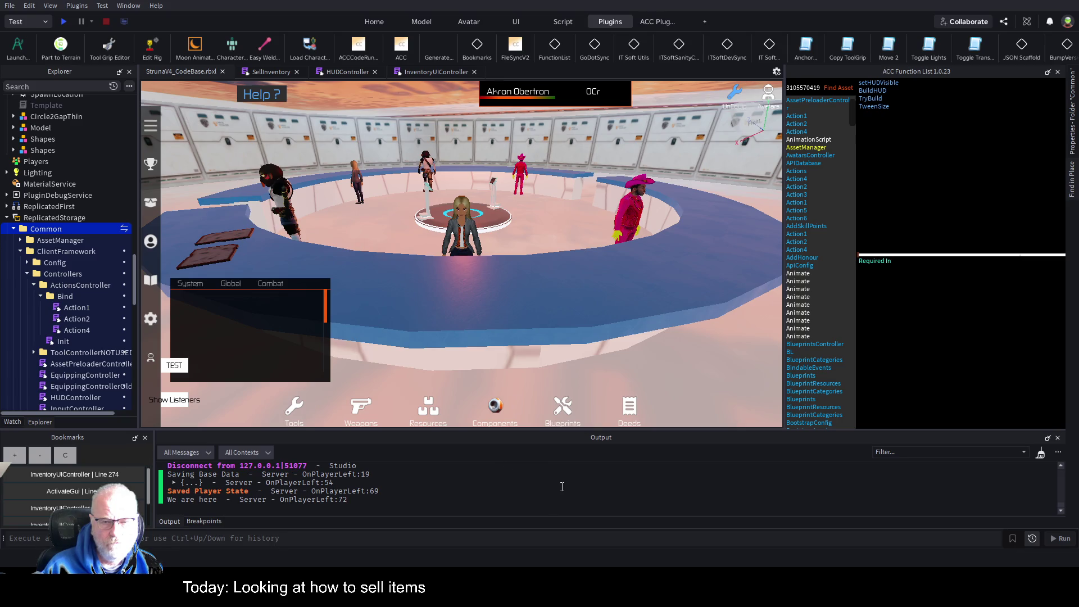
left_click(13, 229)
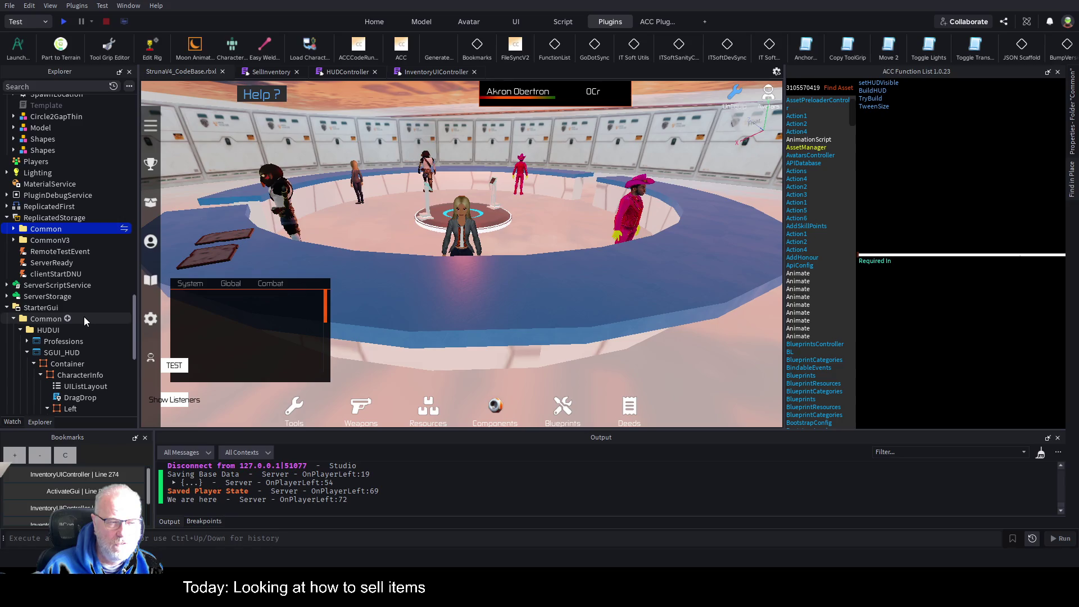
left_click(6, 286)
left_click(55, 331)
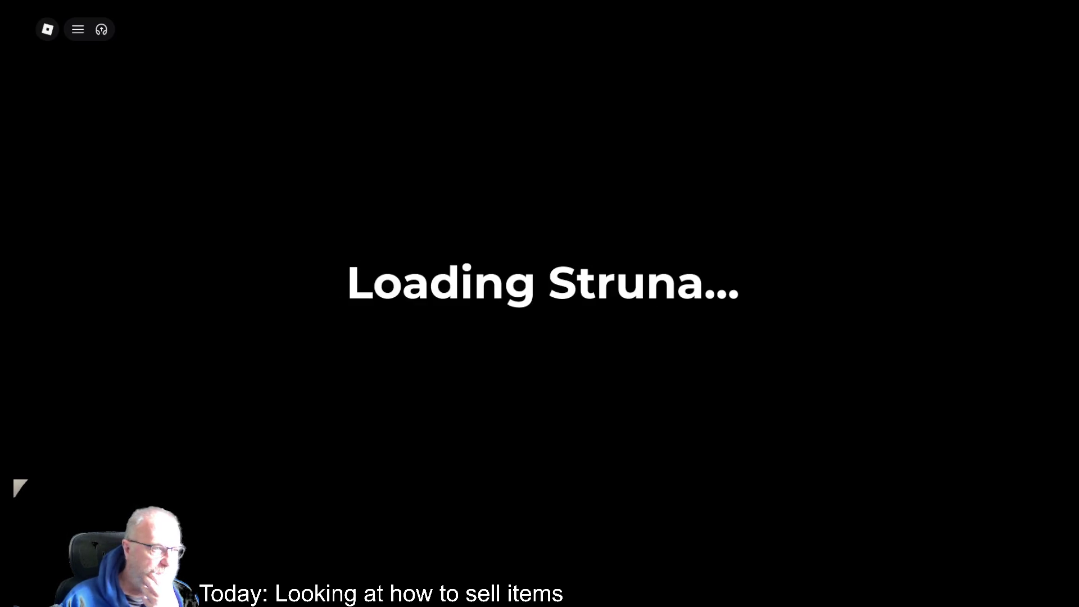
Step: Check the server-side startup log in the developer console, then close it
key("F9")
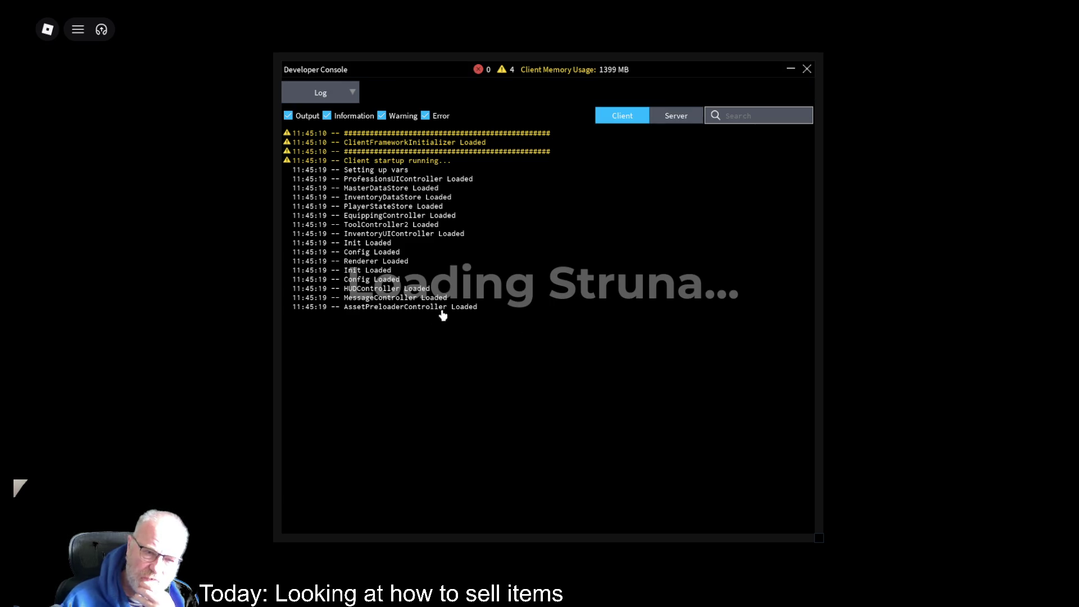
left_click(674, 115)
scroll(635, 373, "down", 5)
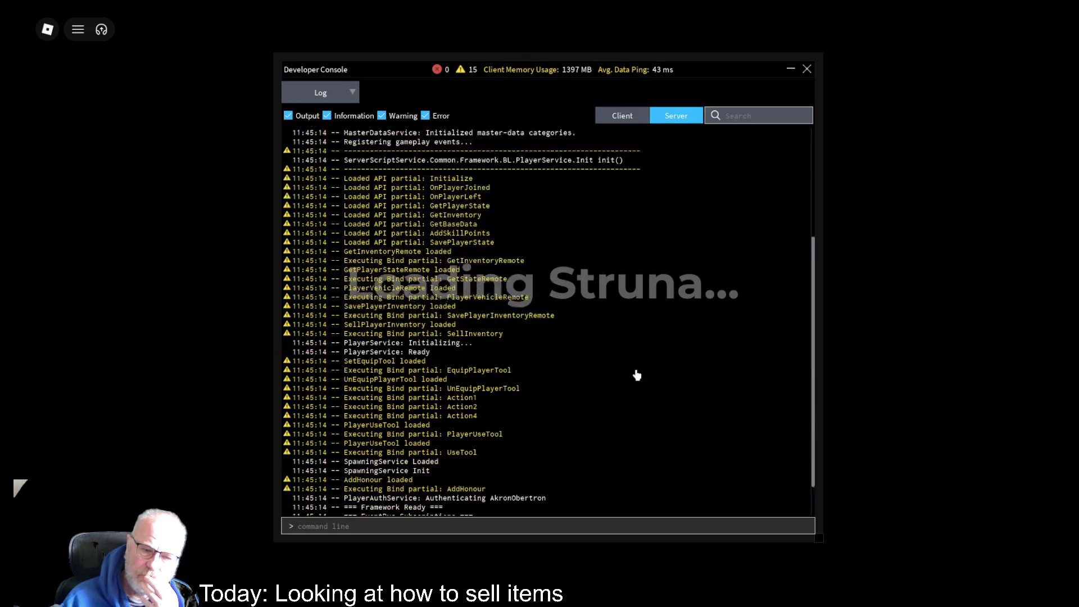
left_click(807, 68)
Step: Walk the character past the lake and trees toward the white base
key("Right")
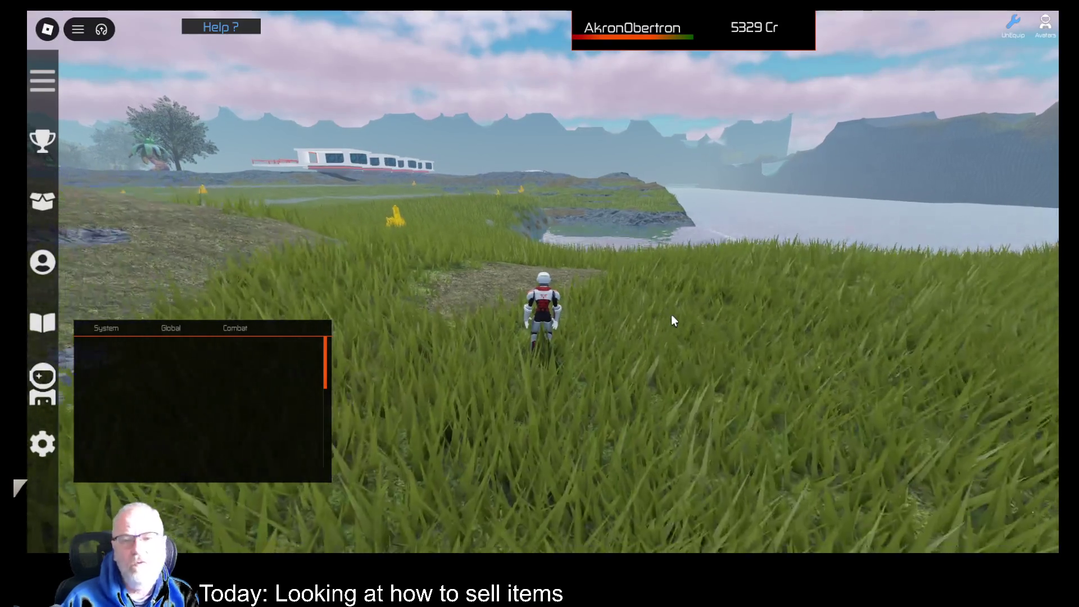
key("w")
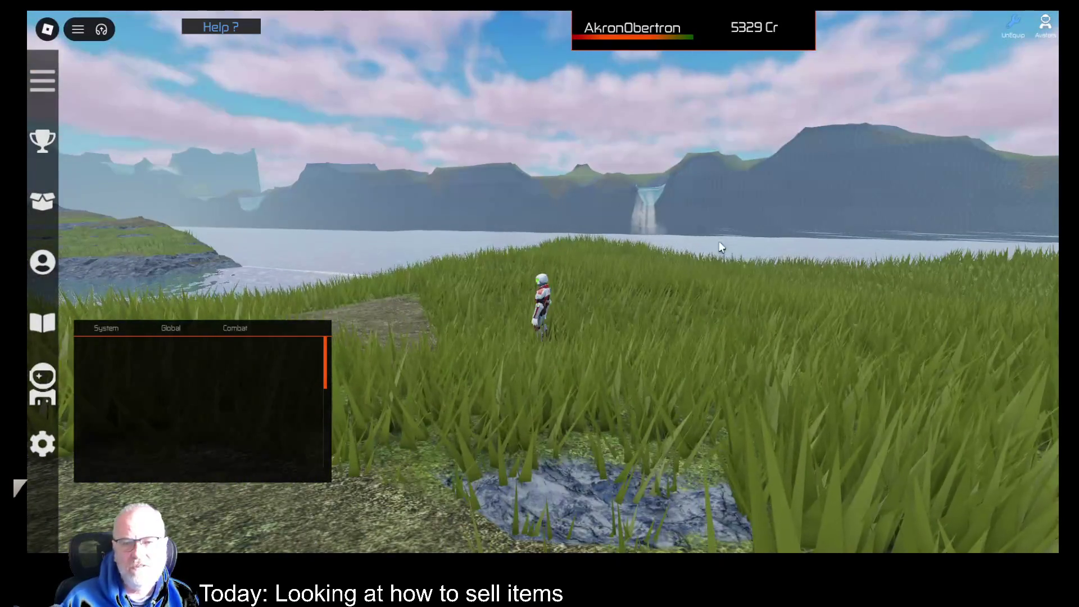
scroll(787, 302, "up", 3)
key("Right")
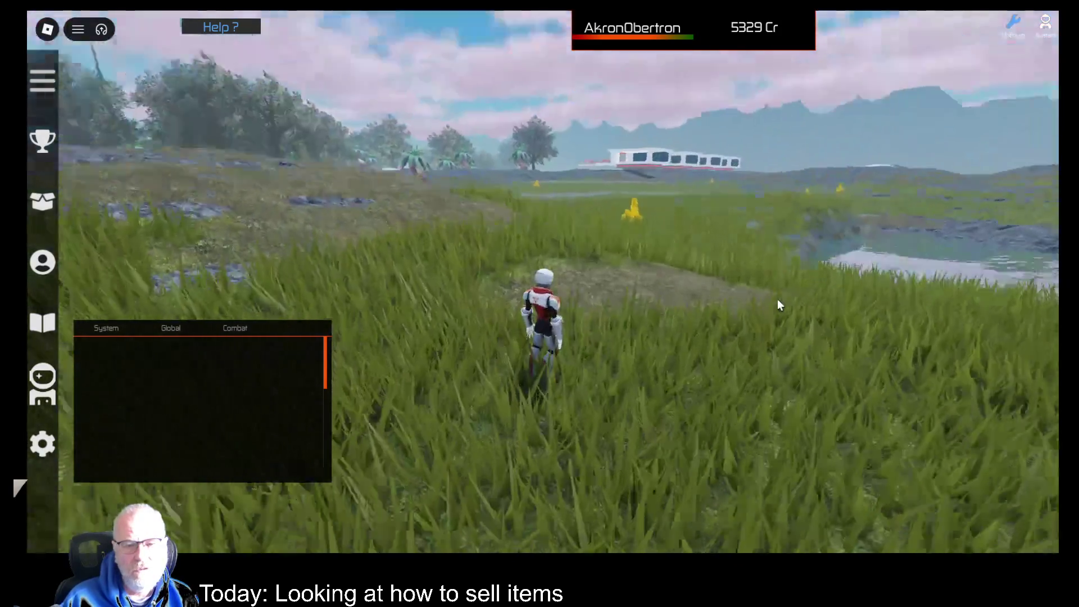
key("w")
key("w")
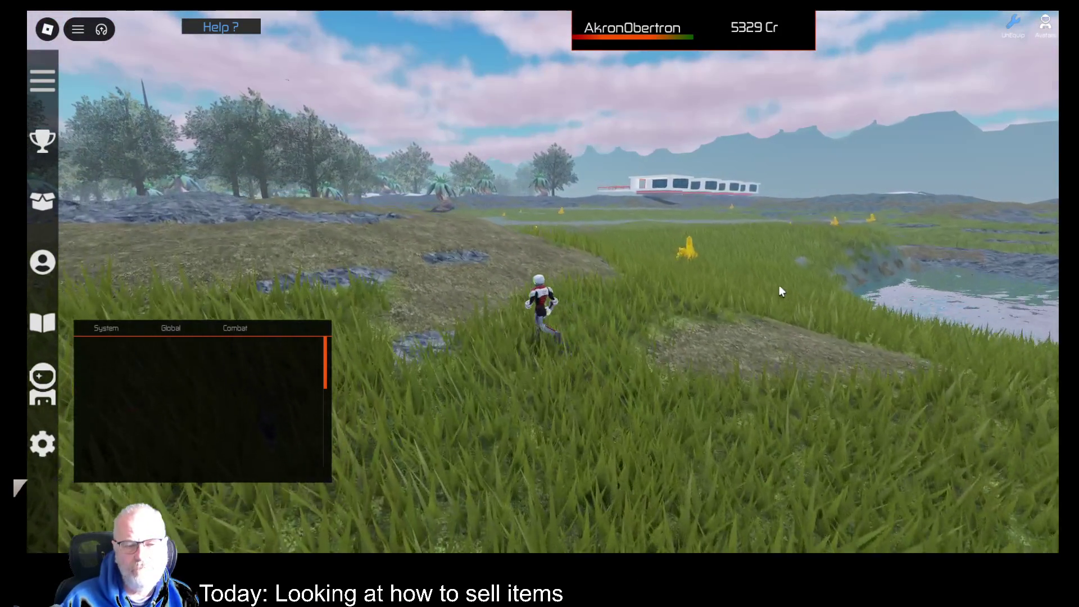
key("w")
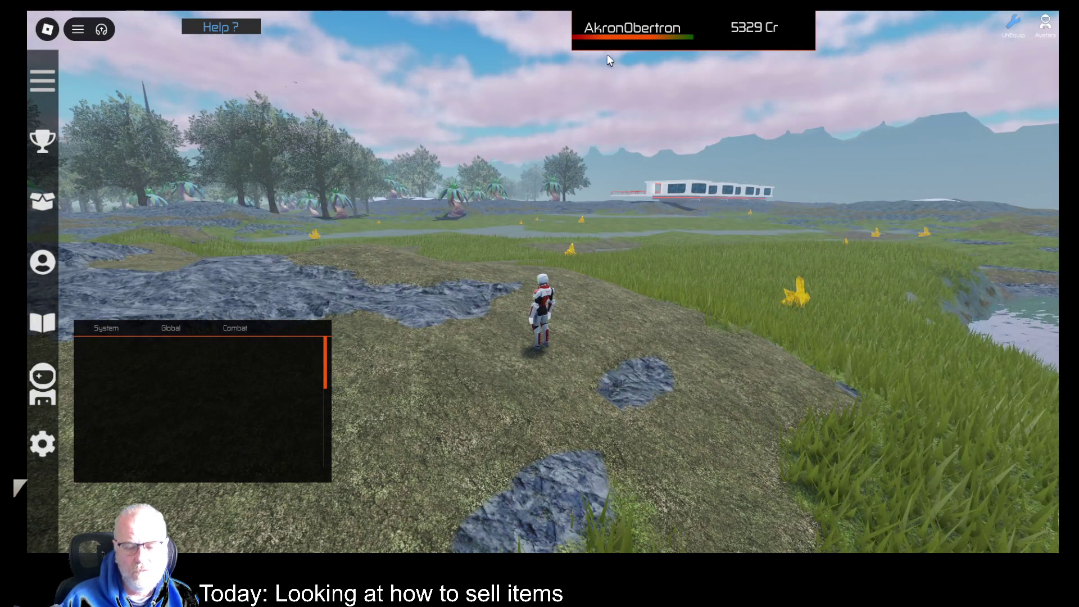
scroll(243, 360, "down", 5)
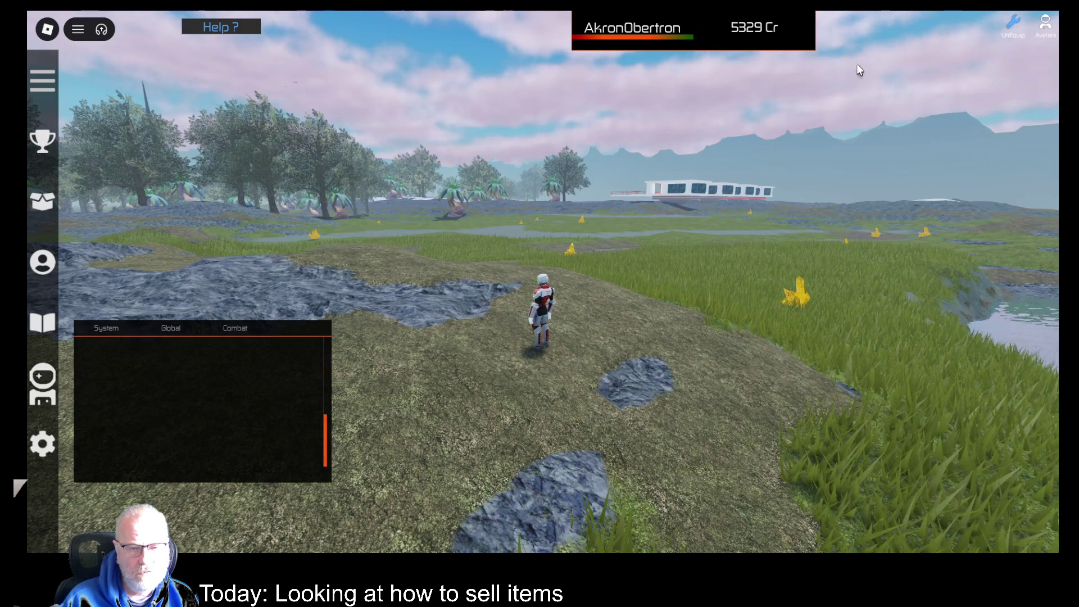
Step: Show the Deeds inventory right of the character, select the first Bismuth deed, and open the console
key("i")
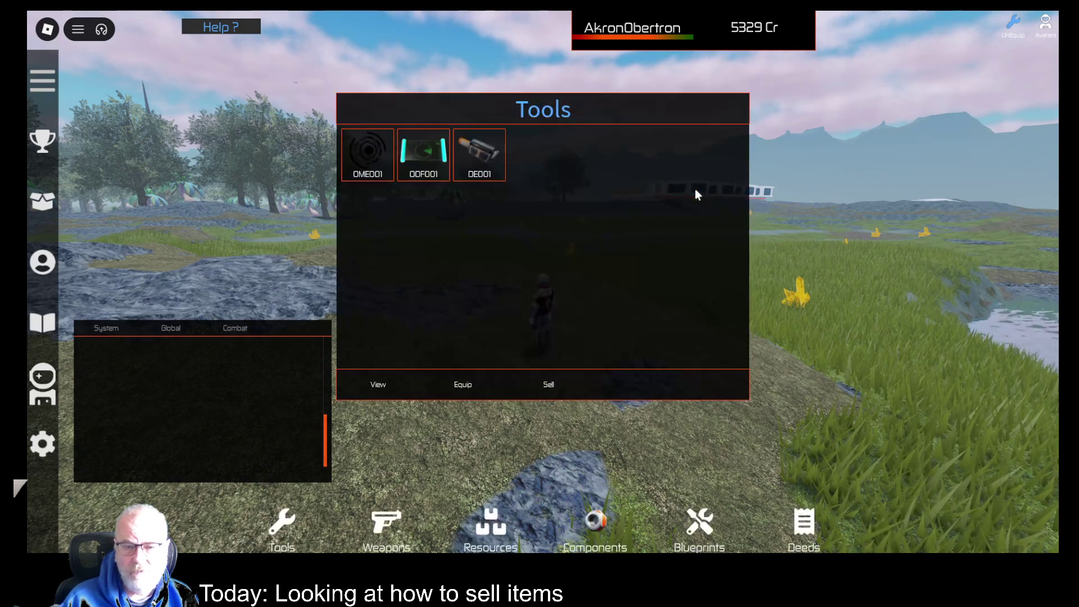
left_click(803, 528)
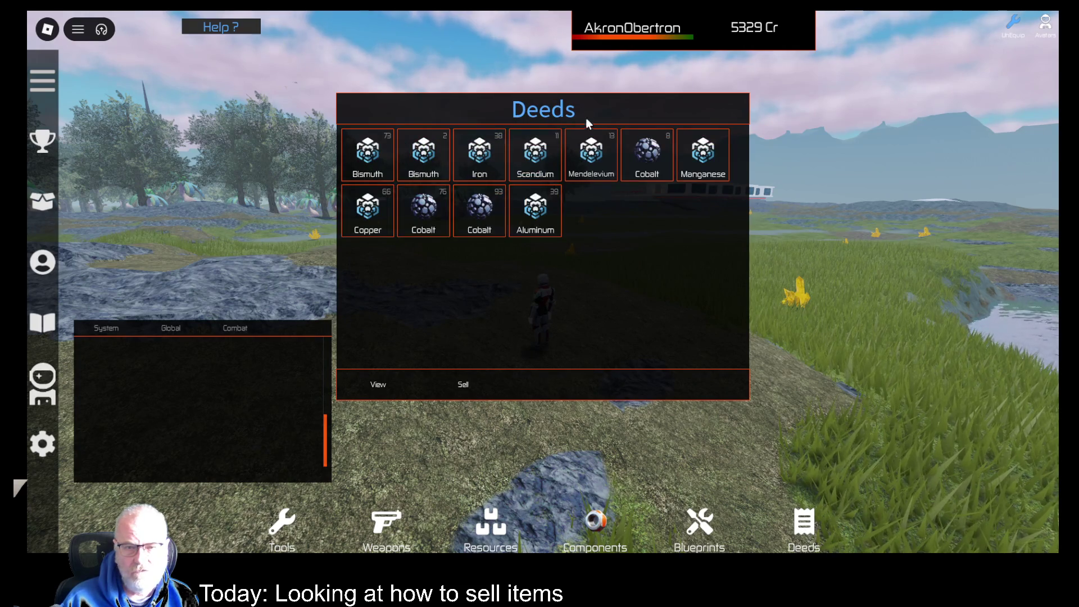
left_click_drag(608, 118, 838, 133)
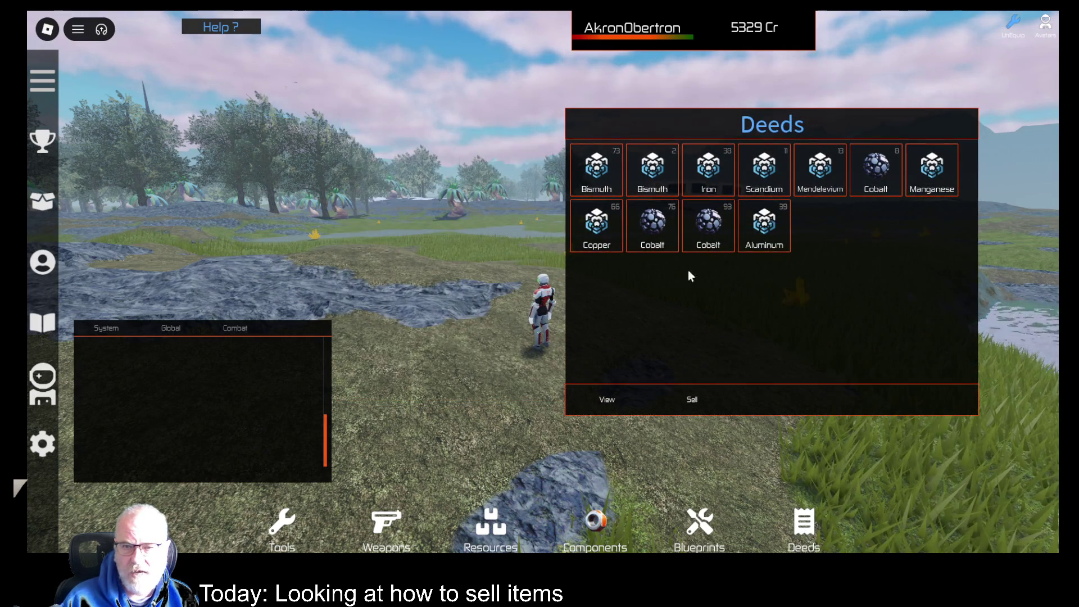
left_click(612, 179)
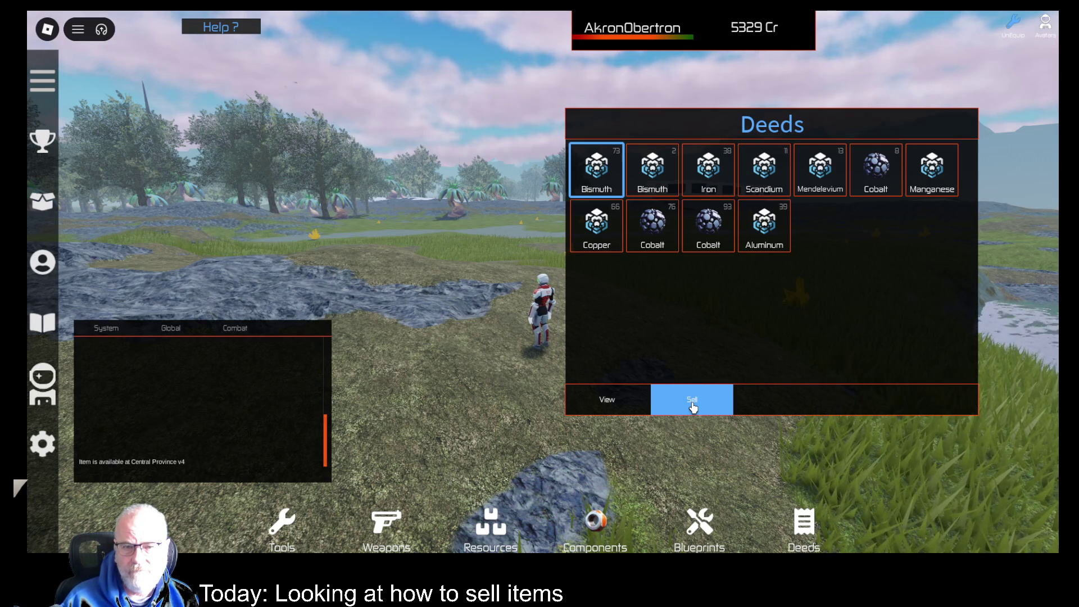
key("F9")
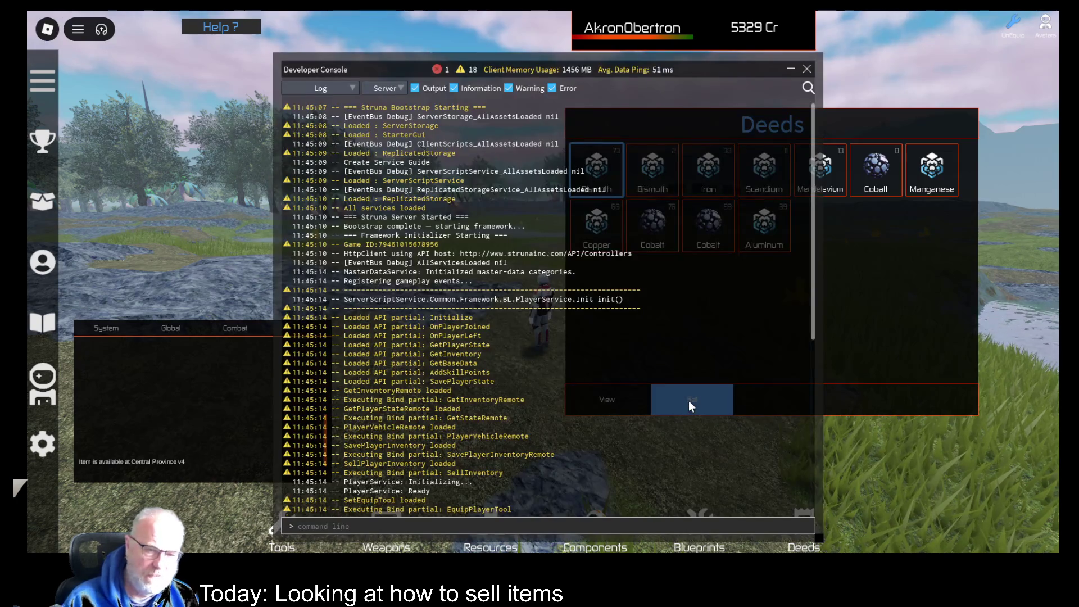
Step: Scroll the server log to the SellInventory line 40 error indexing nil with 'Destroy'
scroll(484, 497, "down", 10)
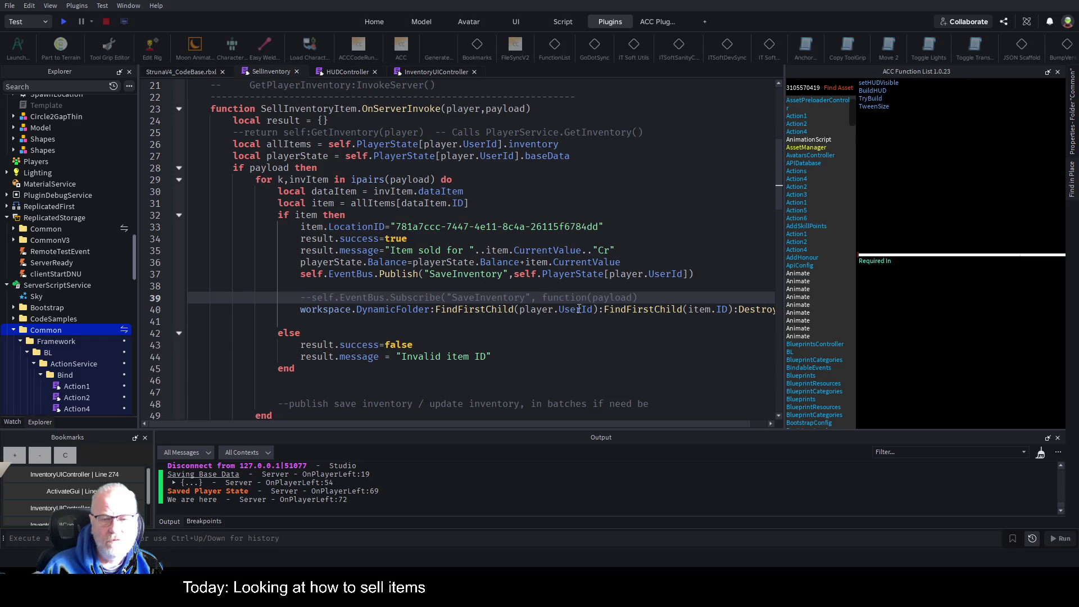
Step: Inspect lines 39-40 of SellInventory, where the marker lookup calls Destroy()
double_click(579, 309)
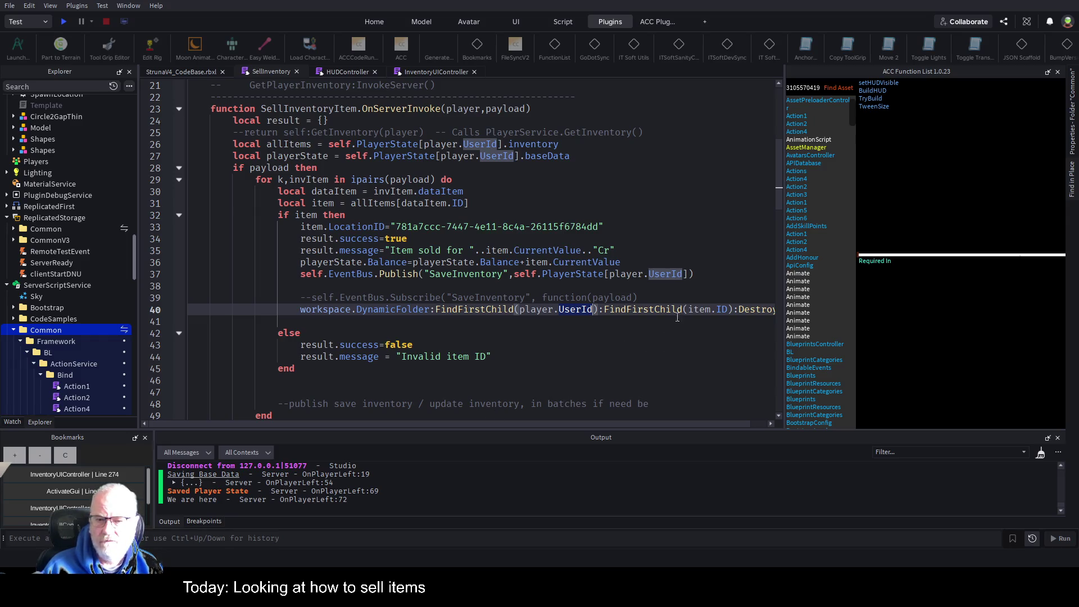
left_click(694, 295)
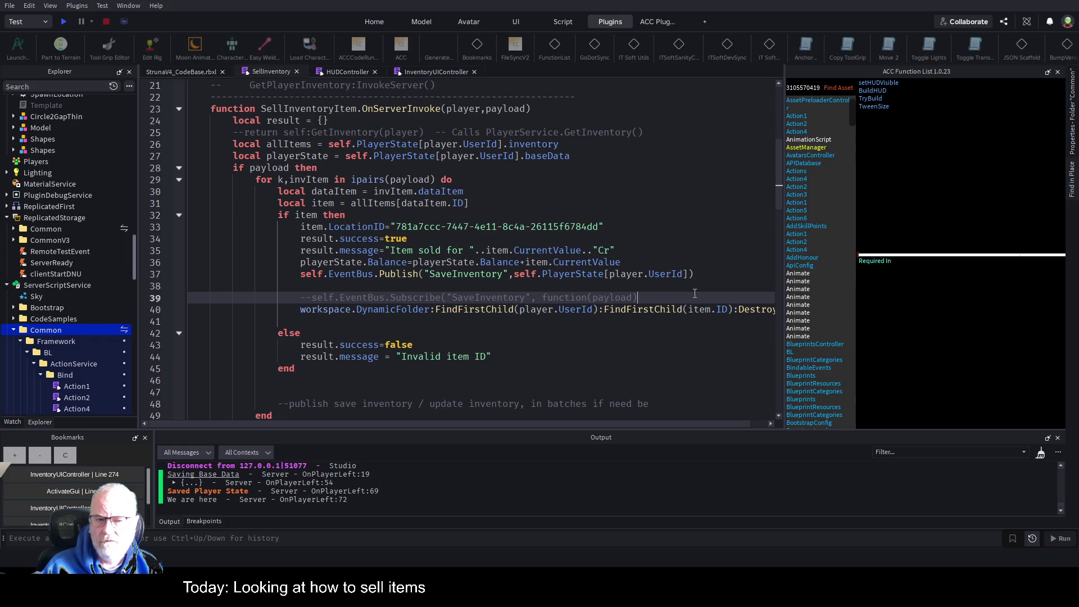
left_click_drag(620, 427, 661, 427)
left_click(730, 310)
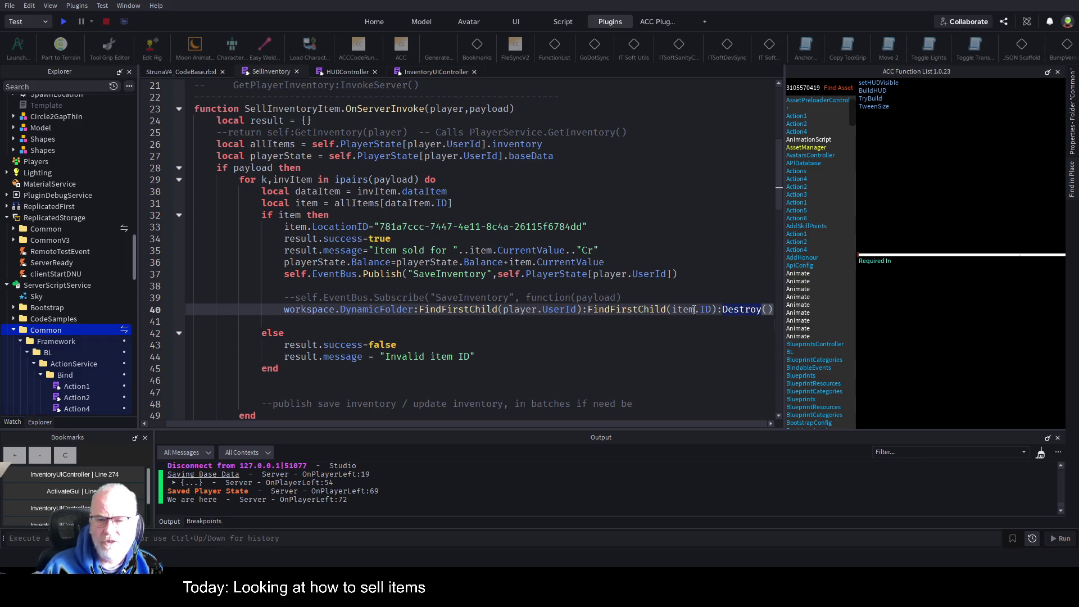
left_click(649, 302)
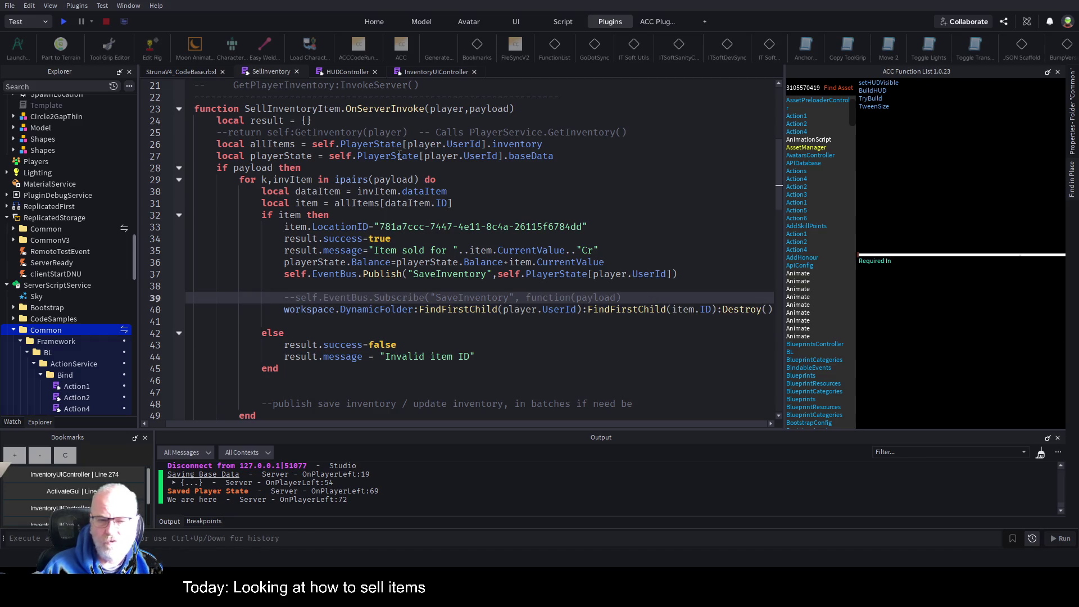
Step: Store the FindFirstChild marker lookup in a new 'local marker' variable
key("Return")
type("local ")
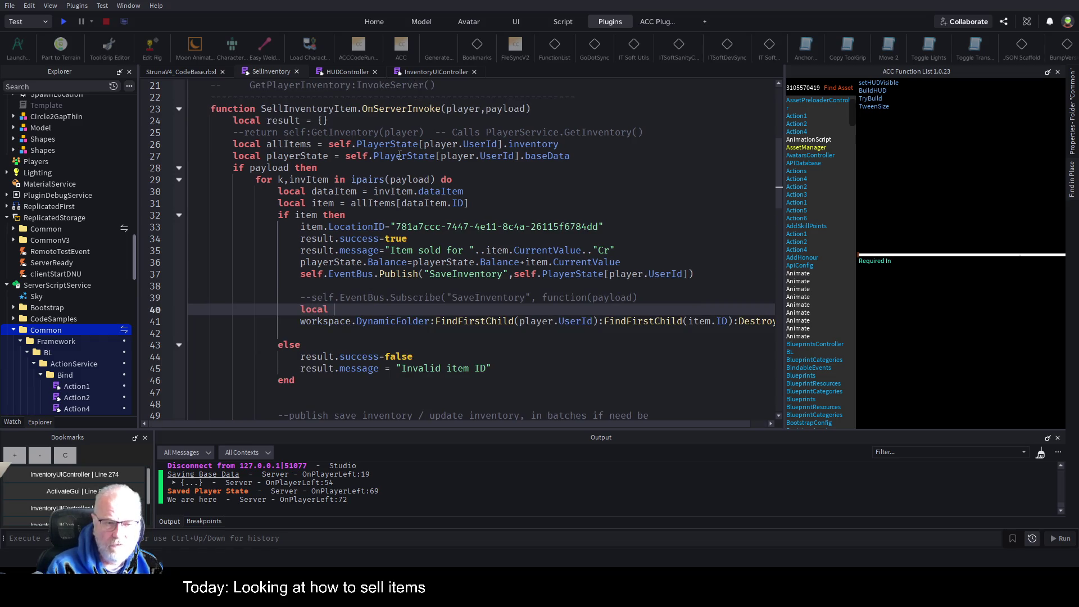
type("marker =")
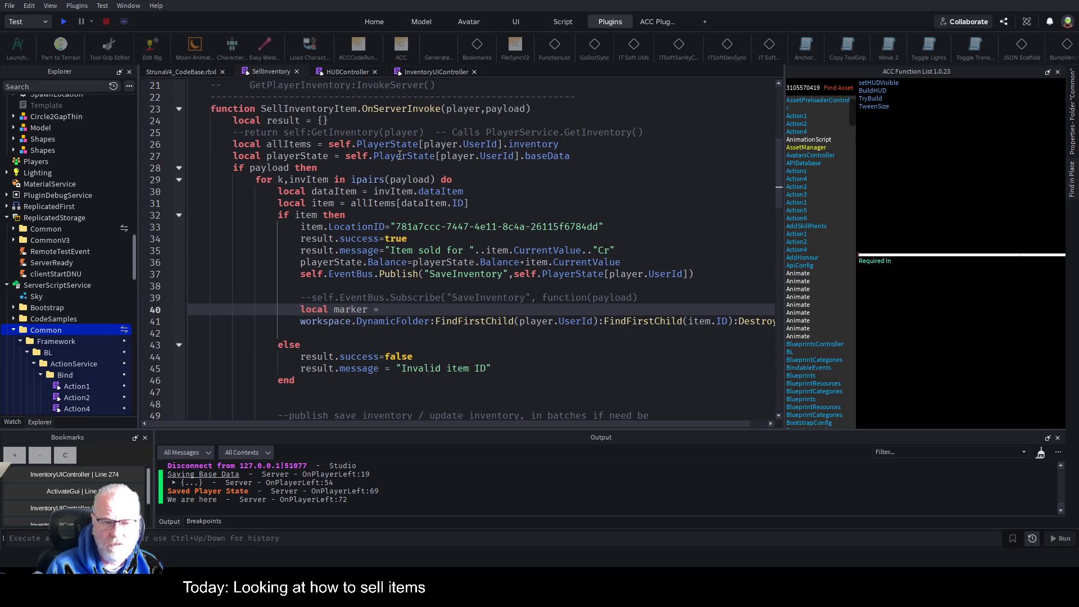
key("Down")
key("End")
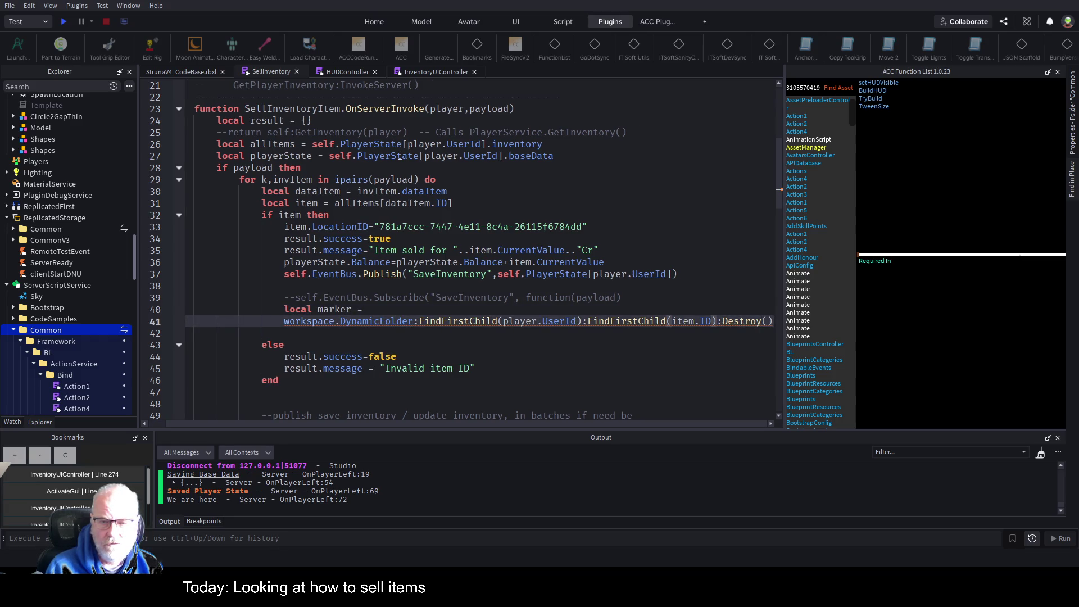
key("shift+Home")
key("ctrl+x")
key("Up")
key("End")
key("ctrl+v")
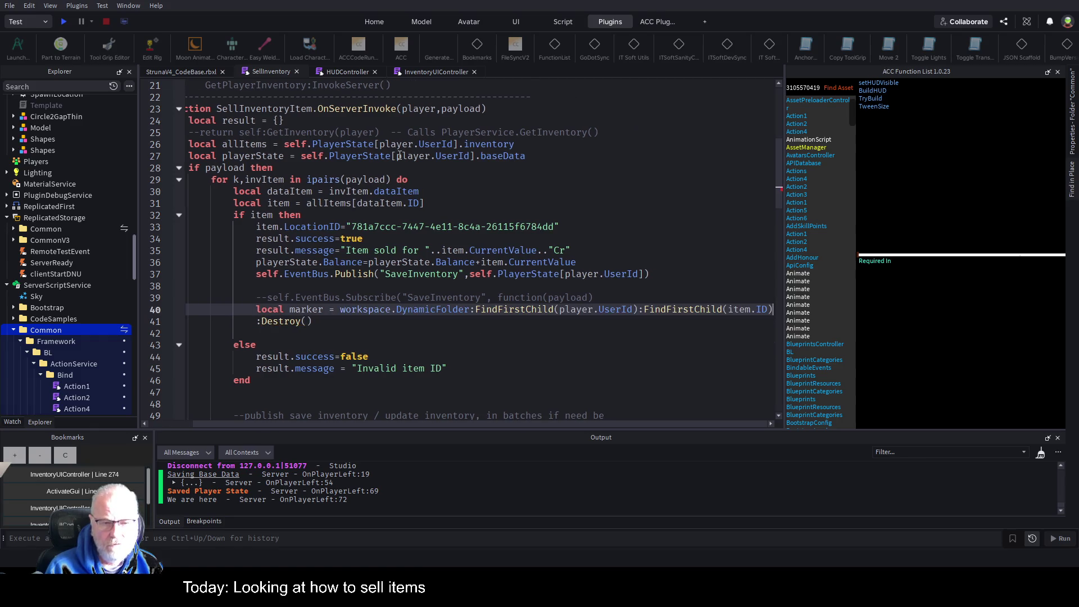
Step: Wrap marker:Destroy() in an 'if marker then' block and save the place
key("Return")
type("if marker then")
key("Return")
key("Down")
key("Down")
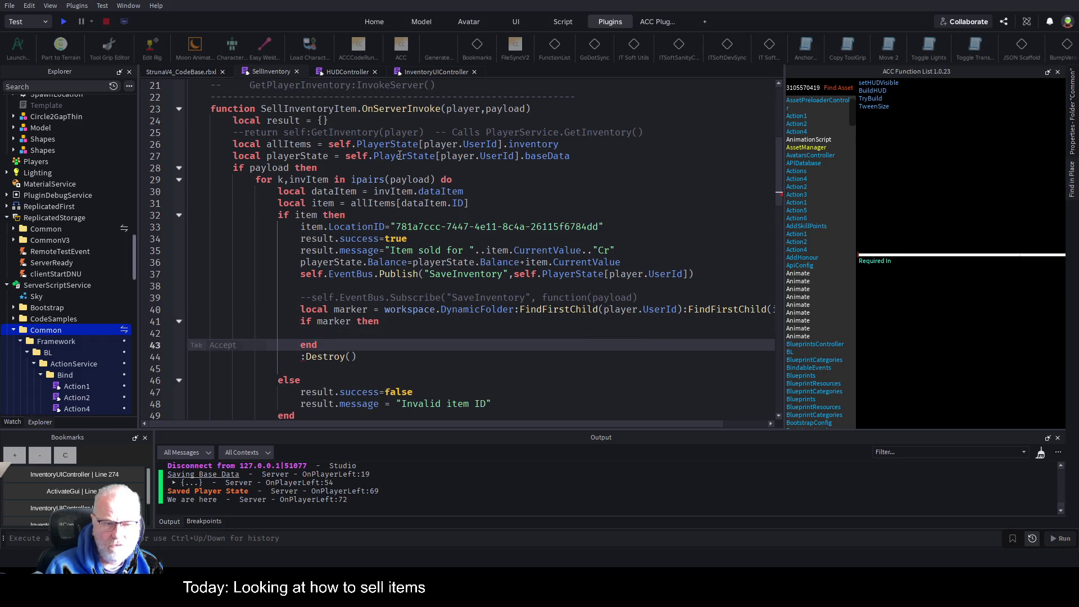
type("marker")
key("shift+Home")
key("ctrl+x")
key("Up")
key("Up")
key("ctrl+v")
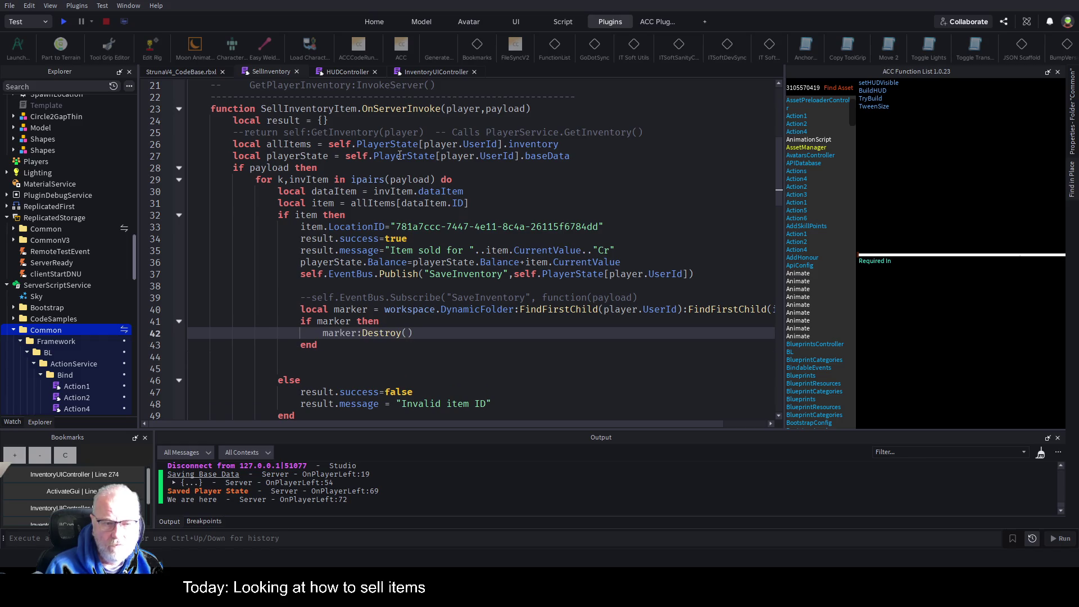
key("Up")
key("ctrl+s")
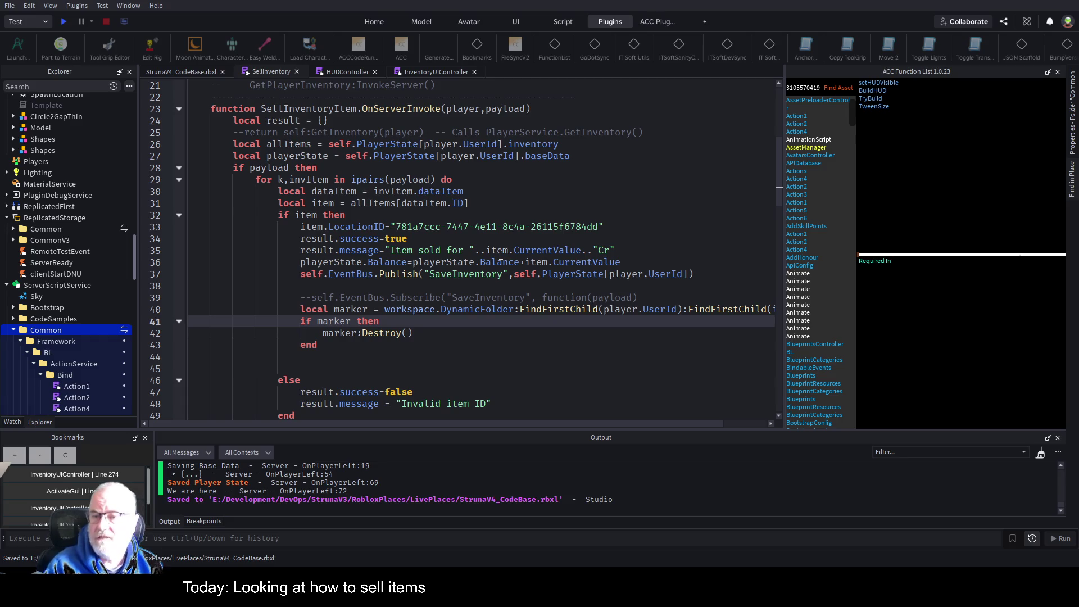
left_click(332, 262)
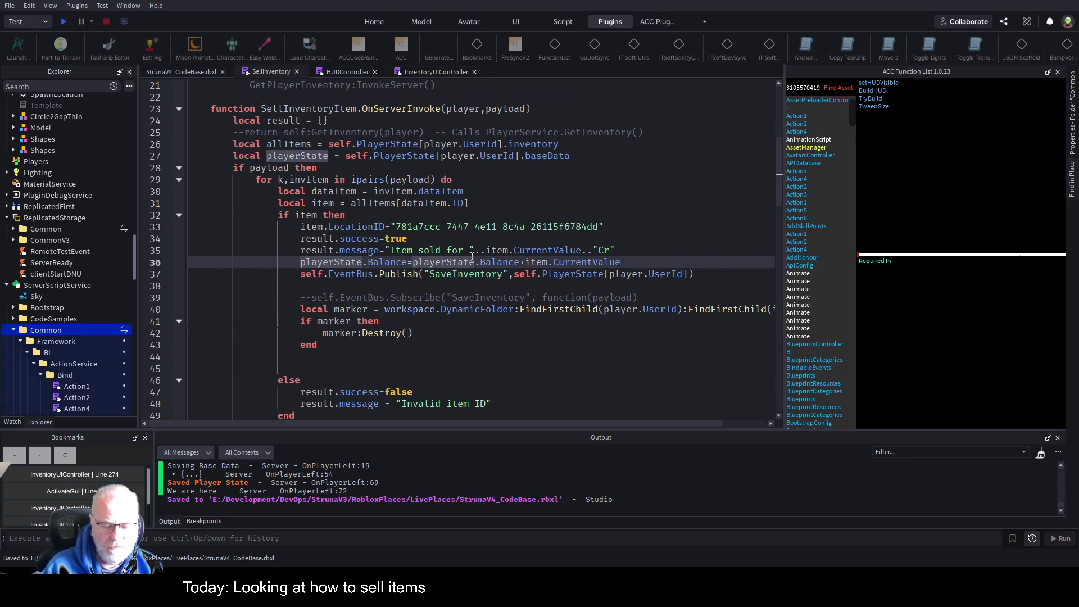
key("ctrl+s")
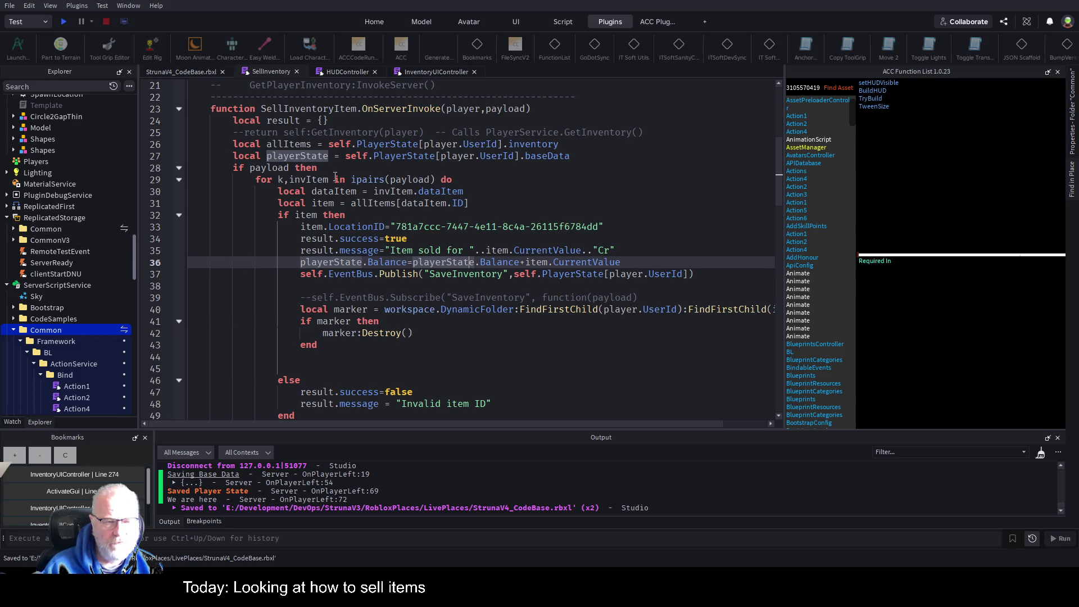